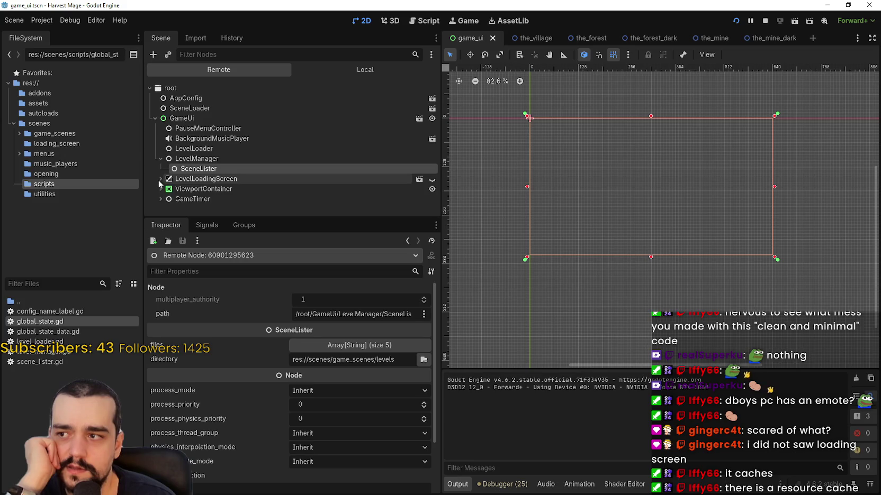
Step: Expand and collapse LevelLoadingScreen in the Remote tree twice to peek at its children
click(159, 180)
click(159, 179)
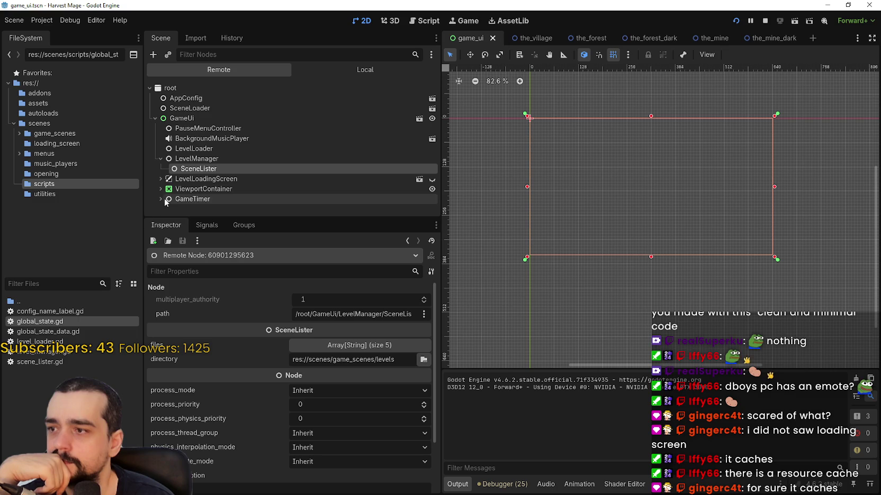
click(158, 179)
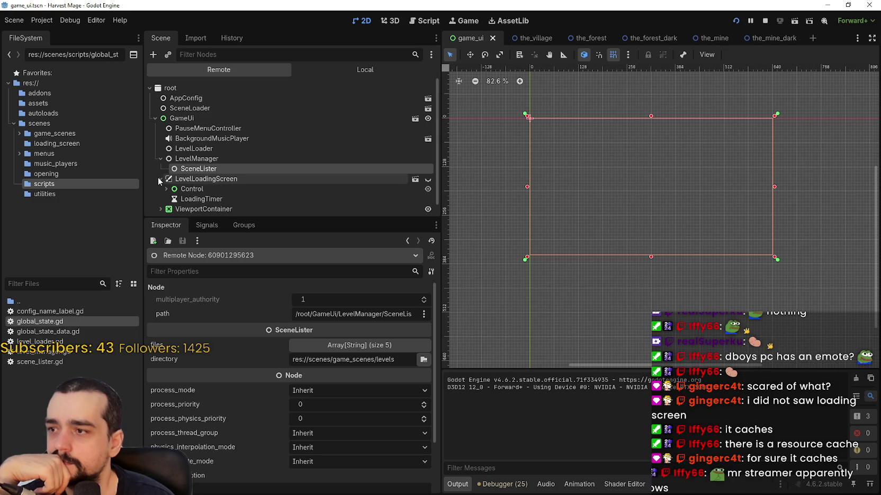
click(158, 179)
Step: Expand ViewportContainer, ConfigurableSubViewport and TheVillage, inspect ConfigurableSubViewport, then switch to the game window
click(160, 188)
click(167, 187)
scroll(238, 191, down, 1)
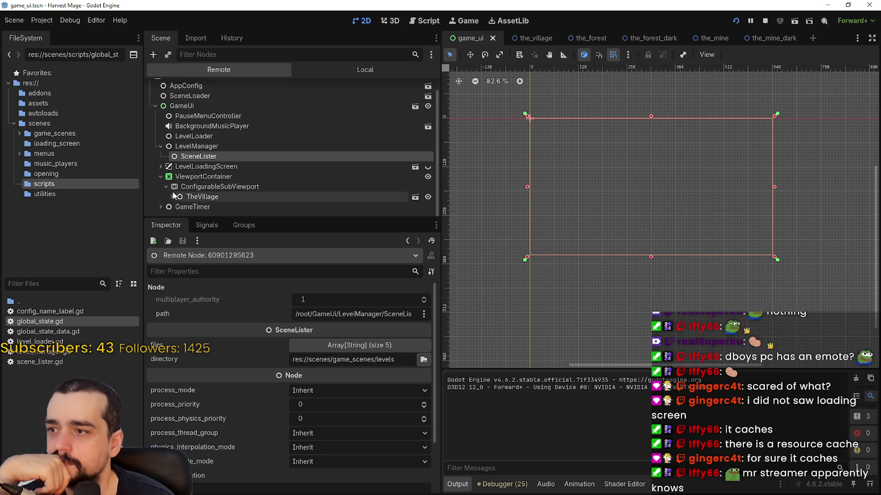
click(172, 196)
scroll(244, 191, down, 3)
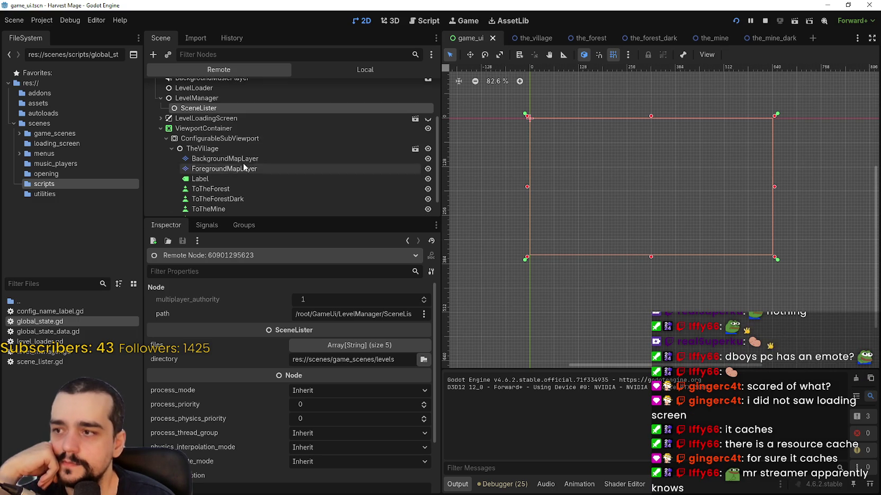
click(251, 139)
scroll(259, 145, down, 2)
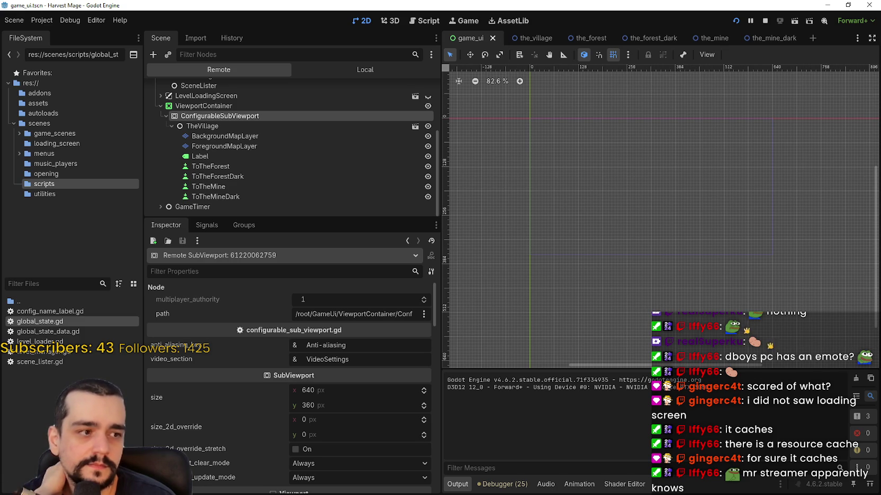
key(alt+Tab)
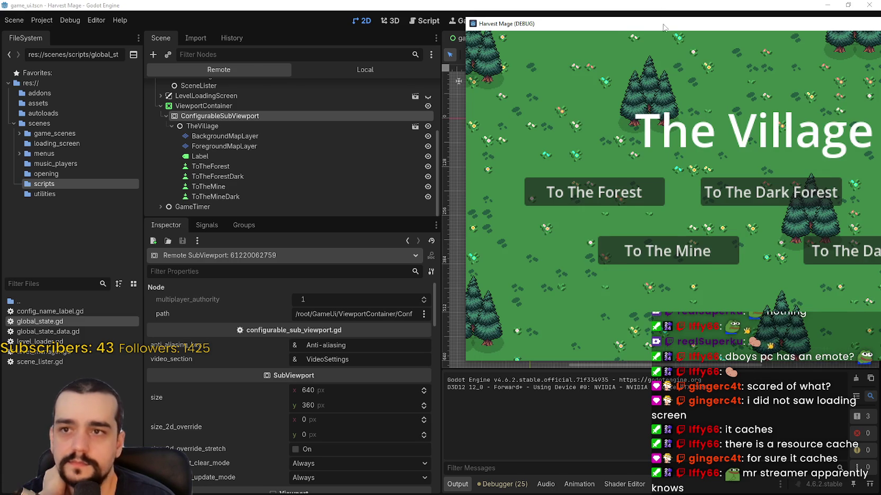
Step: Move the game window aside and visit The Forest, The Dark Forest and The Dark Mine, returning to the Village each time
drag(664, 27, 546, 19)
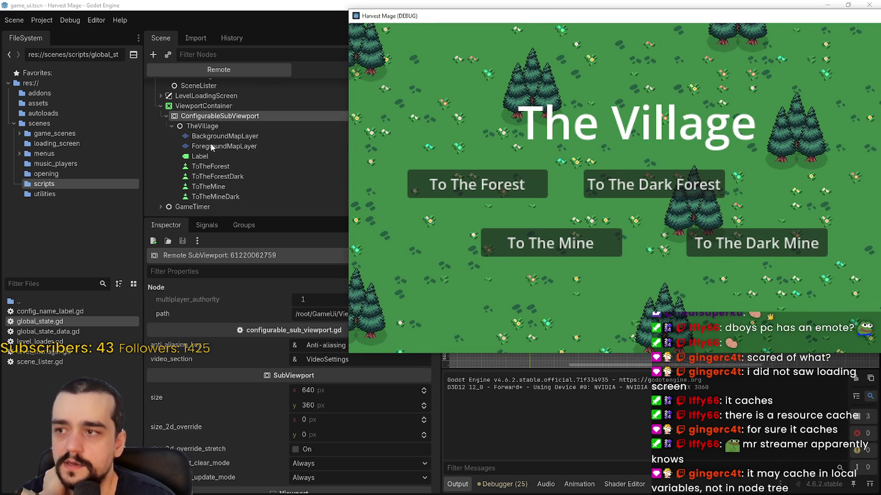
click(495, 187)
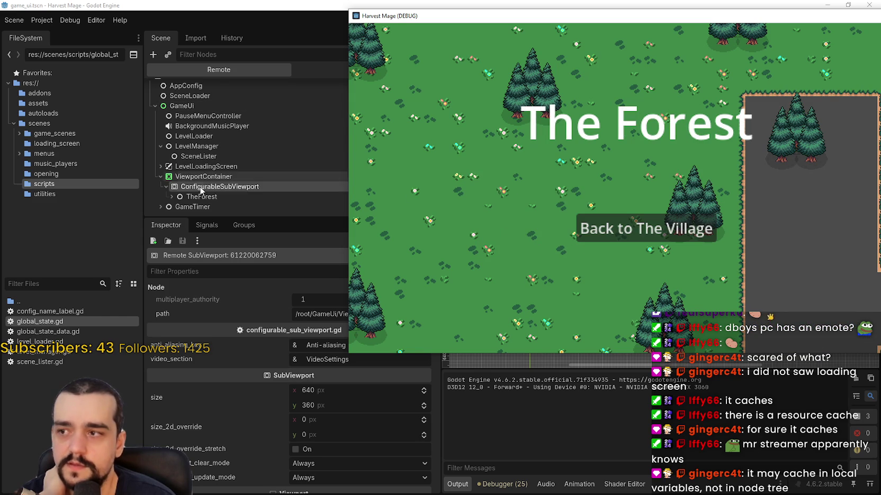
click(582, 229)
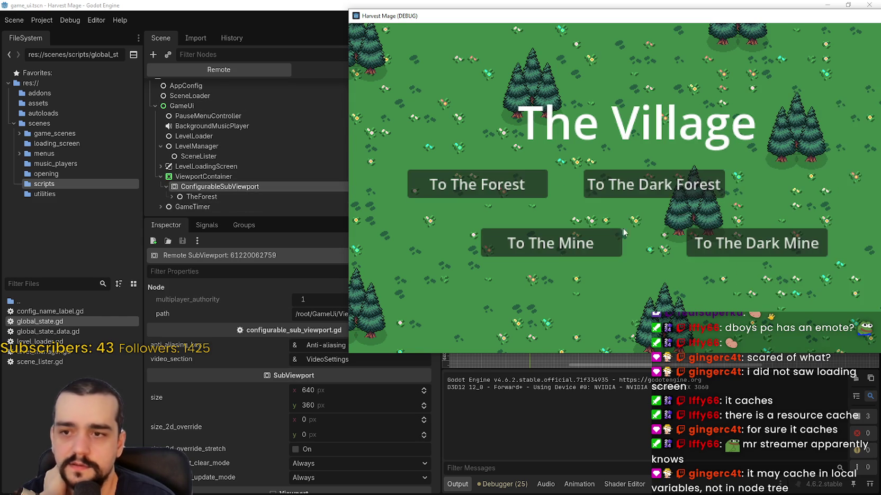
click(676, 188)
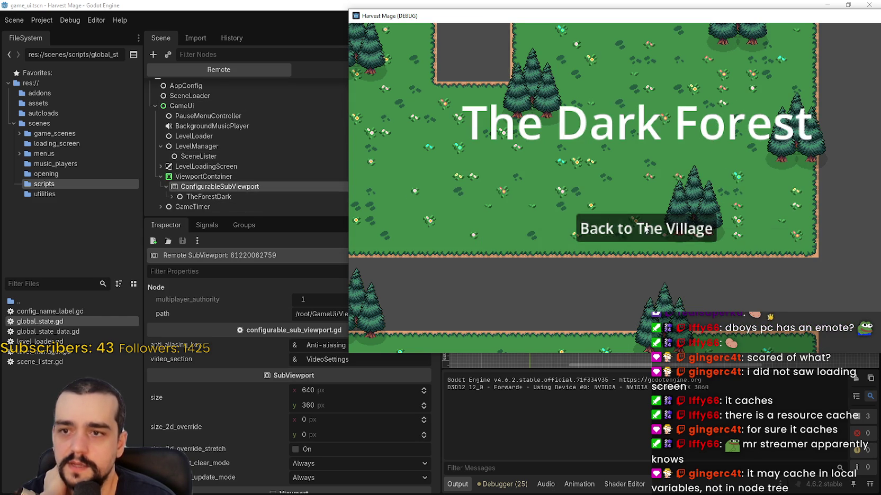
click(609, 229)
click(734, 251)
click(654, 232)
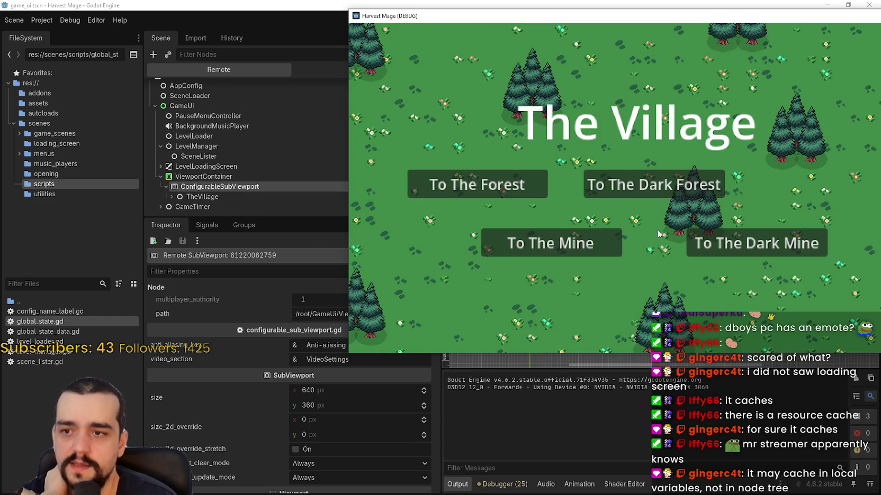
Step: Visit The Mine, The Forest, The Dark Forest and The Forest again, then return to the editor
click(526, 241)
click(584, 220)
click(534, 192)
click(620, 233)
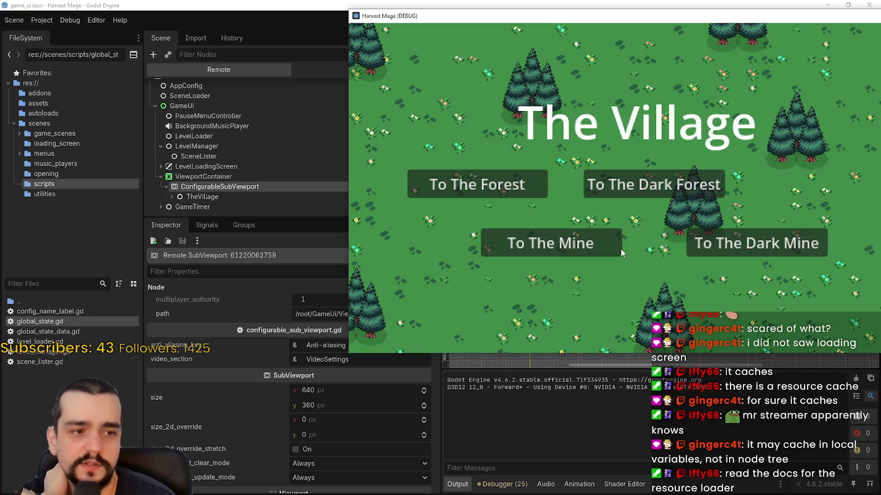
click(613, 191)
click(610, 233)
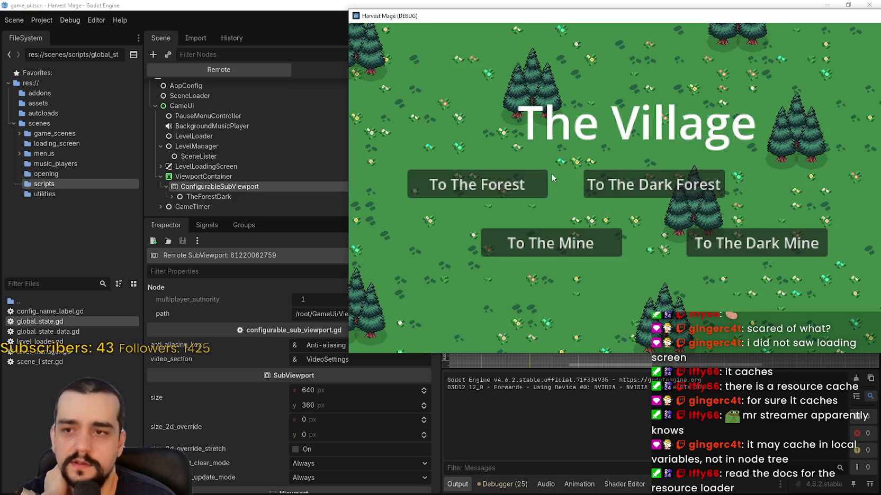
click(535, 185)
click(640, 231)
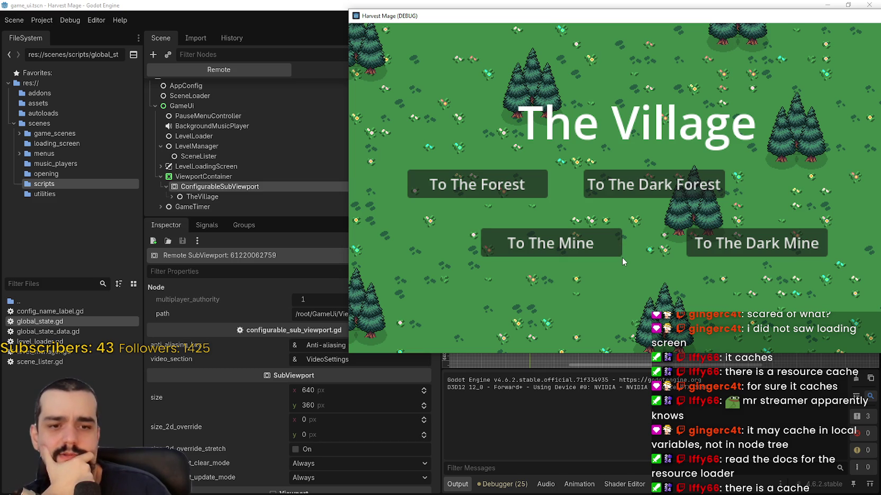
click(525, 437)
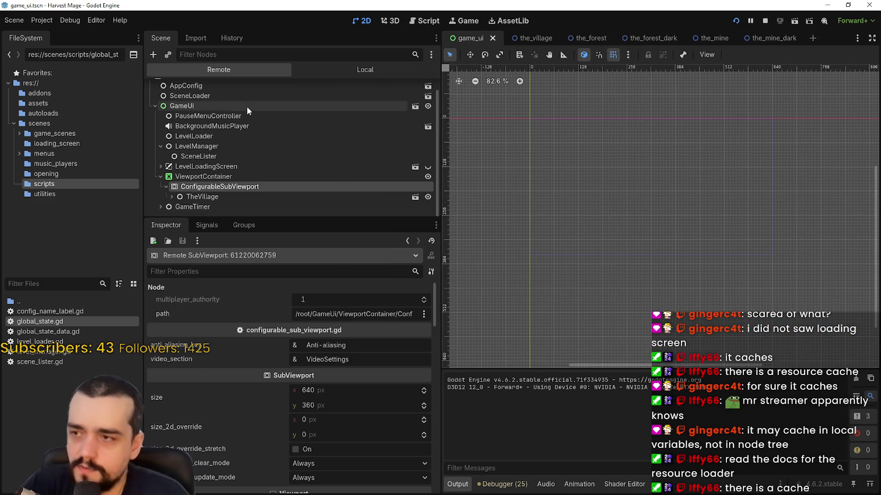
Step: Filter the FileSystem dock for 'sce' and open scene_loader.gd in the script editor
click(48, 281)
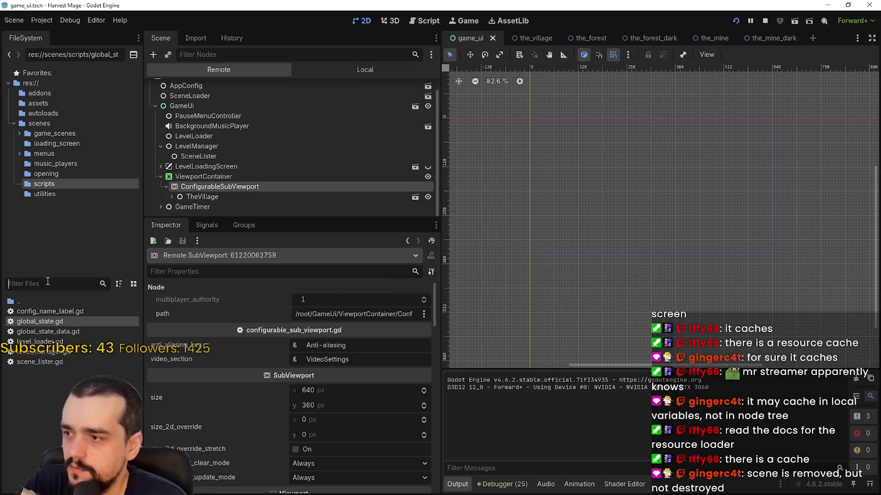
text(sce)
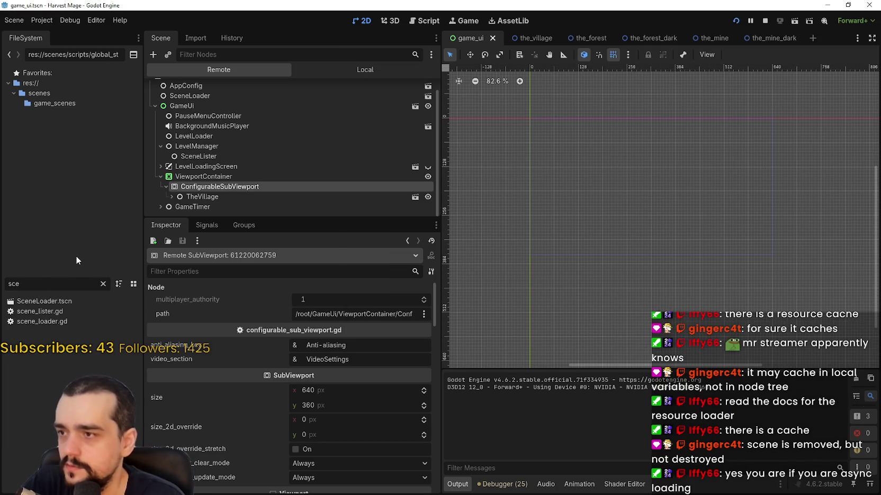
click(86, 319)
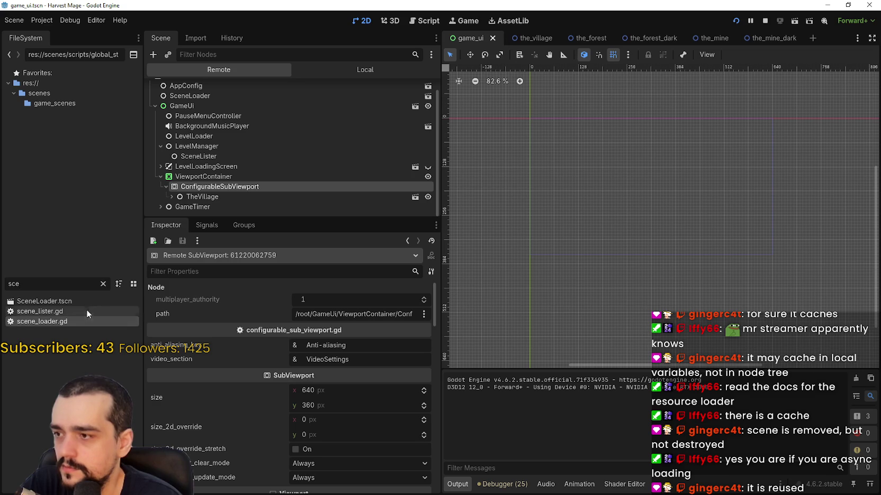
double_click(81, 321)
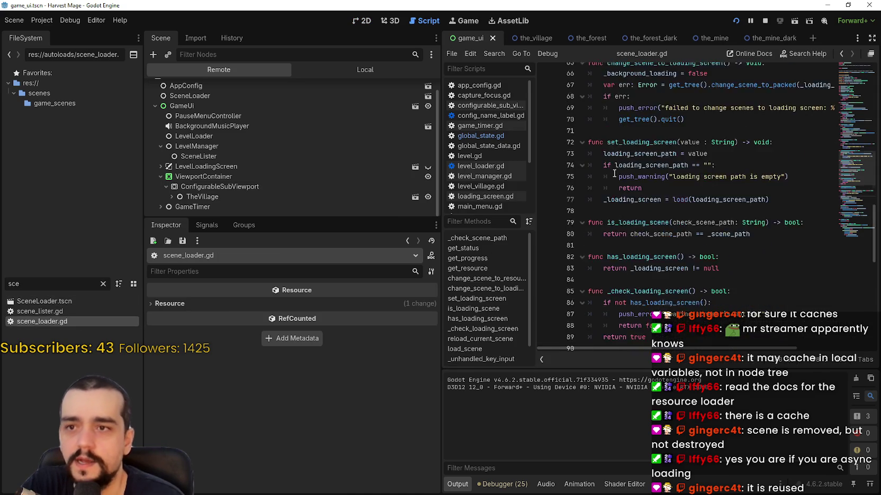
Step: Scroll up to get_status and get_progress and highlight every ResourceLoader occurrence from line 43
scroll(614, 173, up, 5)
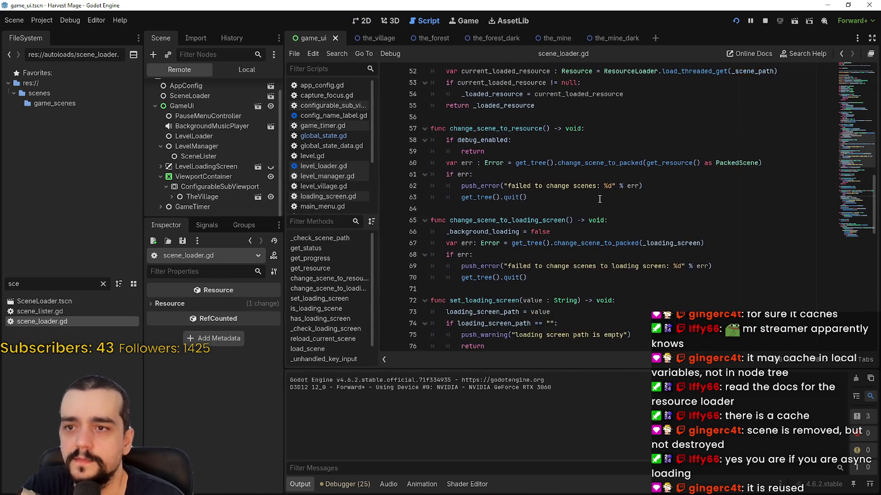
scroll(600, 199, up, 7)
double_click(473, 221)
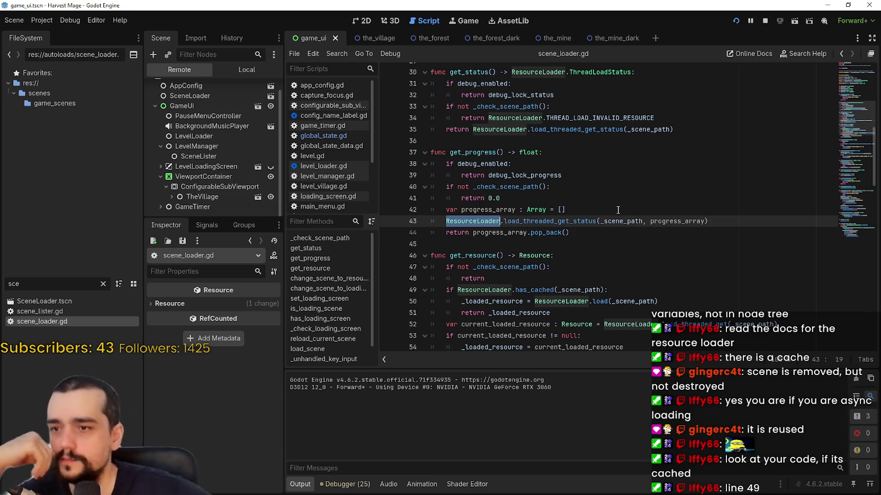
scroll(602, 276, down, 2)
Step: Select has_cached on line 49 and view its documentation
double_click(550, 220)
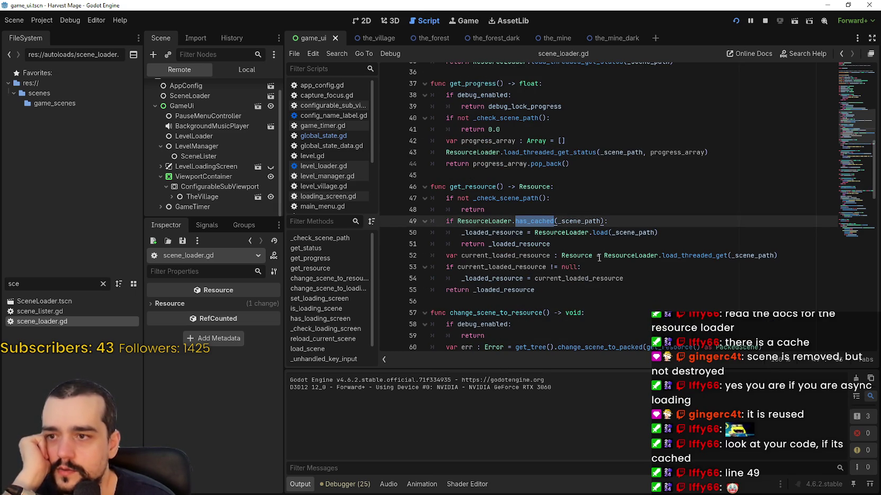
mouse_move(534, 221)
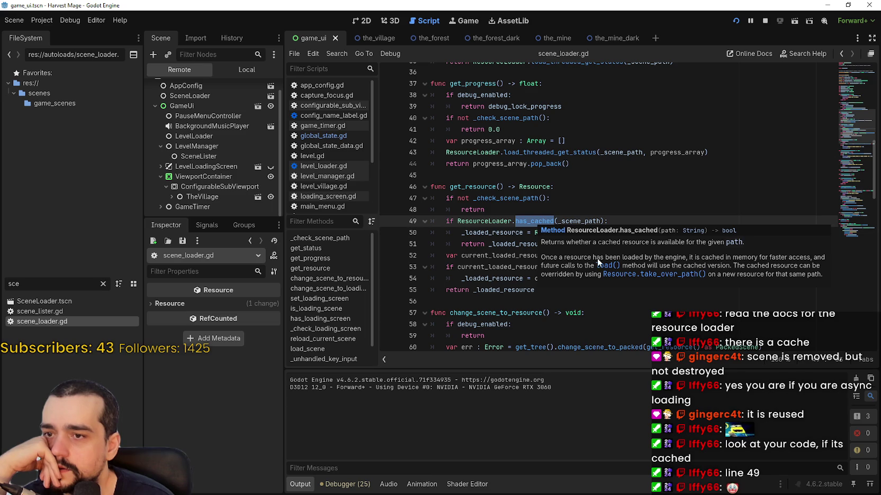
click(516, 245)
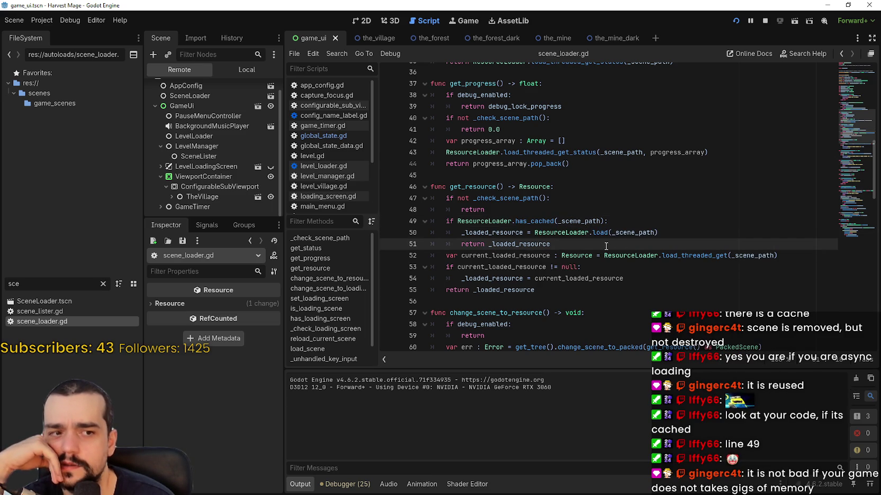
Step: Mark various ranges of get_resource's lines 49–55, then clear the marks
mouse_move(606, 247)
mouse_down()
mouse_move(441, 231)
mouse_move(432, 221)
mouse_up()
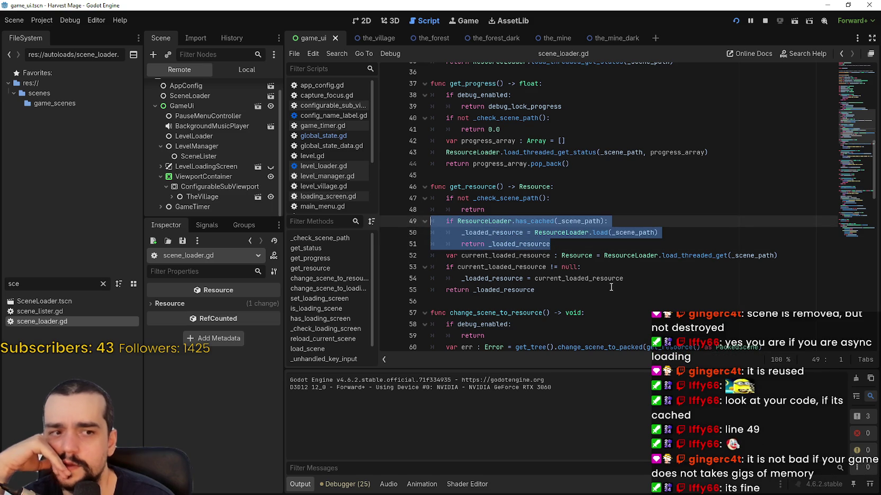
drag(596, 256, 421, 219)
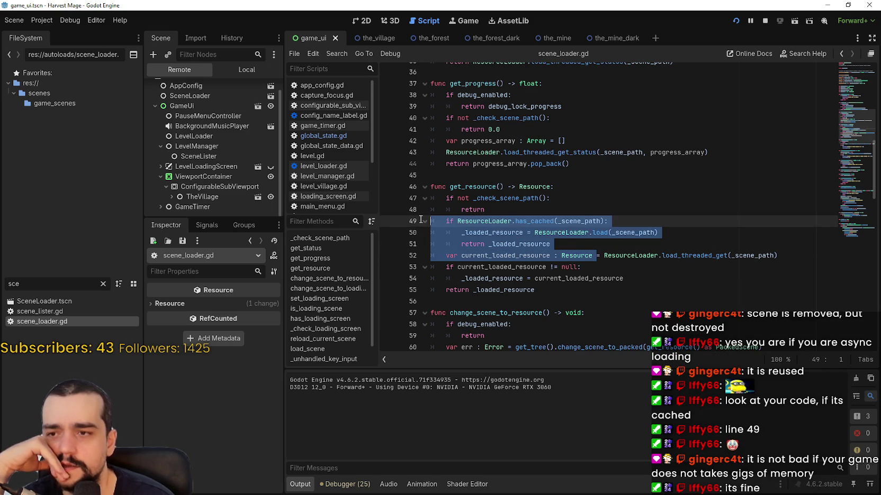
mouse_move(777, 256)
mouse_down()
mouse_move(551, 256)
mouse_move(430, 226)
mouse_up()
scroll(513, 251, down, 2)
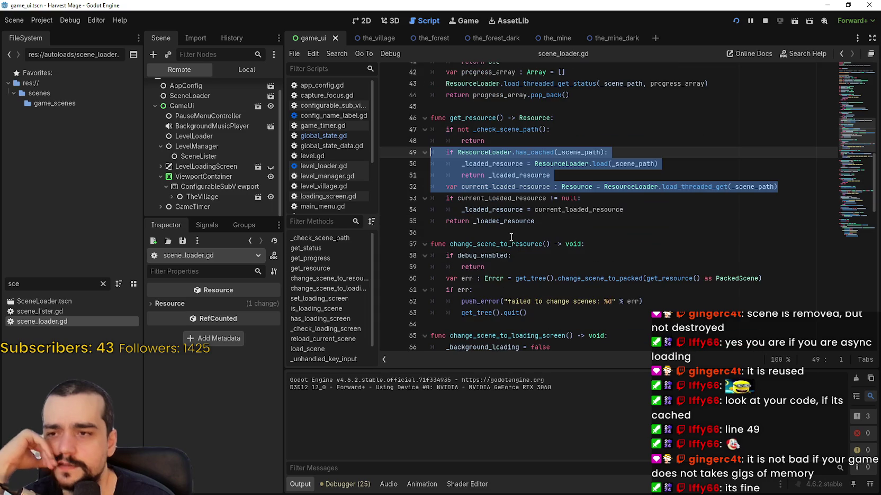
drag(556, 222, 409, 194)
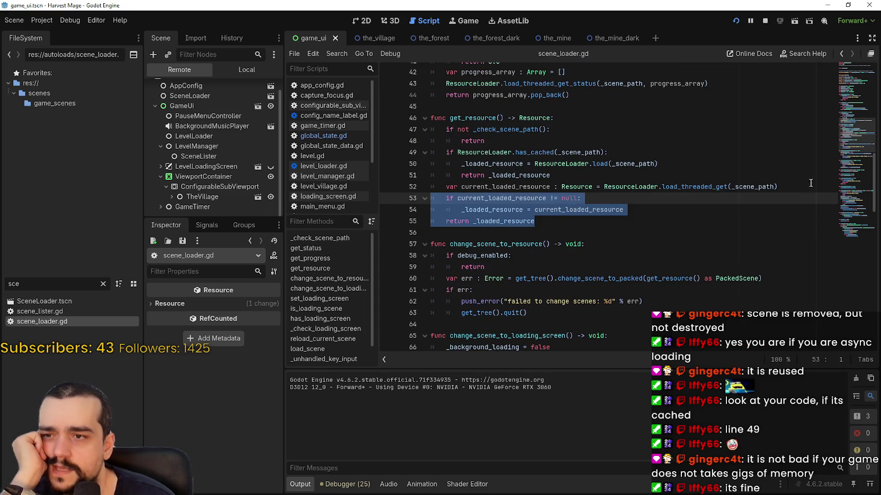
drag(810, 182, 453, 152)
drag(637, 208, 458, 143)
click(613, 209)
Step: Select the threaded-load lines 52–57 and the word load_threaded_get, then deselect
click(601, 235)
key(shift+Up)
key(shift+Up)
key(shift+Up)
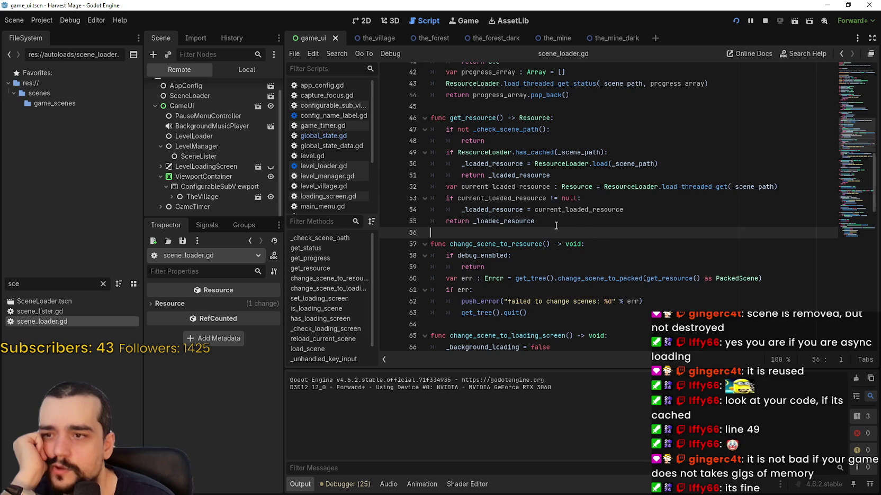
click(633, 228)
click(442, 186)
key(shift+Up)
key(shift+Up)
key(shift+Up)
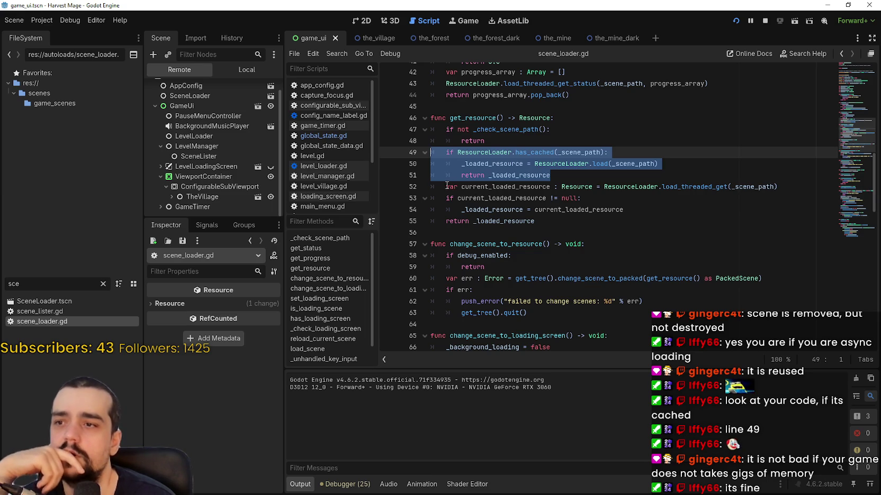
mouse_move(446, 187)
mouse_down()
mouse_move(529, 201)
mouse_move(578, 244)
mouse_up()
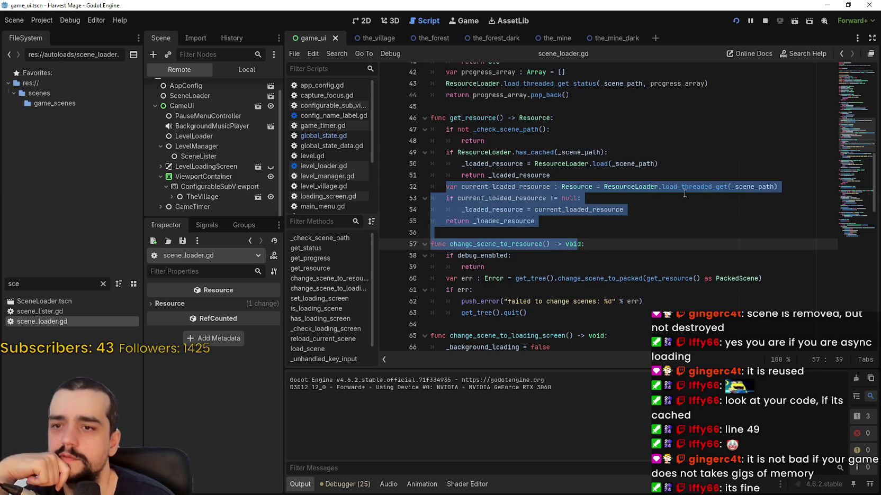
double_click(705, 189)
mouse_move(614, 233)
mouse_down()
mouse_move(603, 242)
mouse_move(592, 235)
mouse_up()
Step: Select the has_cached block on lines 49–51 of get_resource
mouse_move(439, 153)
mouse_down()
mouse_move(633, 166)
mouse_move(631, 176)
mouse_up()
click(584, 178)
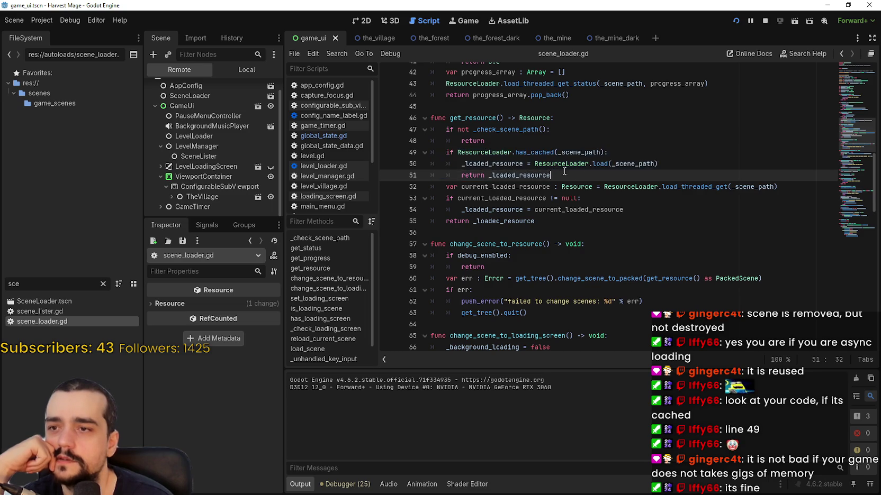
shift+click(406, 152)
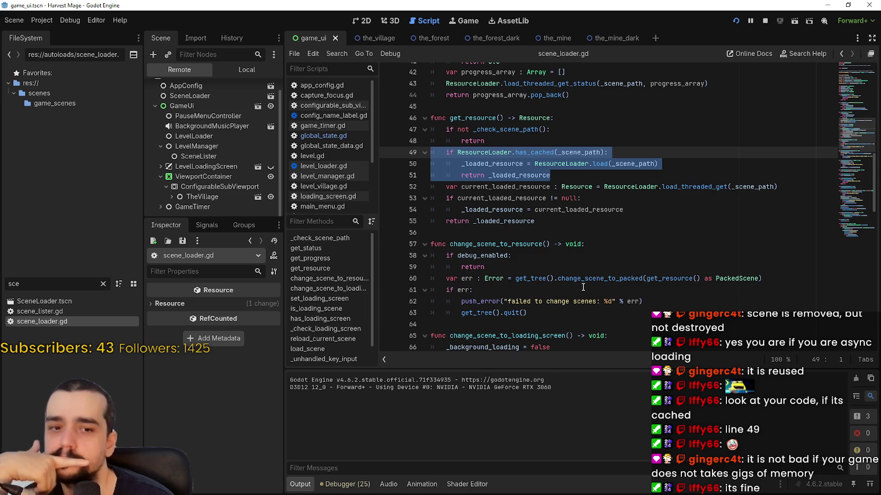
click(635, 230)
scroll(637, 230, down, 4)
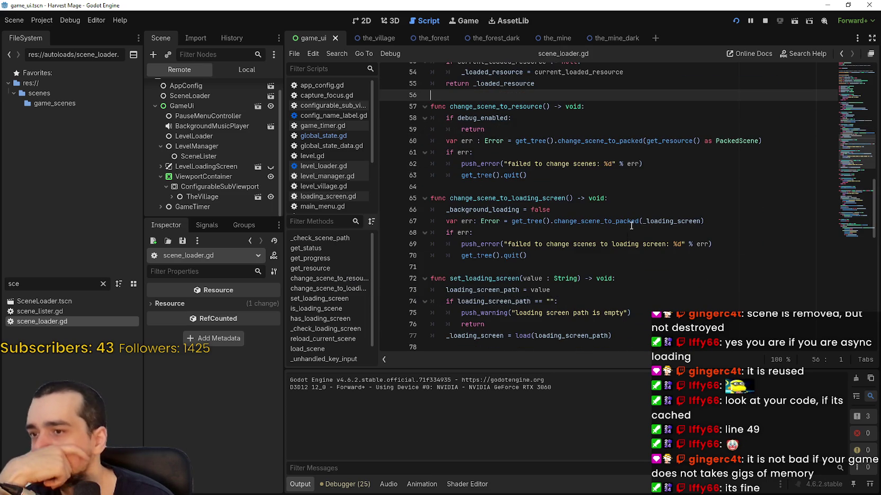
scroll(628, 223, up, 4)
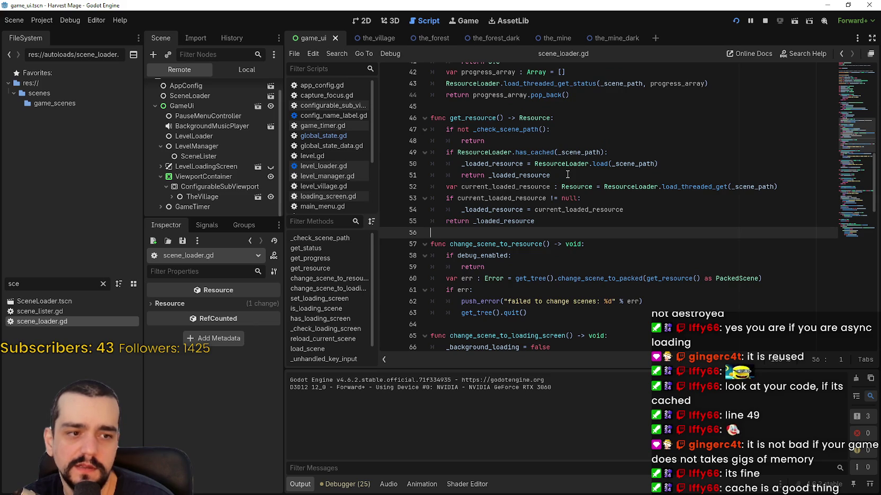
click(671, 197)
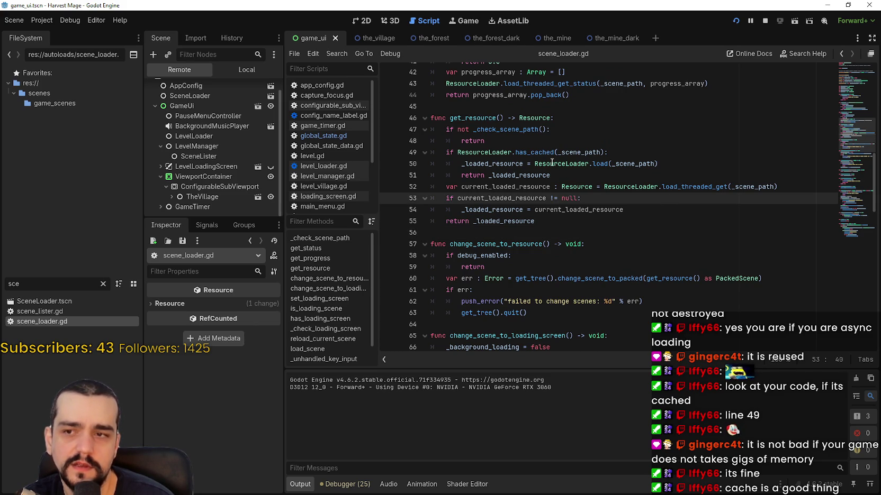
drag(550, 175, 431, 152)
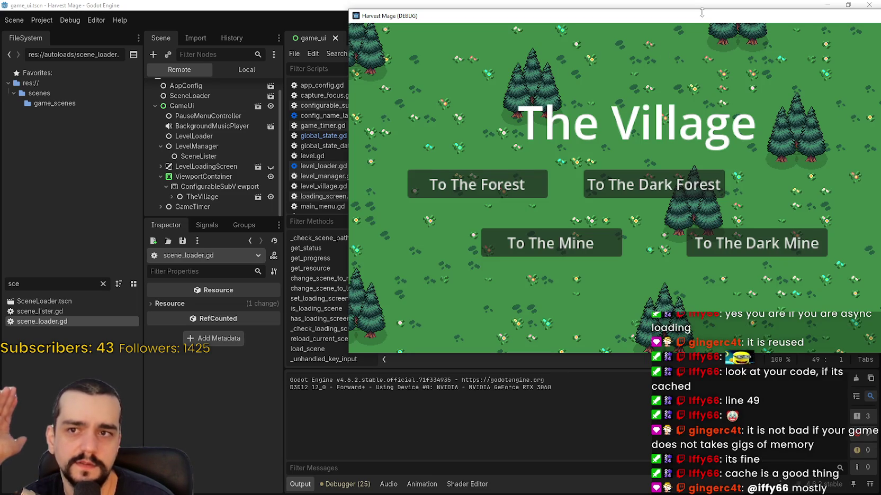
Step: Visit The Dark Forest, The Mine, The Dark Mine and The Forest, returning to the Village each time
click(479, 196)
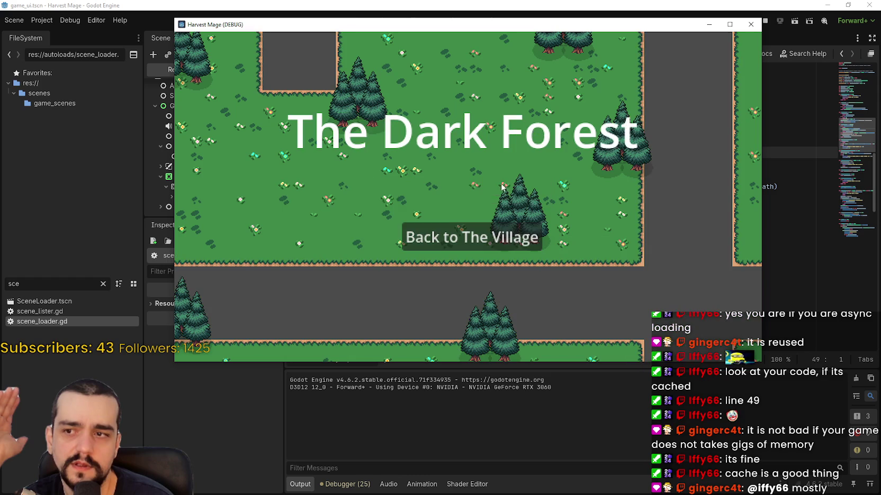
click(450, 236)
click(408, 254)
click(491, 247)
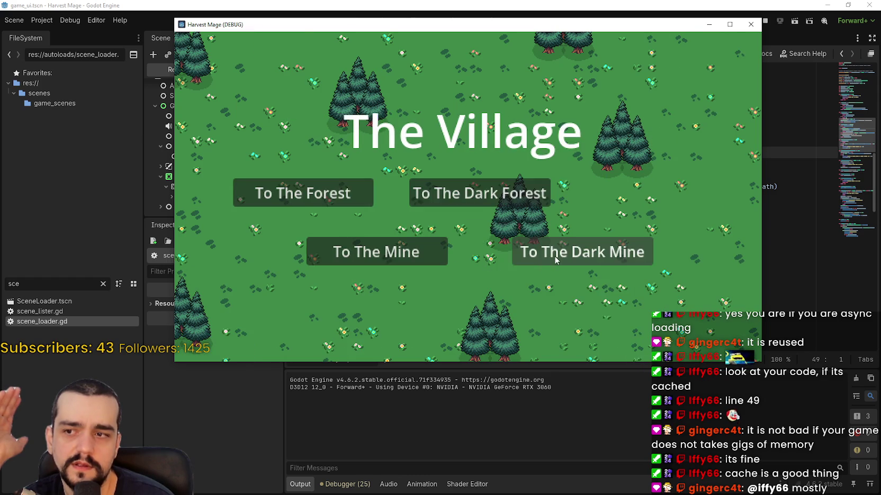
click(521, 250)
click(516, 245)
click(368, 195)
click(406, 233)
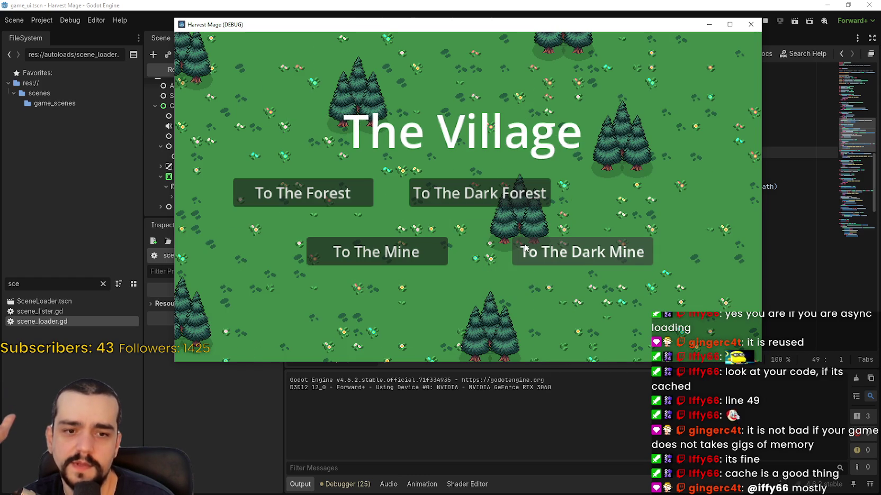
Step: Visit The Dark Mine and The Dark Forest again, then return to the script editor
click(556, 249)
click(526, 239)
click(529, 199)
click(521, 241)
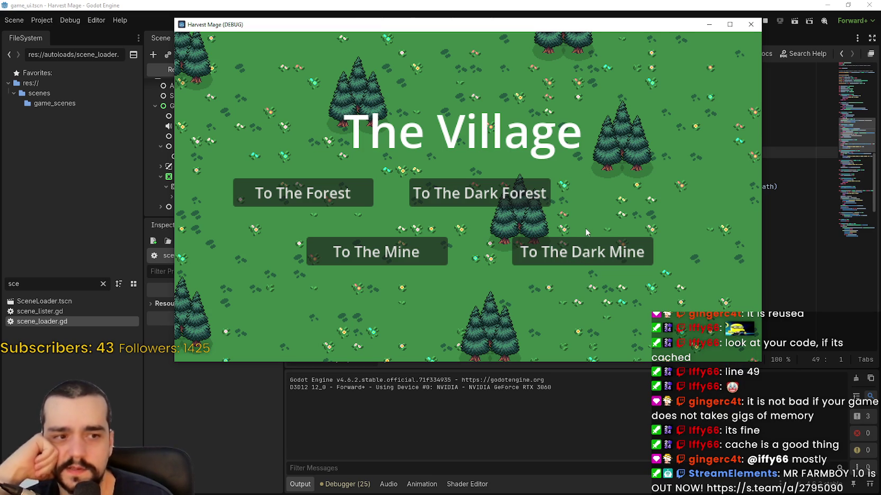
key(alt+Tab)
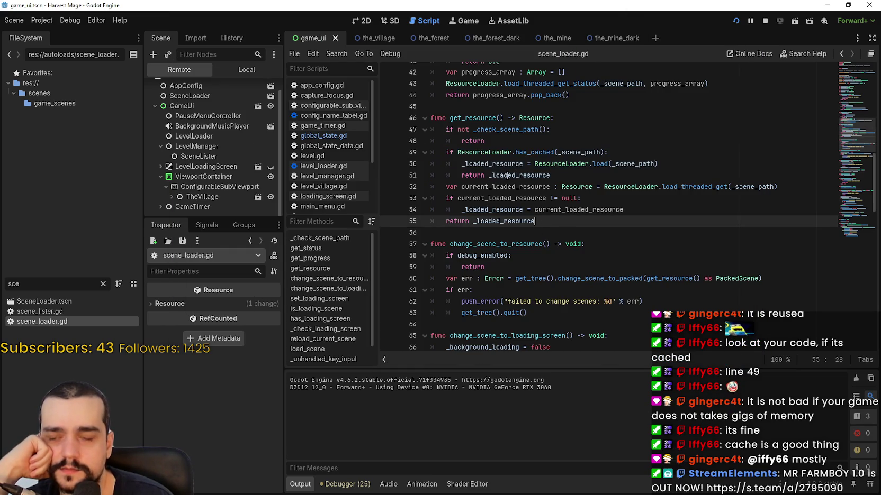
Step: Highlight the _loaded_resource uses, then select get_resource() on line 46
click(495, 164)
double_click(496, 164)
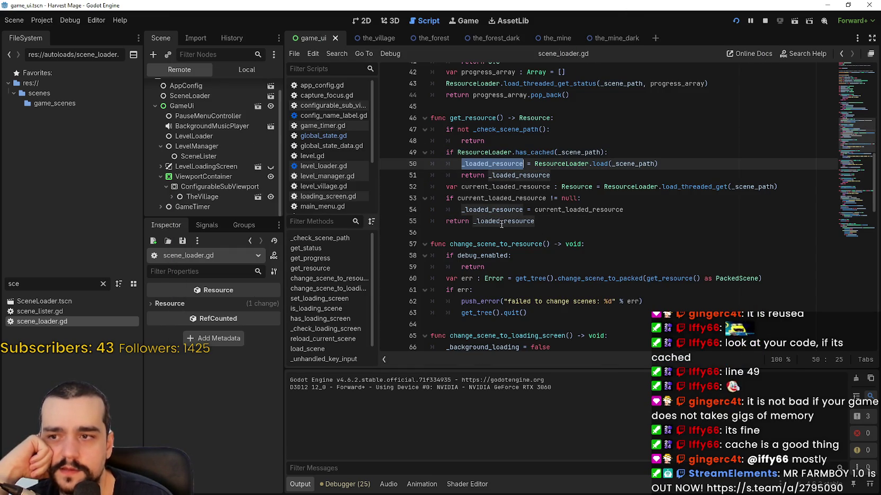
double_click(475, 121)
drag(476, 121, 508, 120)
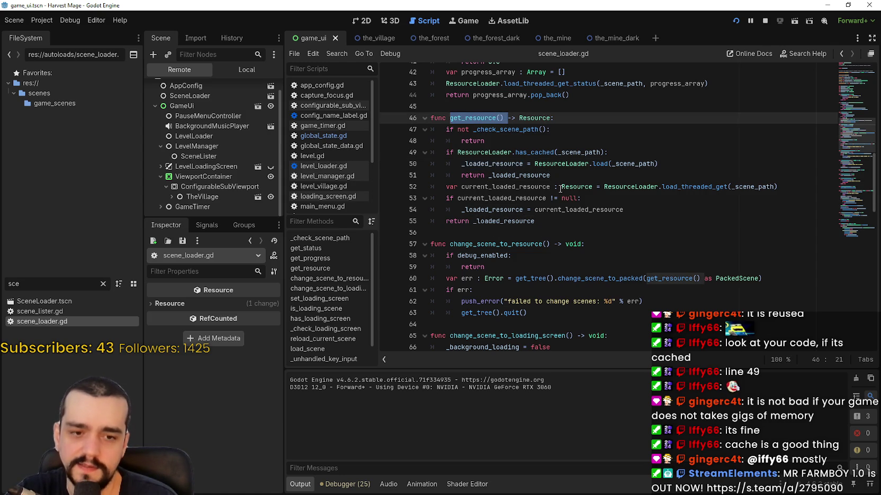
drag(451, 118, 504, 118)
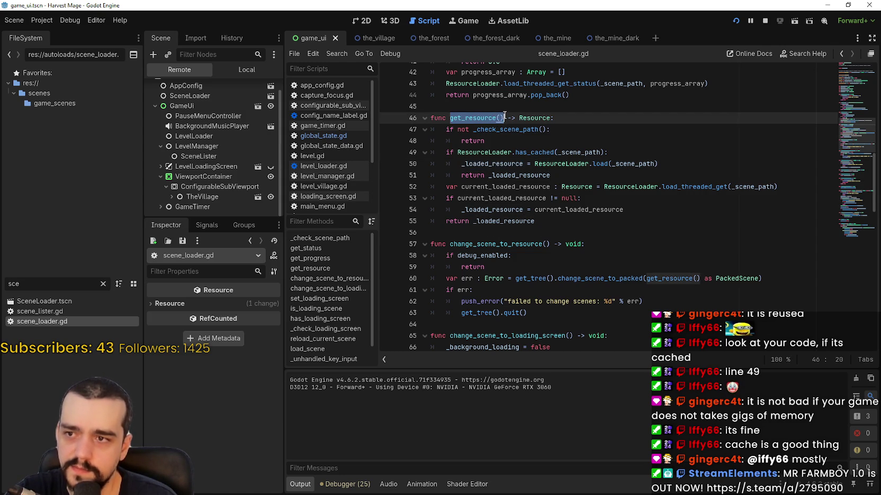
Step: Search all project files for get_resource() and open the level_loader.gd line 41 match
key(ctrl+shift+f)
click(435, 293)
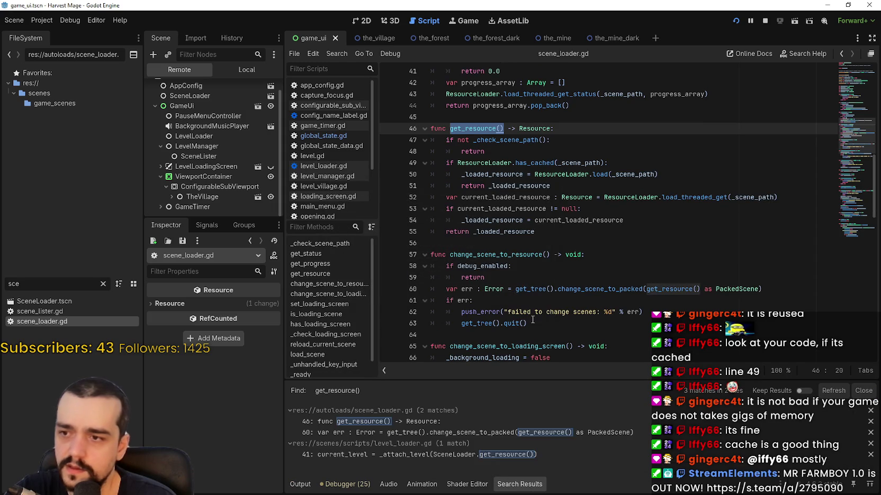
click(465, 455)
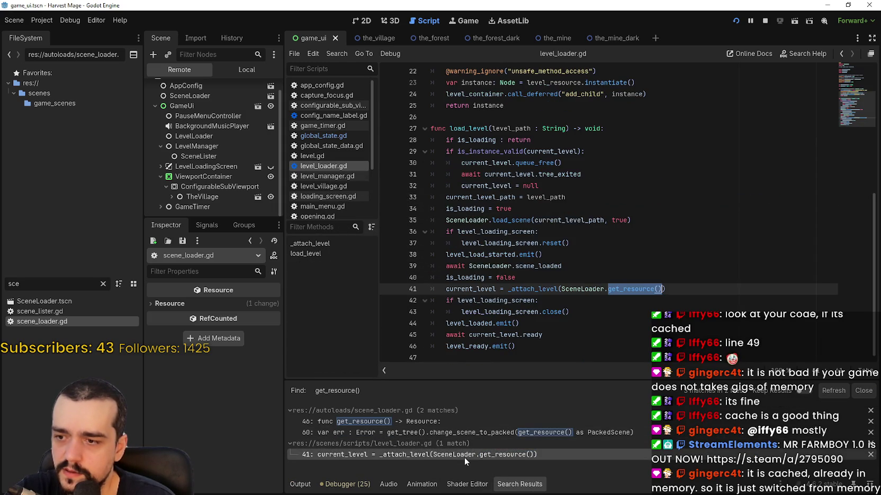
Step: In load_level, highlight current_level and select the SceneLoader.get_resource() call and the await current_level.ready line
double_click(463, 287)
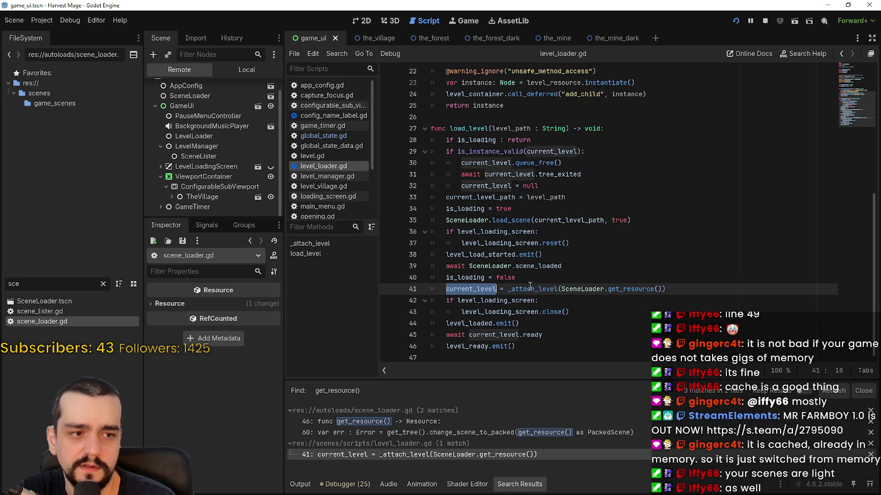
mouse_move(530, 286)
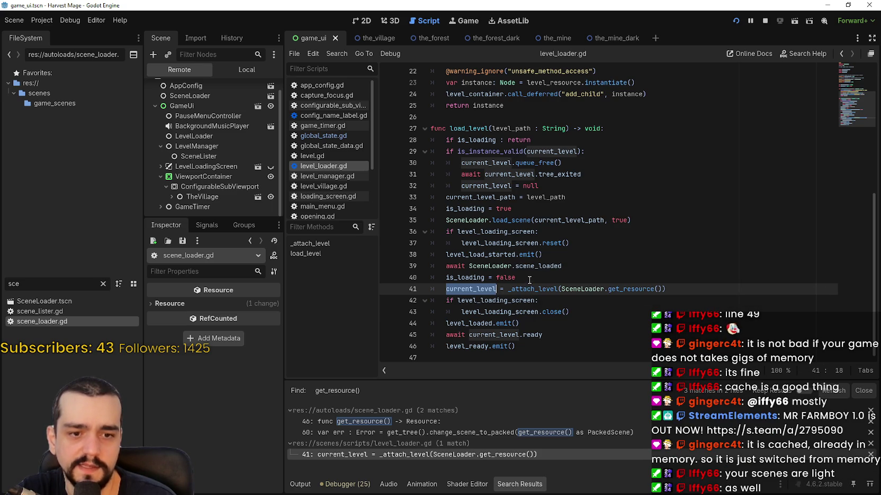
click(571, 301)
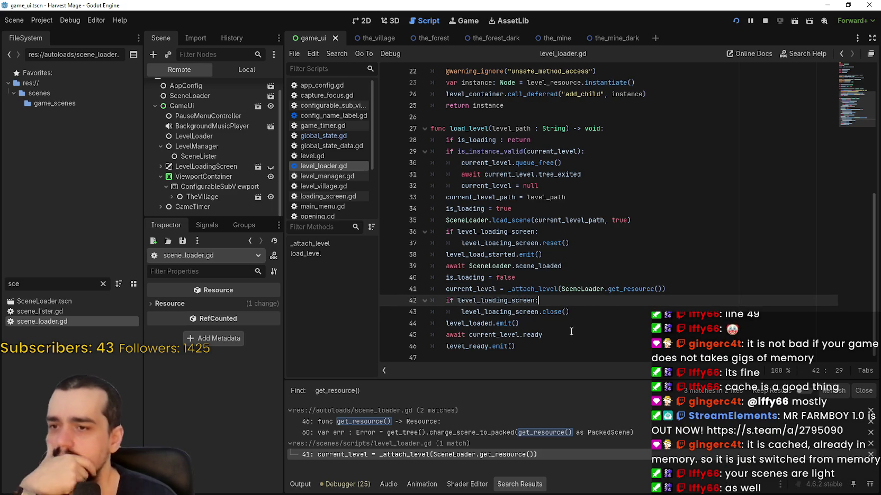
drag(561, 289, 661, 289)
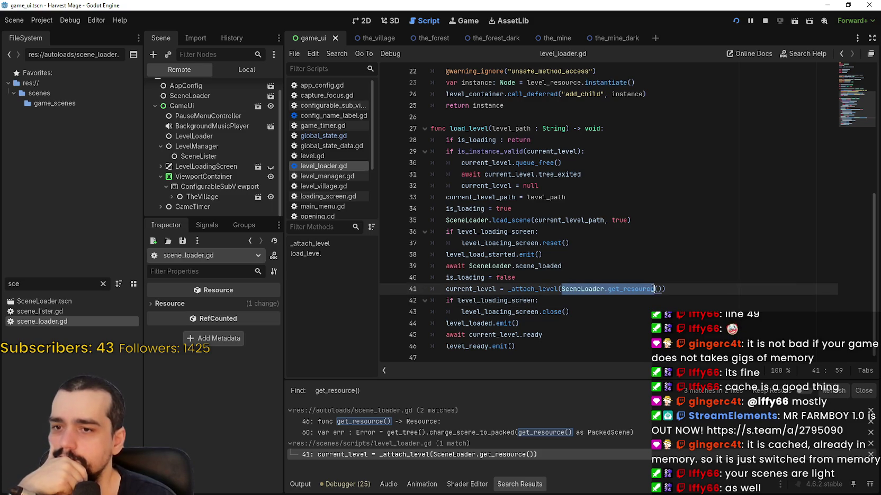
double_click(479, 288)
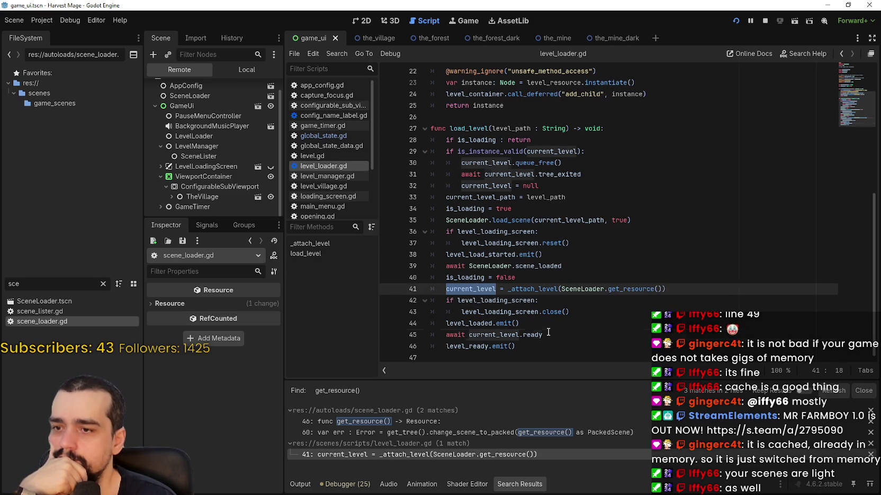
drag(546, 334, 442, 336)
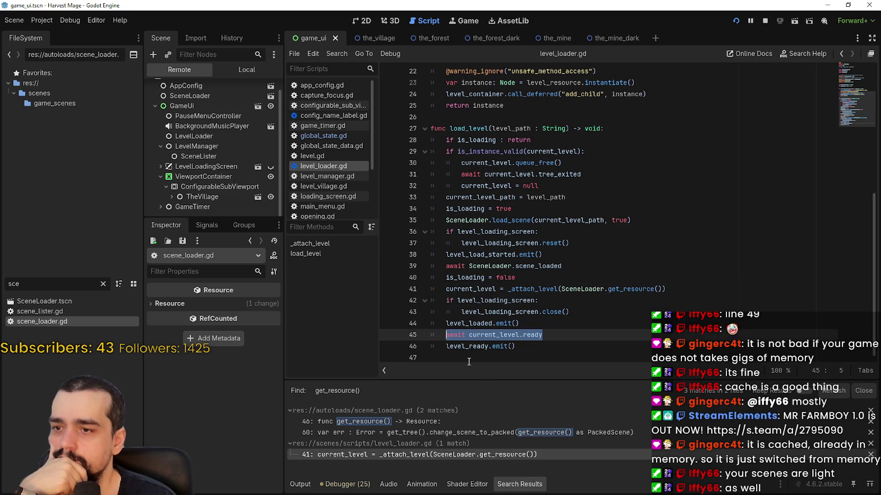
Step: Review the surrounding code and run the project with F5
scroll(480, 322, up, 5)
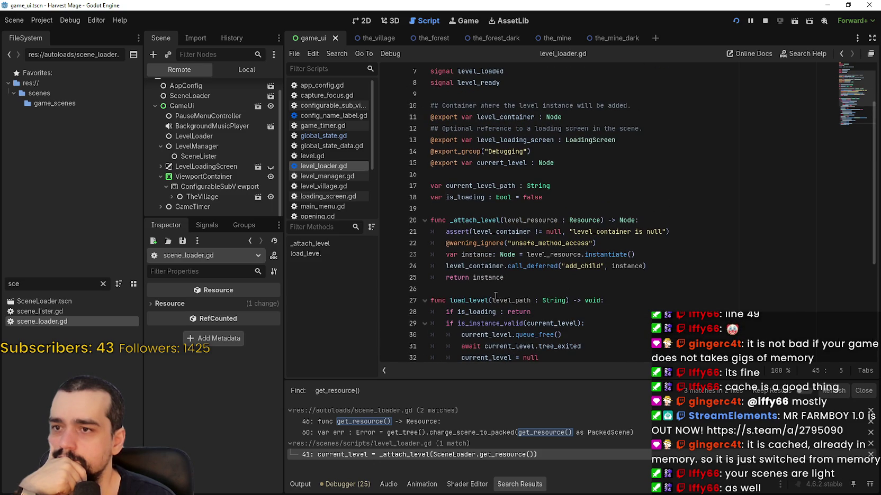
scroll(496, 296, down, 5)
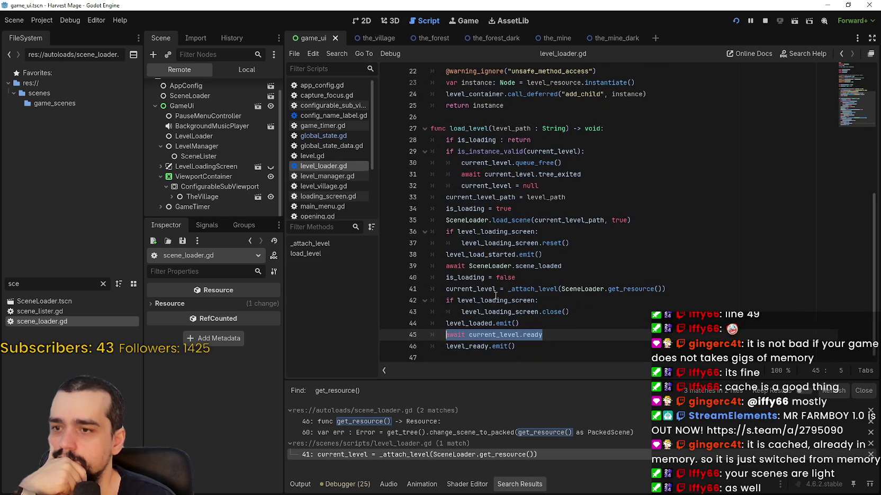
click(519, 275)
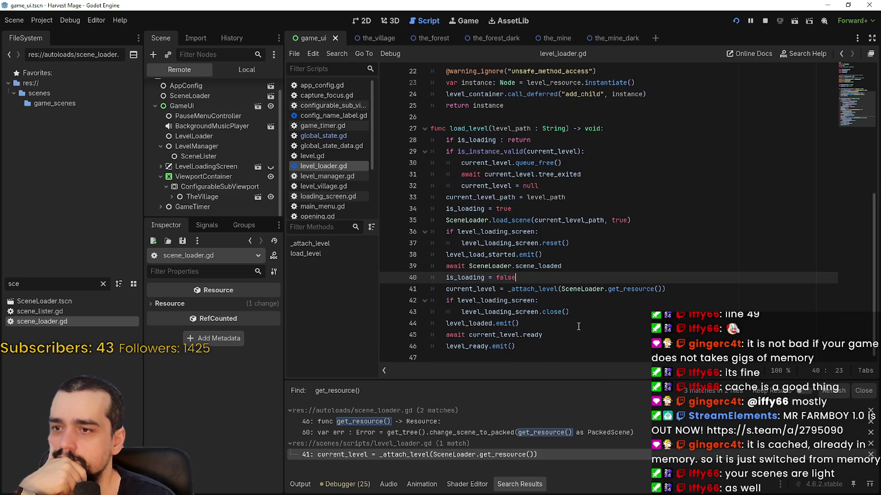
key(F5)
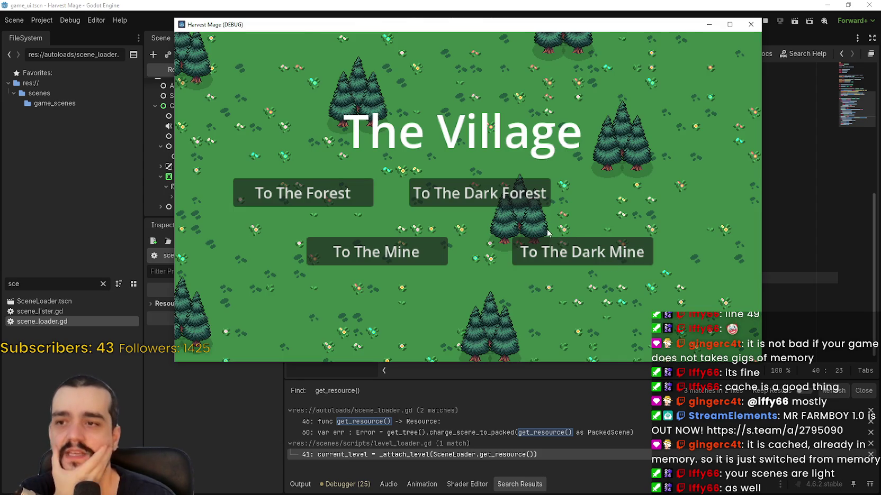
Step: Travel from the Village to The Dark Mine, The Mine, The Forest and The Dark Forest and back repeatedly
click(550, 249)
click(477, 236)
click(397, 249)
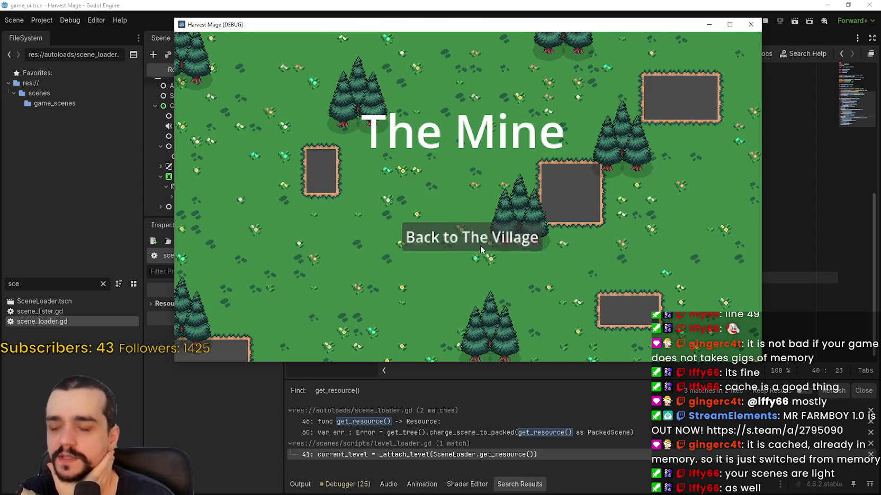
click(471, 241)
click(302, 193)
click(476, 247)
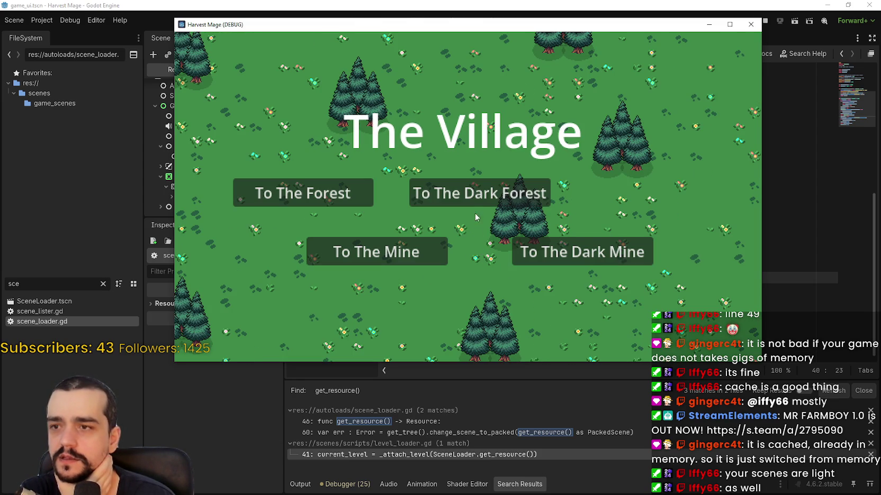
click(471, 196)
click(456, 236)
click(570, 251)
click(469, 236)
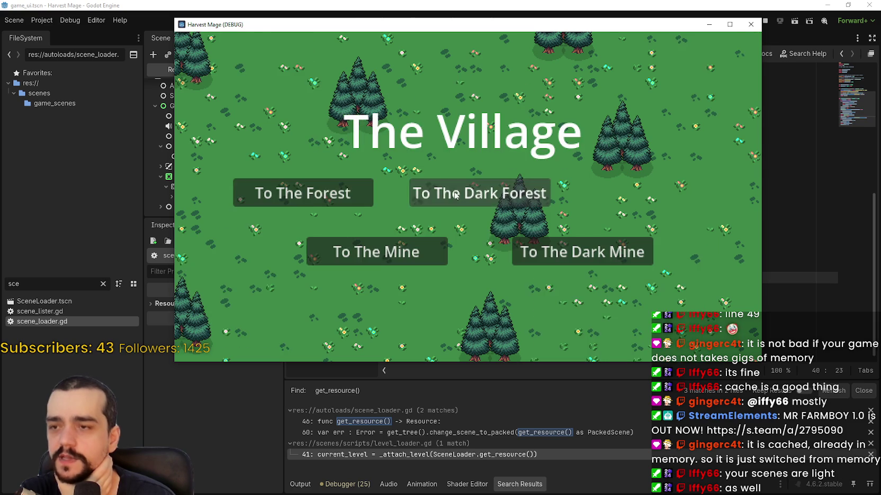
click(455, 194)
click(502, 244)
click(366, 194)
click(507, 238)
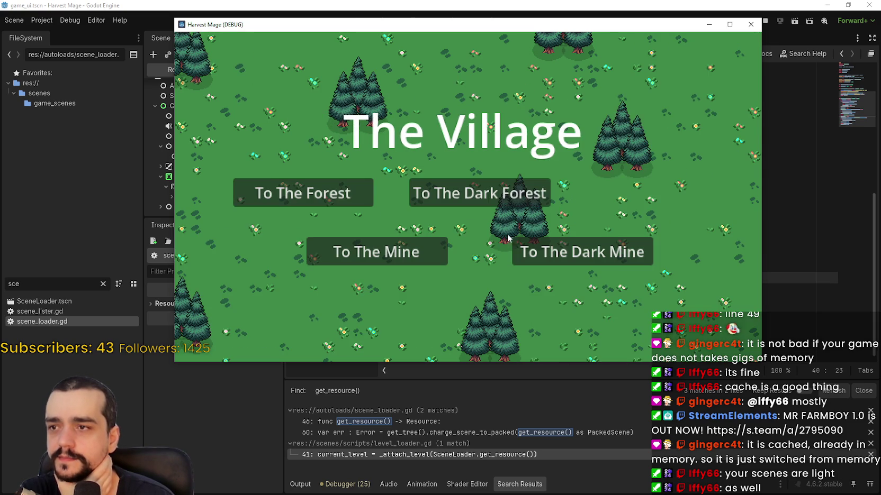
Step: Close the game window, relaunch with F5, and quit from the main menu
click(750, 25)
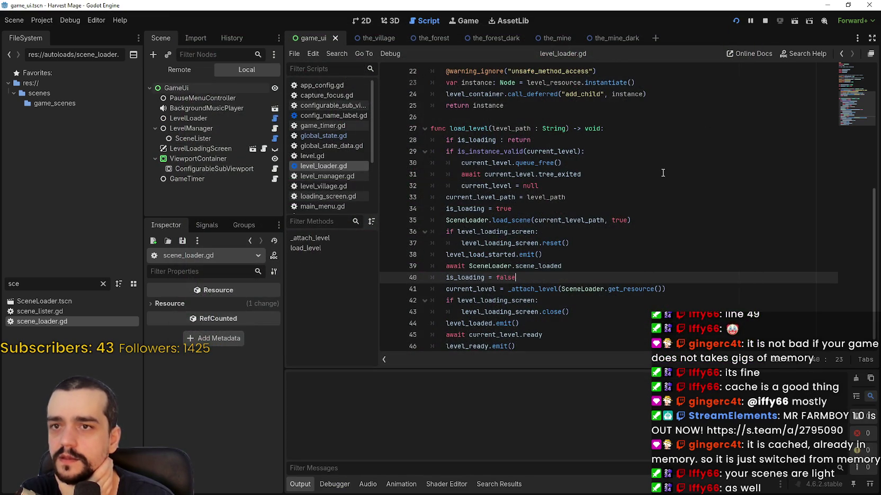
key(F5)
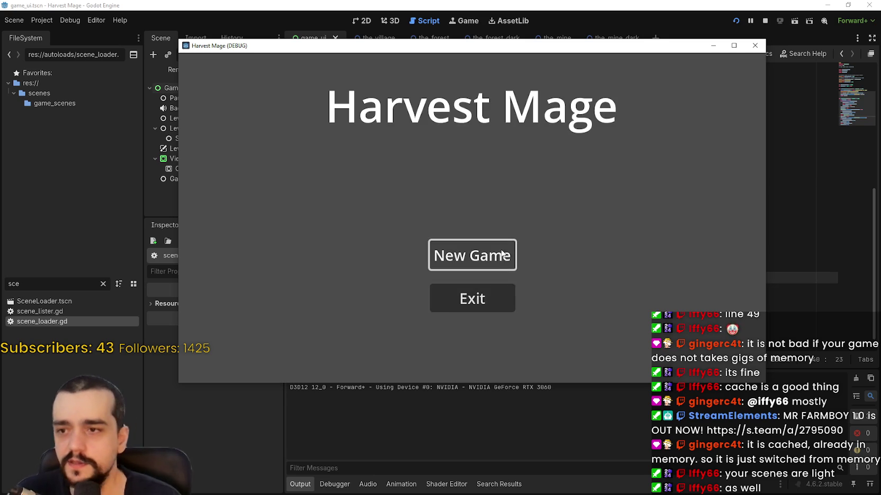
click(502, 302)
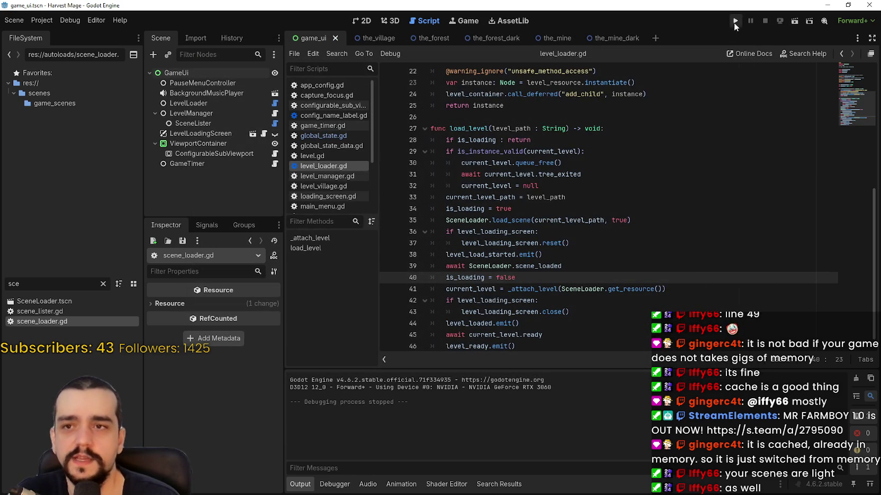
Step: Run and exit the game, then place the caret on lines 34 and 44 of load_level
click(735, 20)
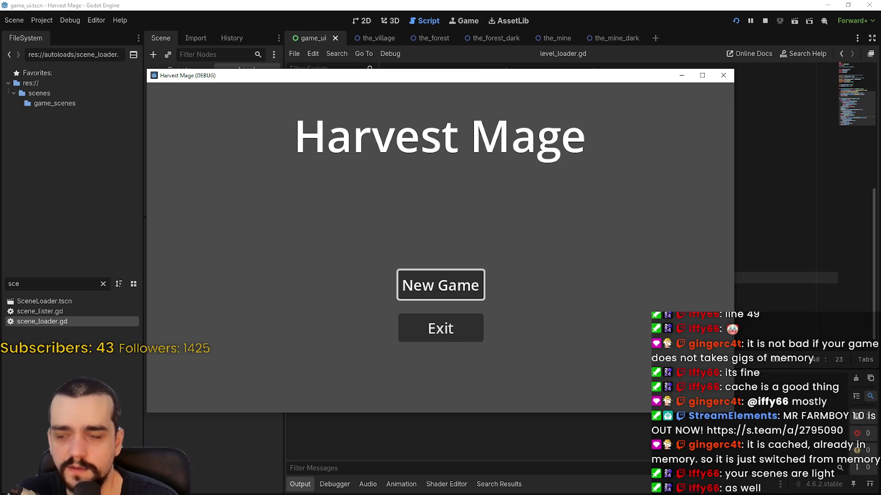
click(475, 337)
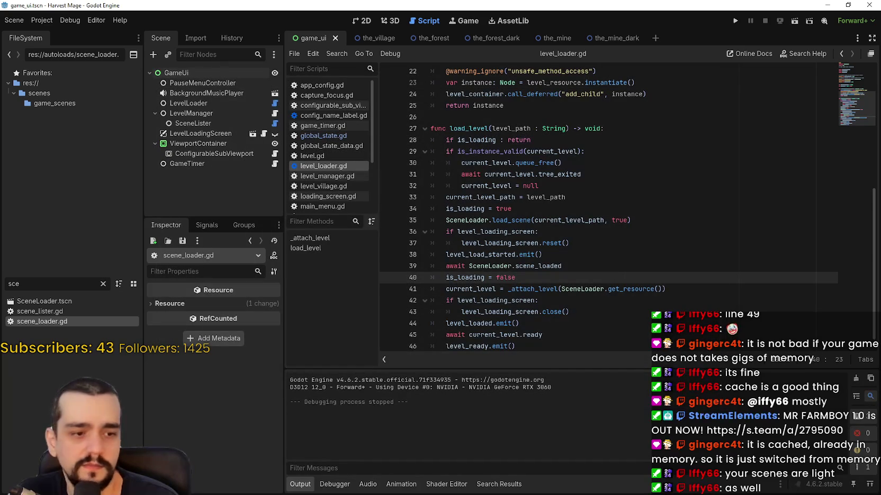
click(585, 211)
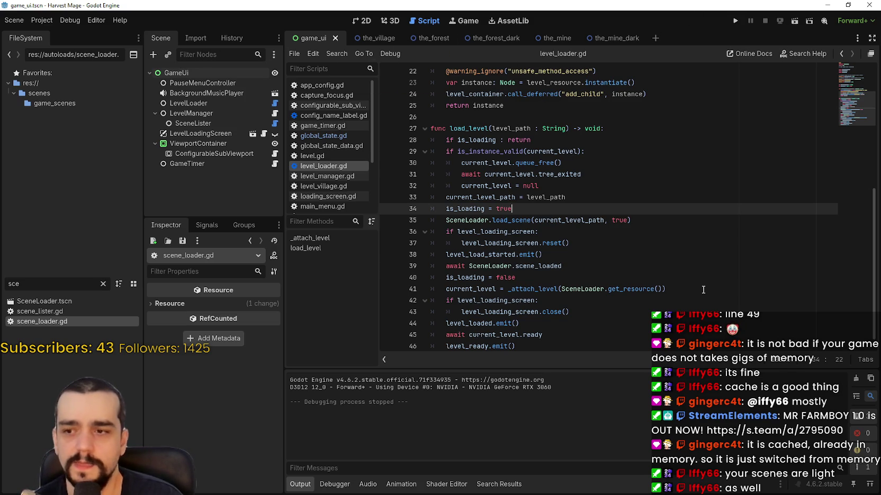
click(690, 325)
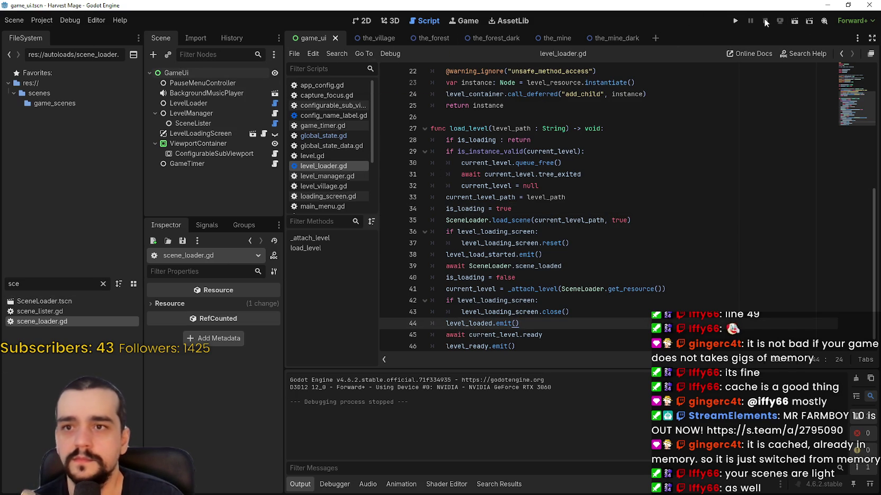
Step: Run the project, show the Remote scene tree, and pause the game
click(735, 20)
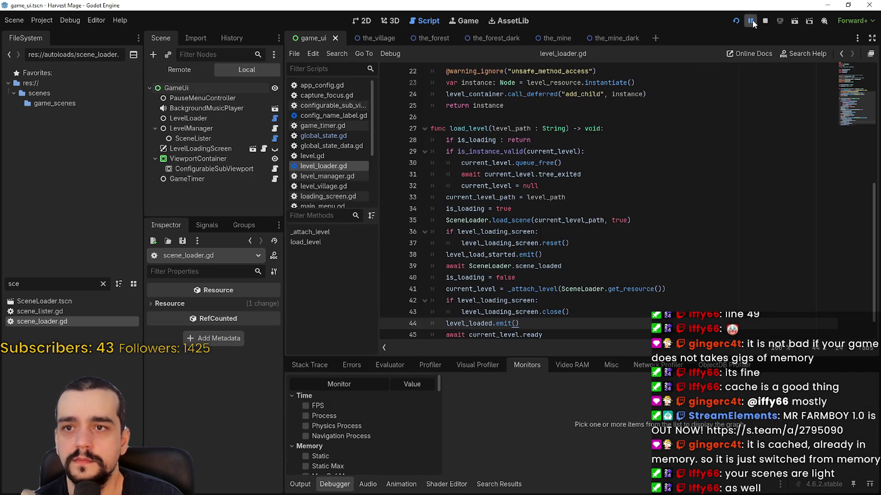
click(178, 70)
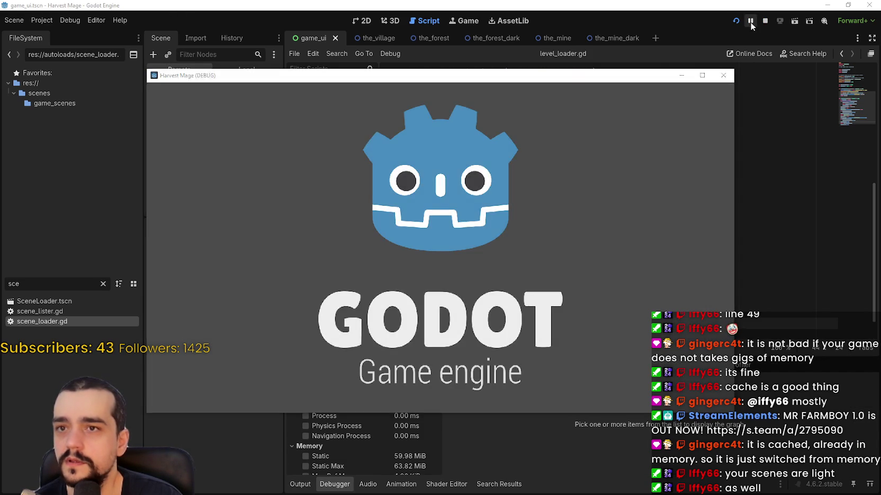
click(751, 23)
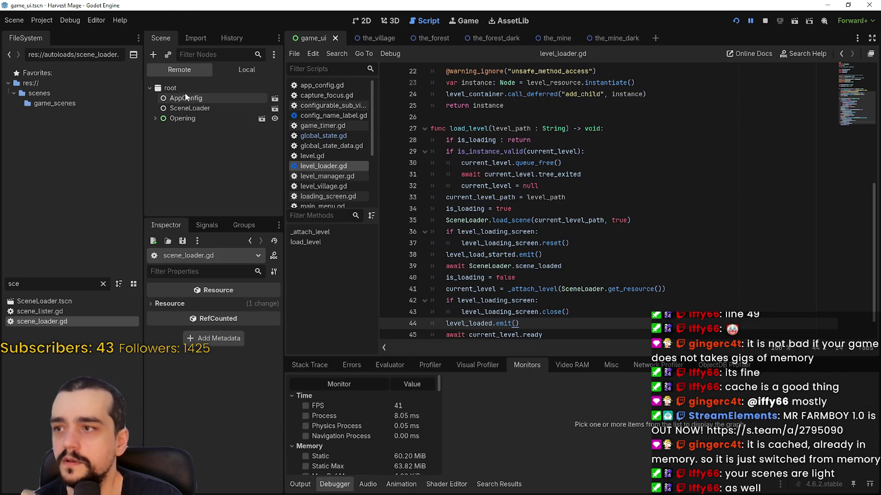
Step: Expand Opening and ImagesContainer in the Remote tree to view the splash texture
click(154, 119)
click(160, 138)
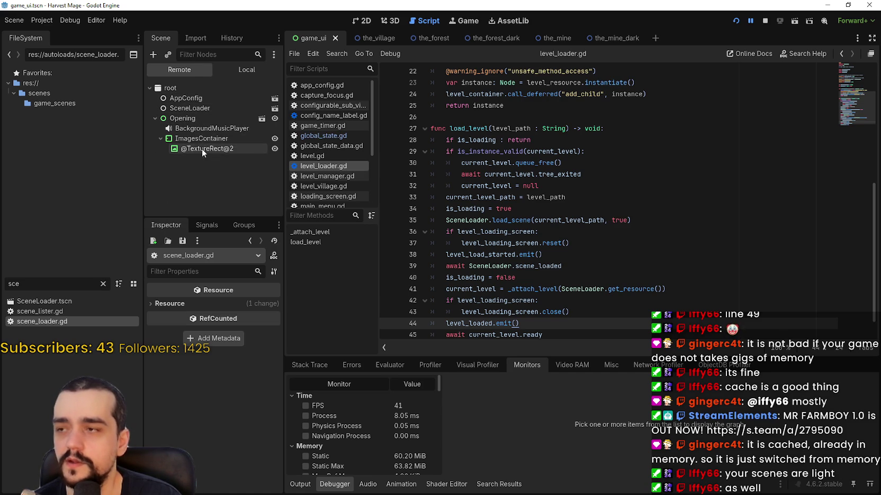
click(155, 118)
Step: Inspect the live AppConfig and SceneLoader nodes, then restart the game with F5
click(180, 98)
click(174, 108)
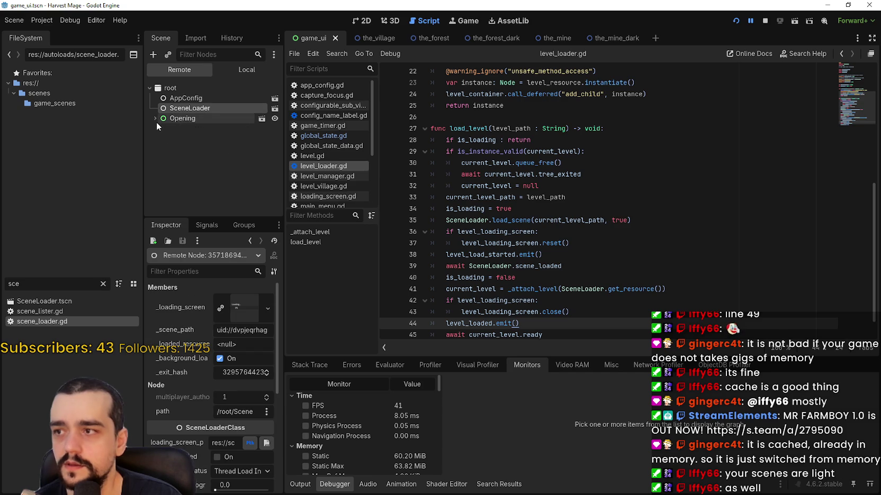
click(155, 120)
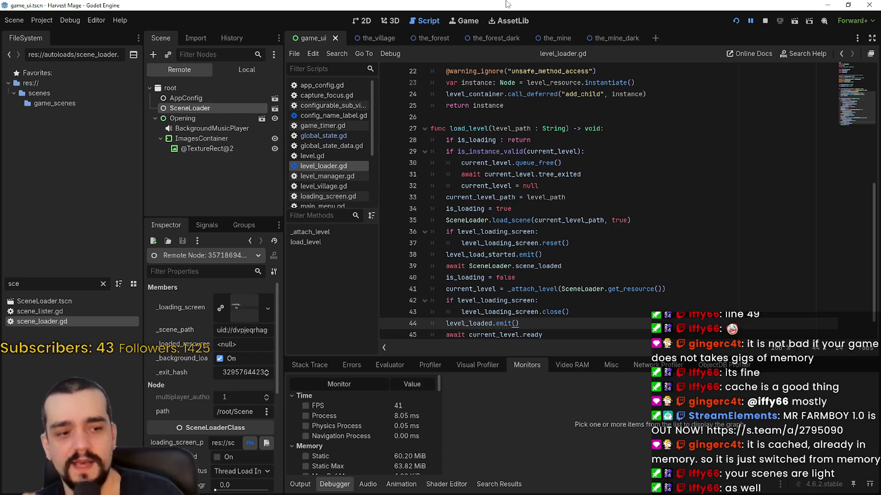
key(F5)
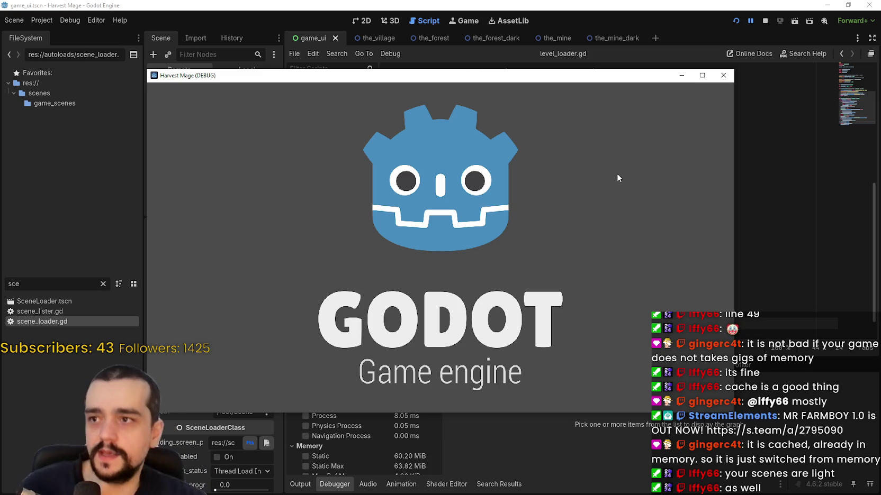
Step: Pause the restarted game, inspect the live MainMenu node, and open Project Settings
click(751, 21)
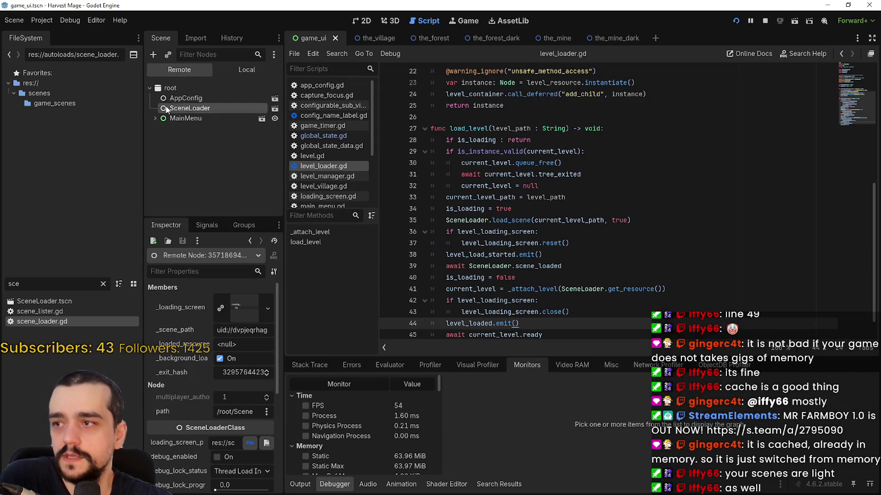
click(183, 118)
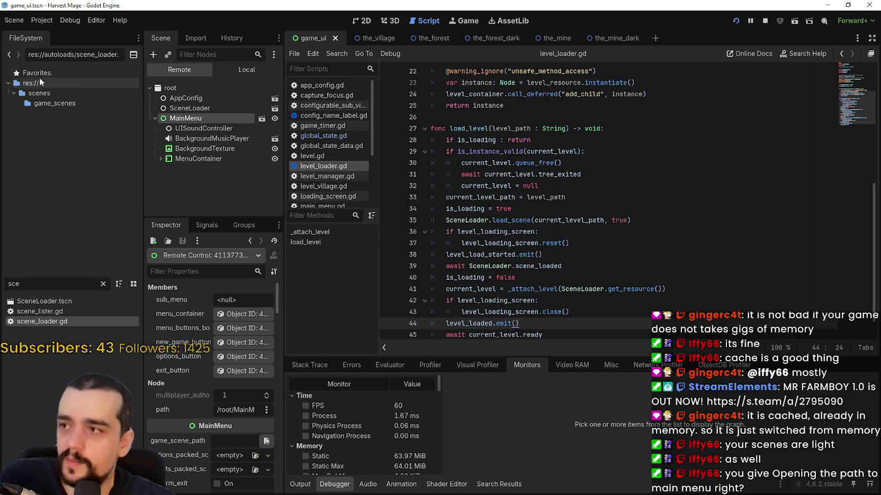
click(49, 23)
click(54, 31)
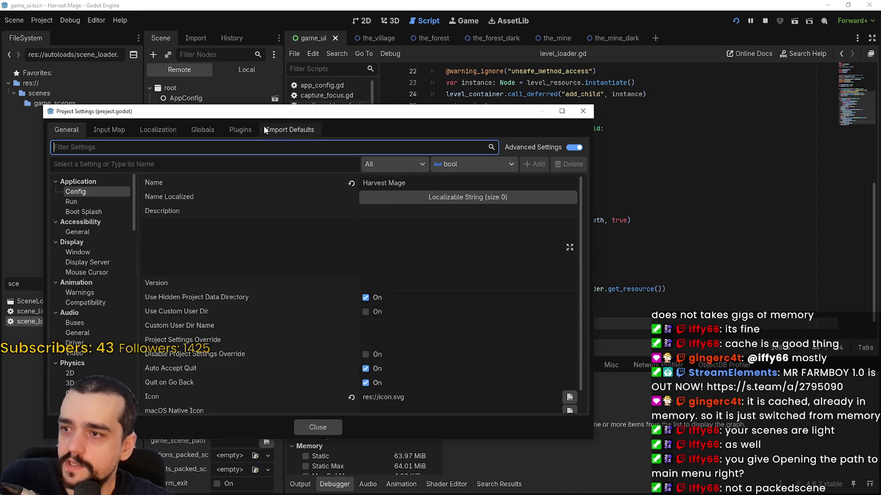
Step: Review the AppConfig and SceneLoader entries under Globals > Autoload, then close Project Settings
drag(242, 112, 239, 75)
click(154, 93)
click(190, 94)
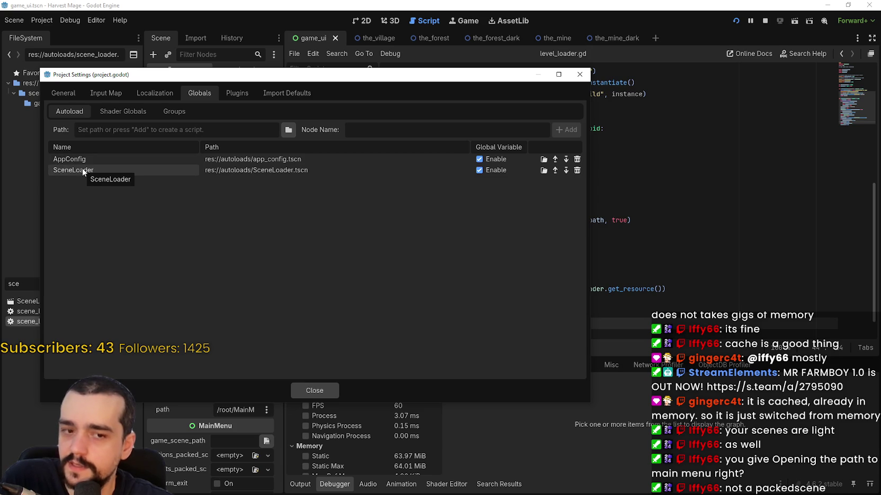
click(317, 394)
Step: Read the live SceneLoader's _loaded_resource in a widened Inspector, then launch MR FARMBOY with F5
click(201, 108)
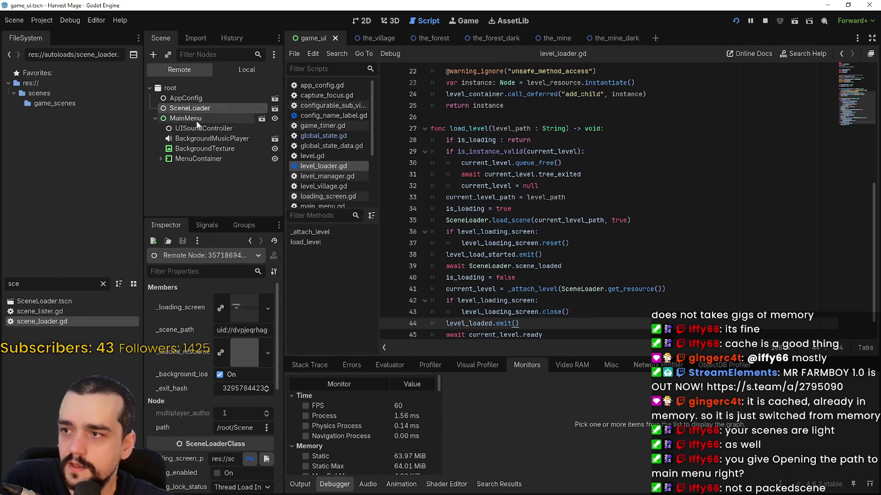
drag(284, 339, 451, 352)
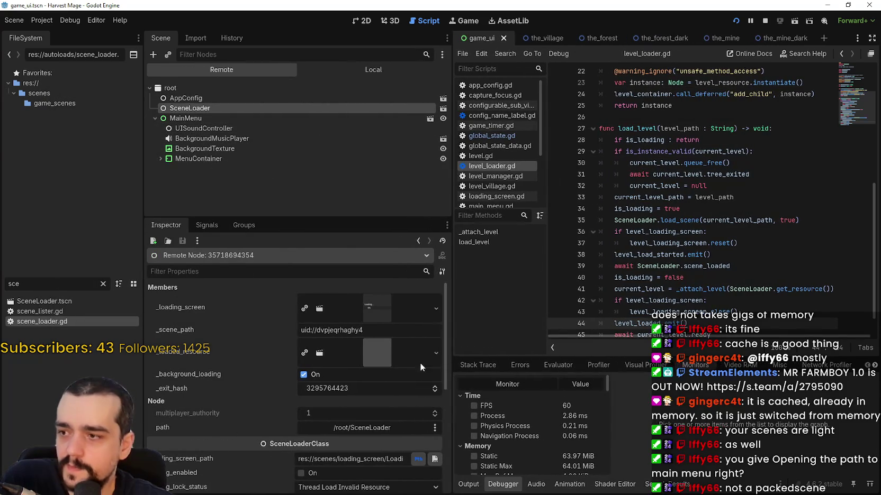
mouse_move(366, 348)
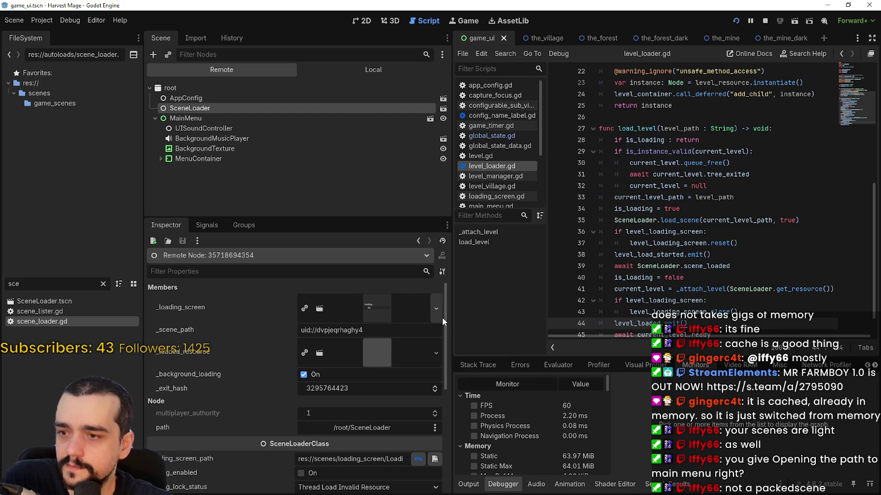
drag(449, 317, 376, 318)
click(631, 186)
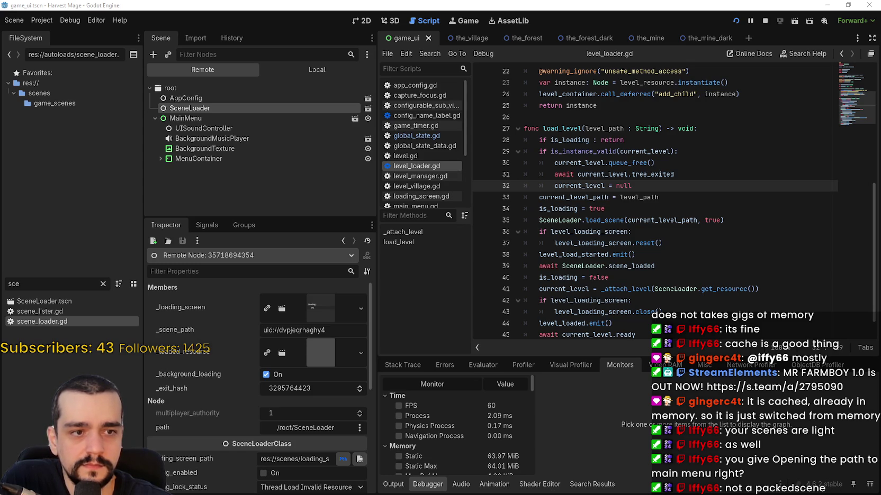
key(F5)
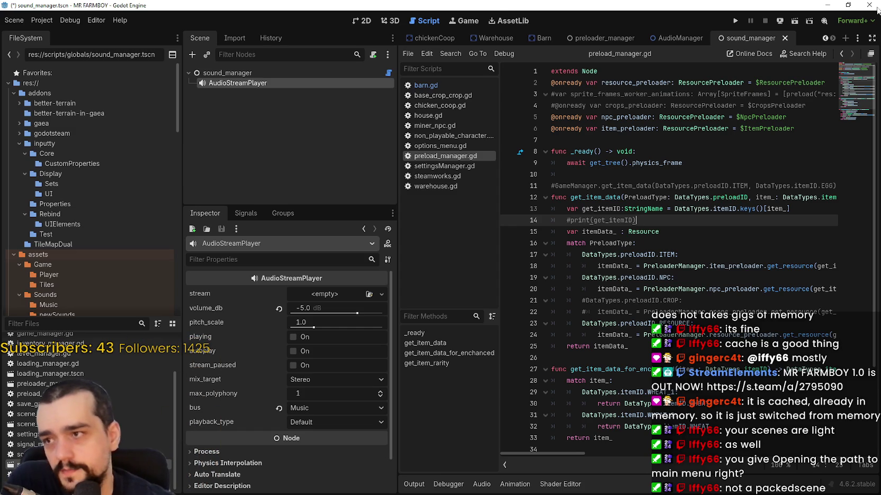
Step: Open the Project menu in the loaded MR FARMBOY project
click(51, 22)
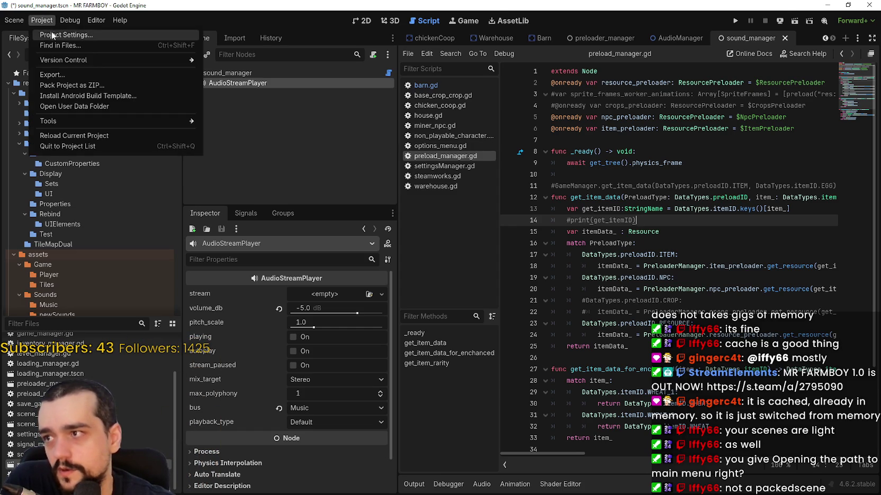
click(52, 31)
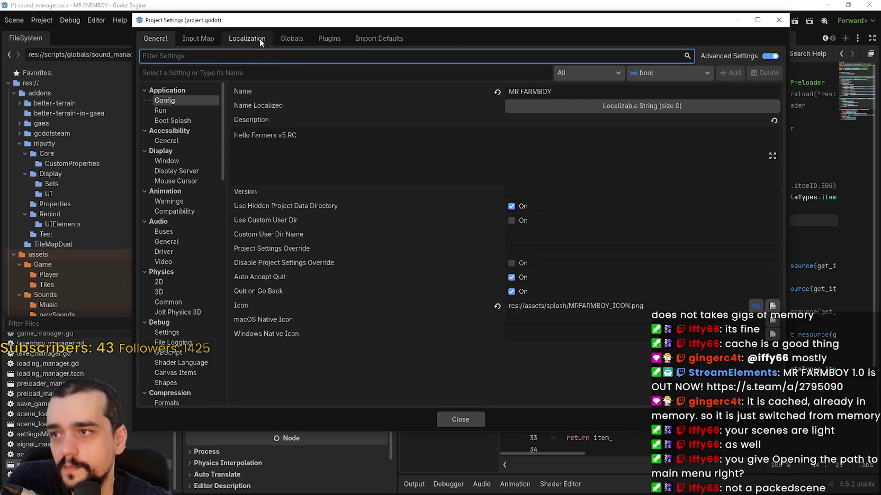
click(287, 42)
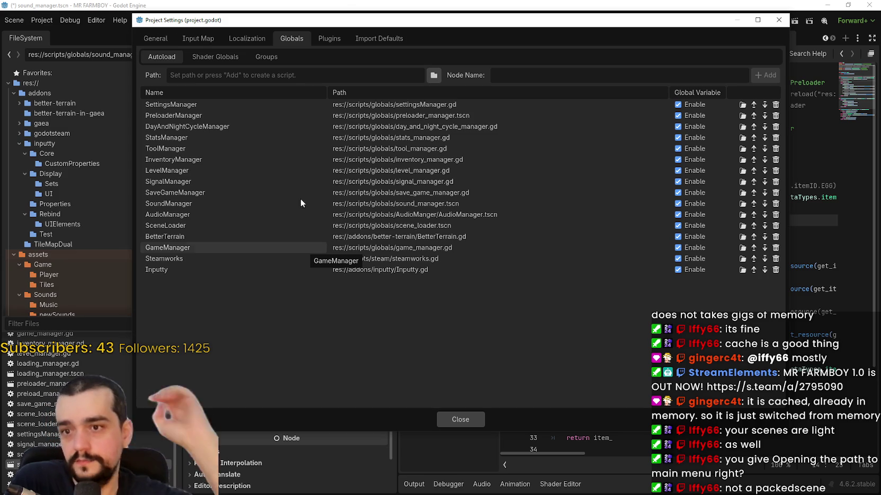
Step: Close MR FARMBOY's project settings and return to Harvest Mage's load_level code and local scene tree
click(460, 420)
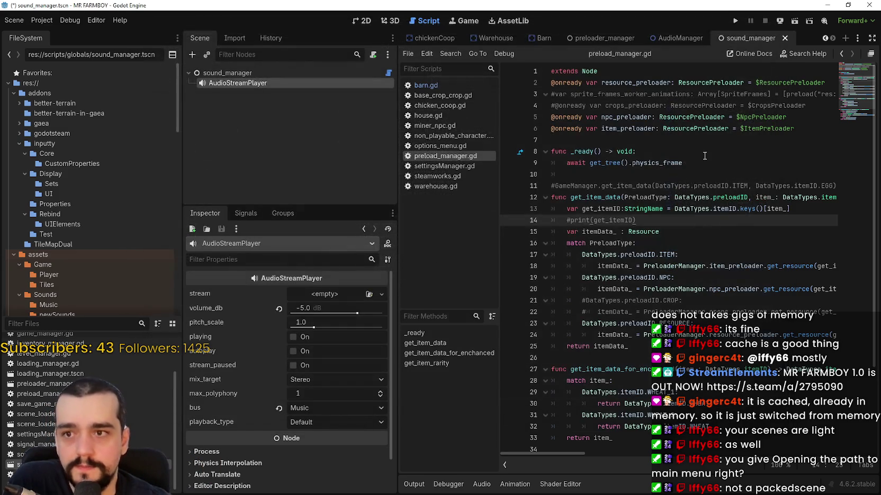
click(728, 128)
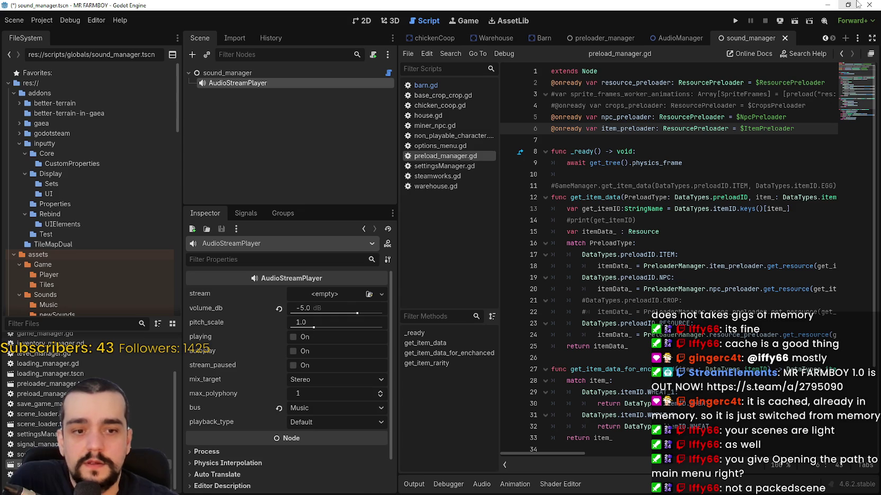
click(827, 4)
click(633, 195)
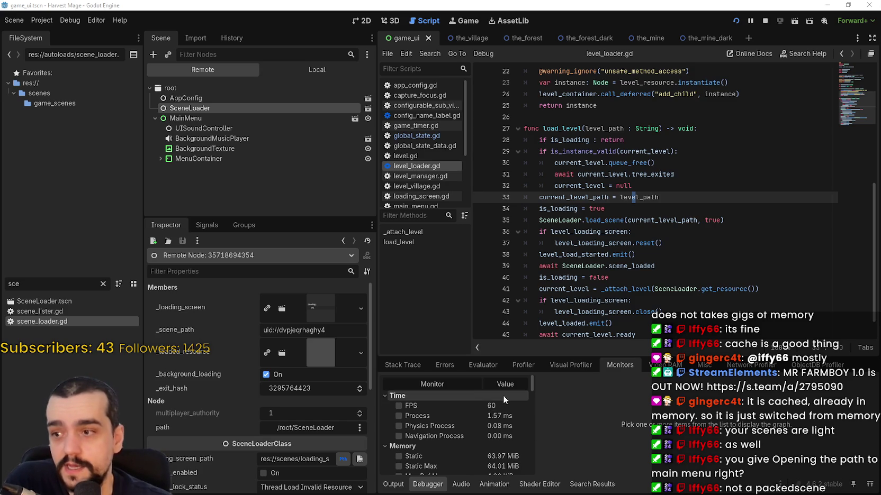
click(334, 72)
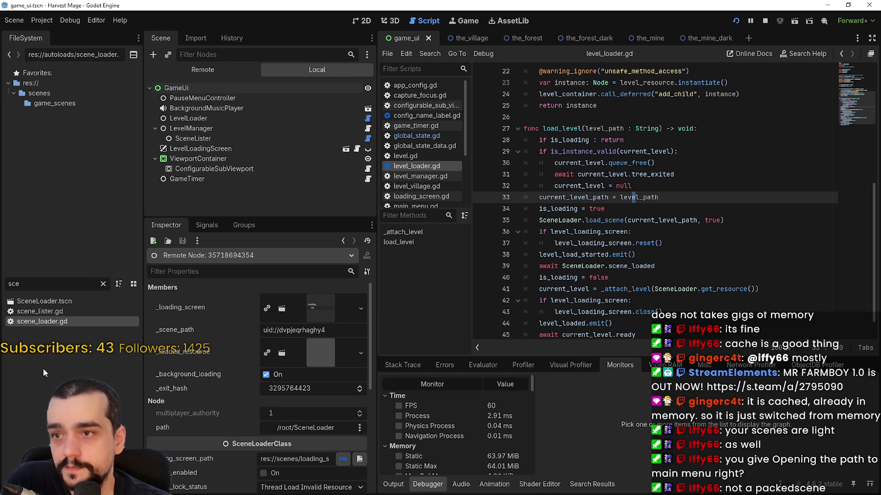
Step: Filter the FileSystem for 'ope' and open opening.tscn
double_click(13, 284)
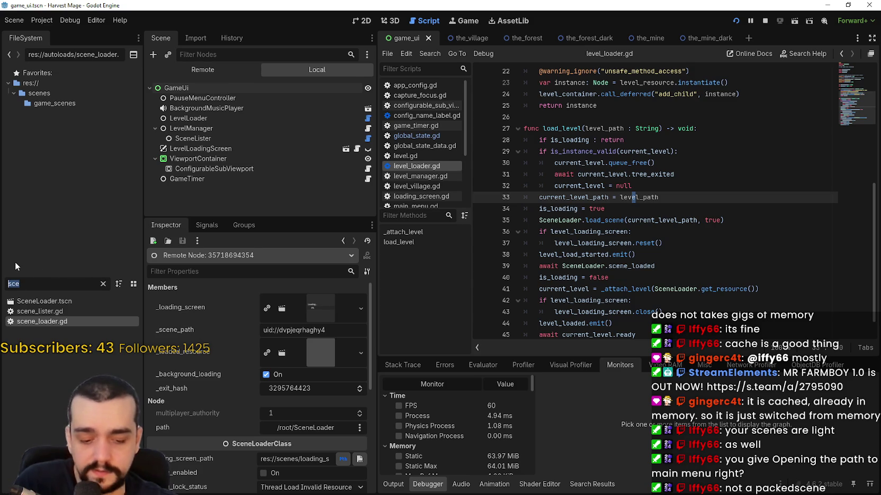
key(Right)
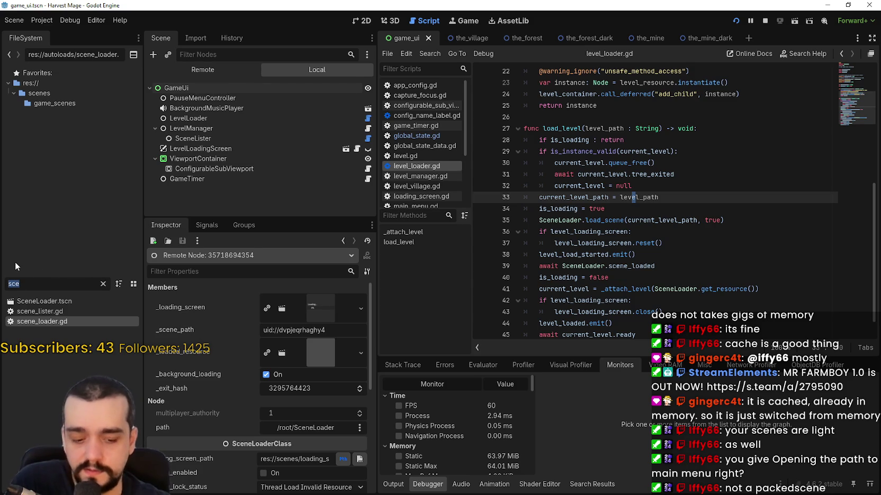
text(a)
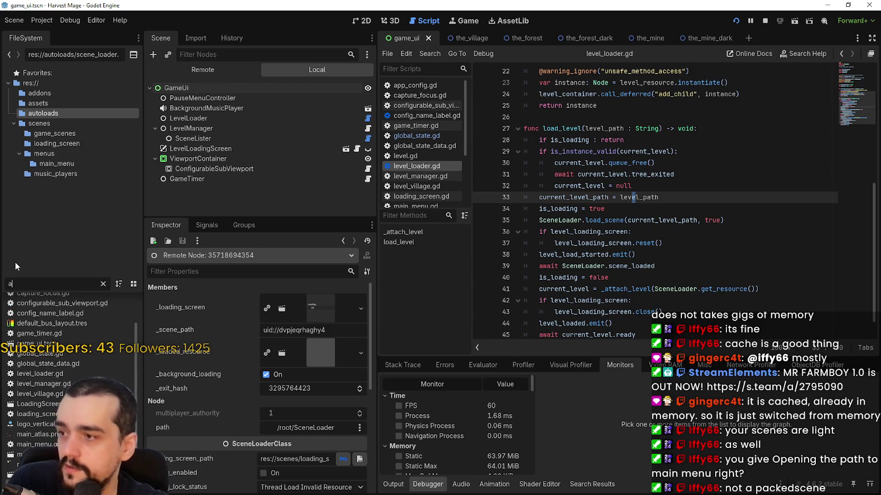
key(BackSpace)
text(ope)
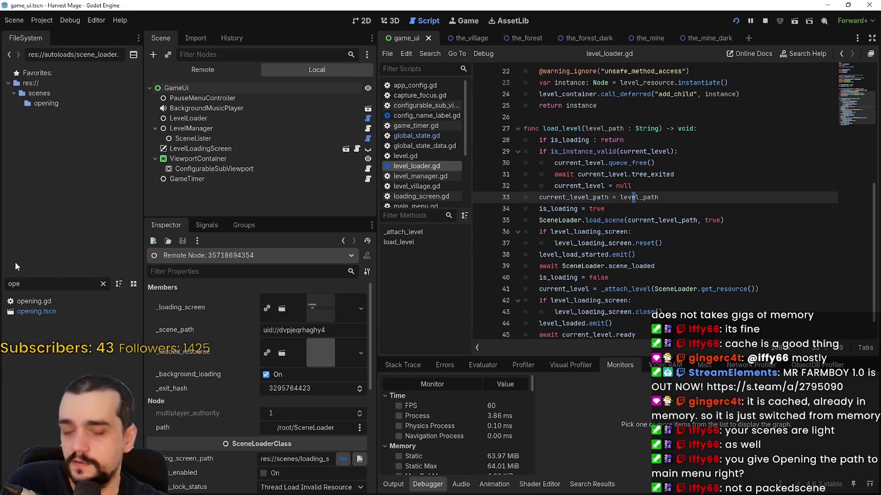
double_click(46, 313)
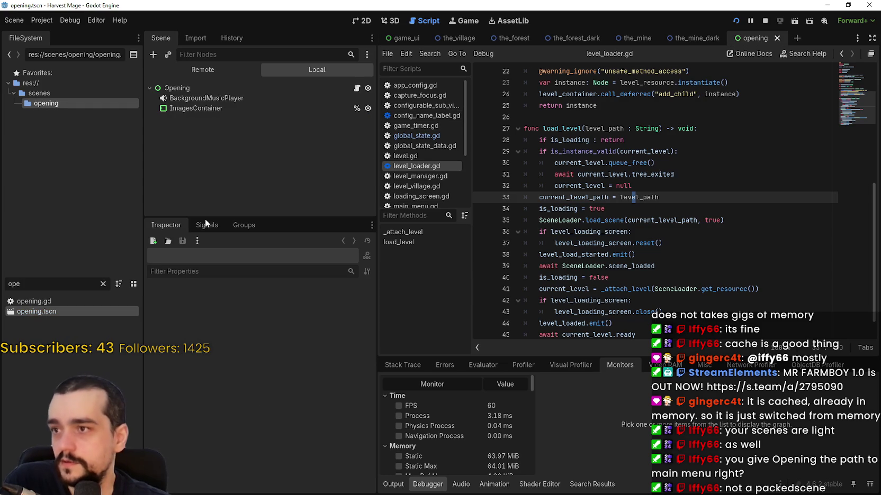
Step: Inspect the Opening root node's properties, including its images array
click(259, 88)
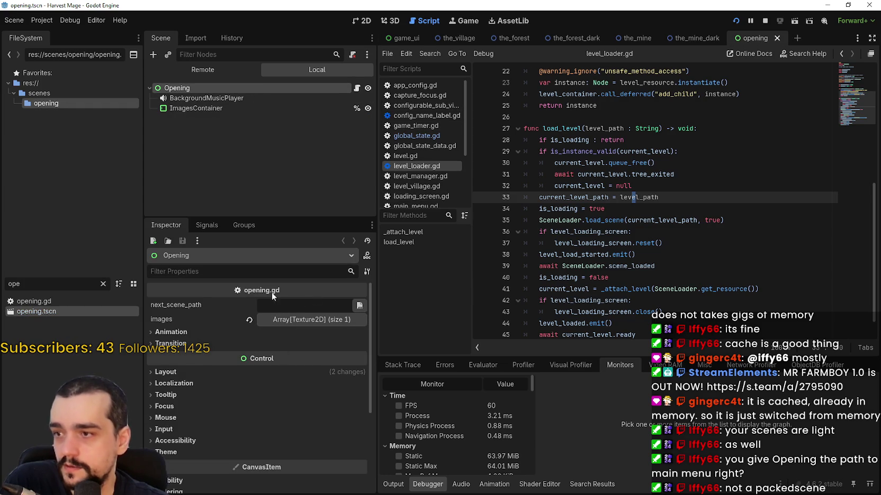
click(314, 320)
click(313, 320)
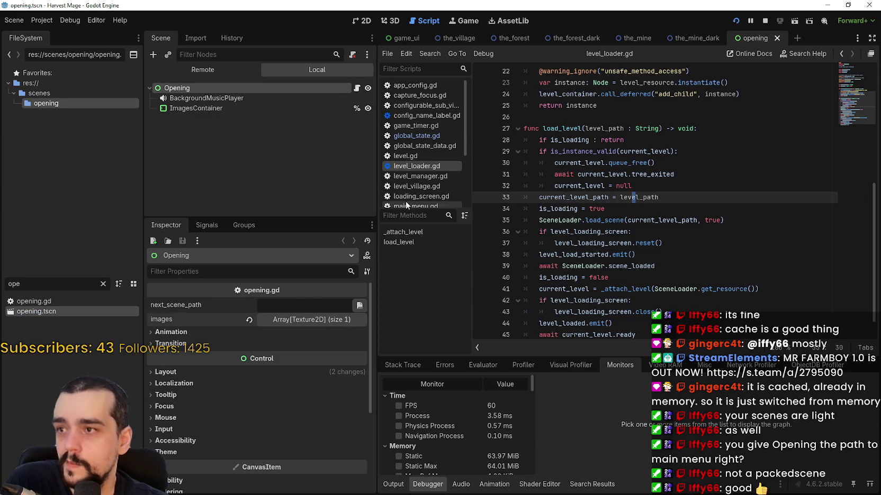
Step: Read opening.gd's get_next_scene_path and its AppConfig.main_menu_scene_path fallback
click(357, 88)
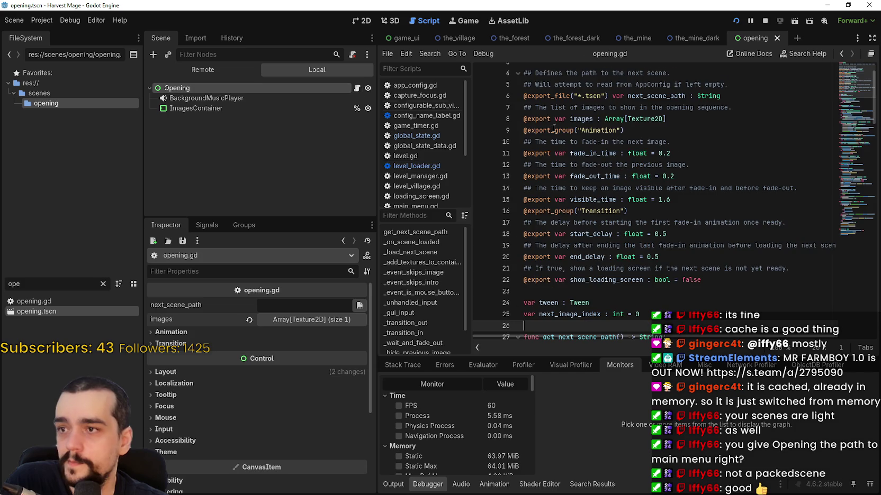
click(692, 222)
scroll(689, 209, up, 1)
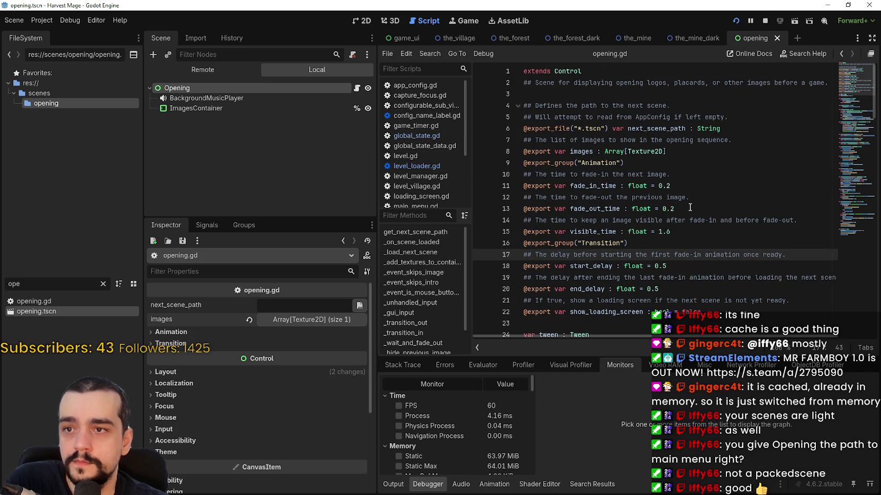
scroll(587, 126, down, 5)
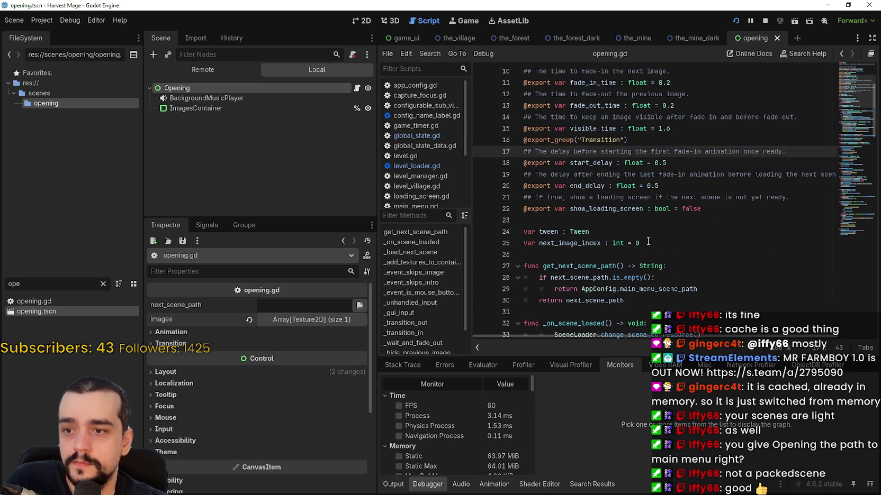
double_click(578, 197)
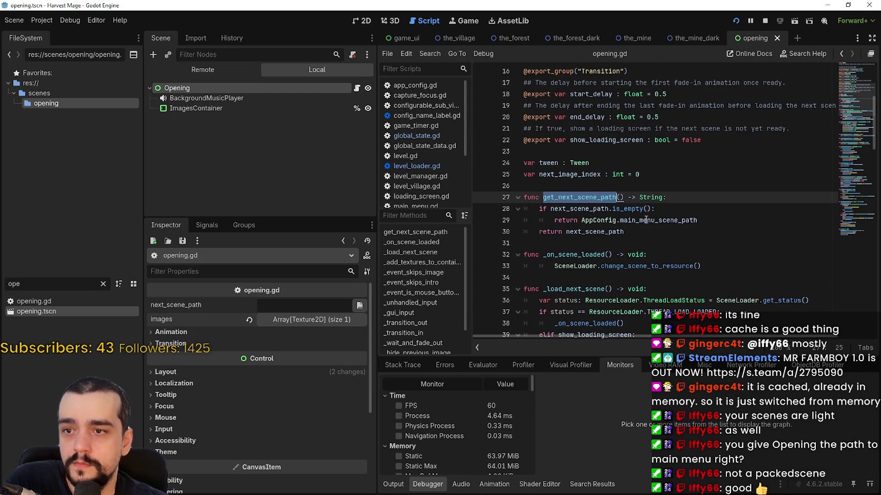
scroll(579, 195, down, 1)
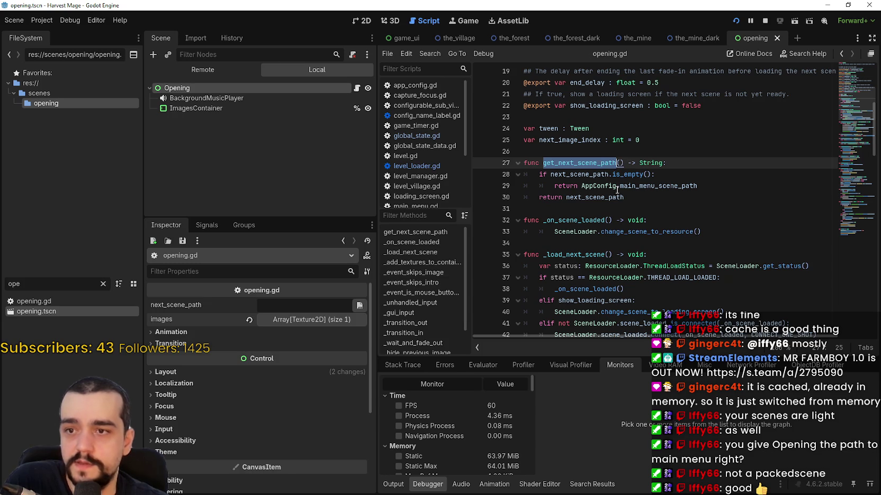
drag(697, 186, 598, 189)
click(599, 186)
double_click(31, 284)
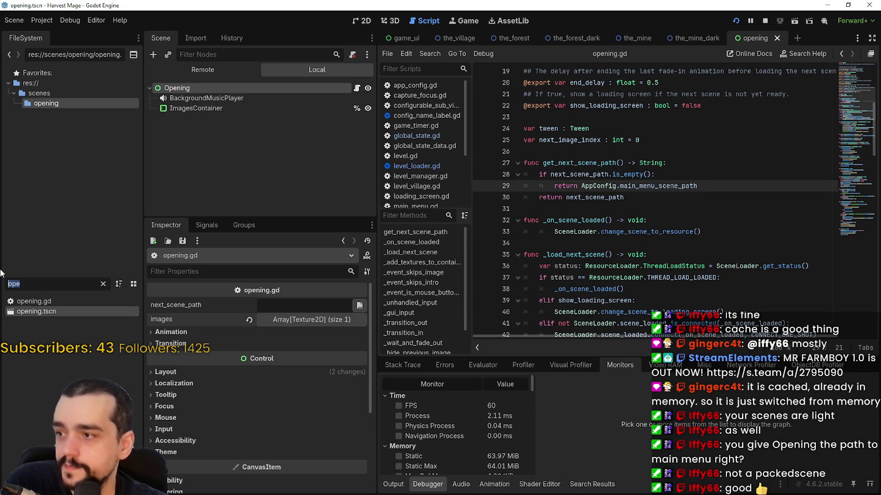
Step: Filter for 'app', open app_config.tscn, and check AppConfig's main_menu_scene_path value
text(app)
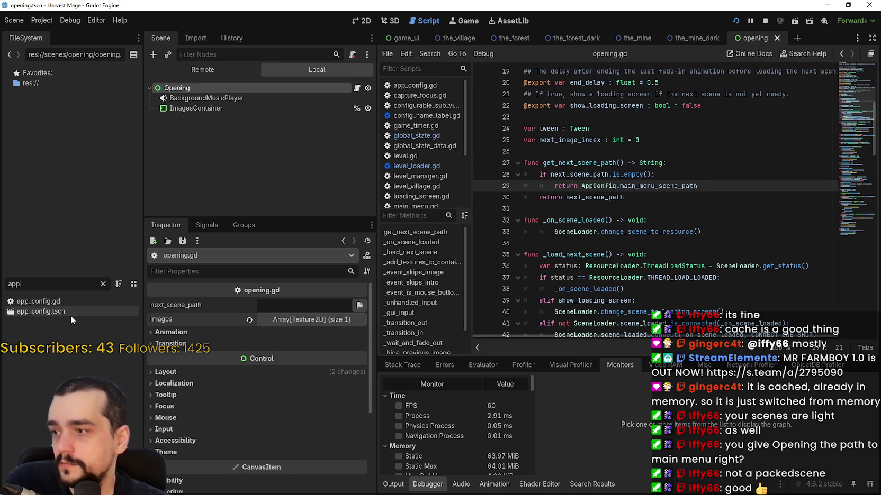
double_click(70, 315)
click(229, 83)
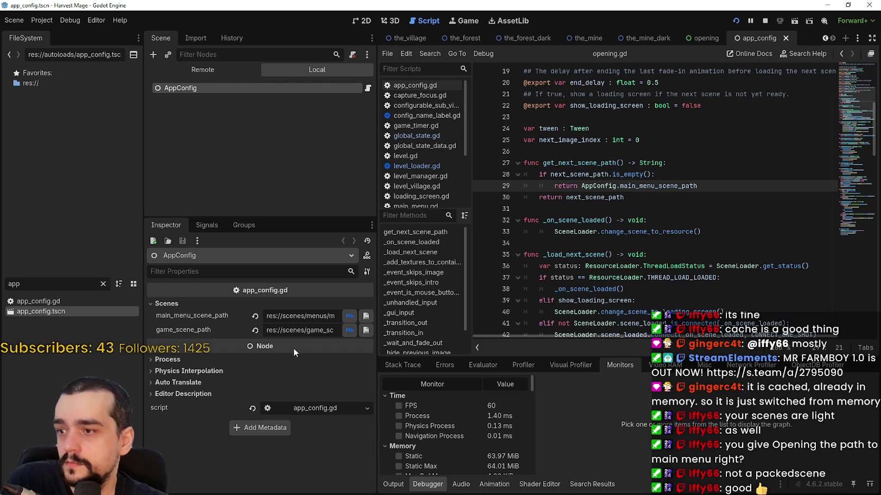
click(301, 316)
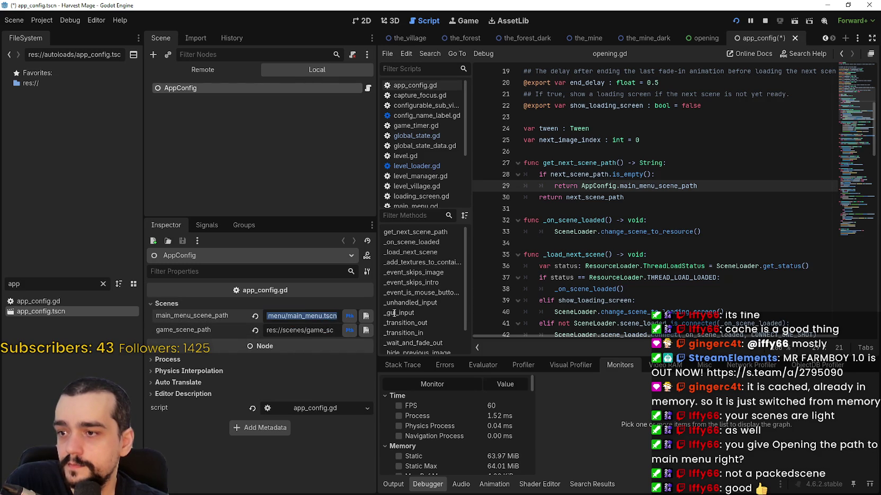
Step: Compare the AppConfig.main_menu_scene_path reference on opening.gd line 29 with the Inspector value
click(649, 185)
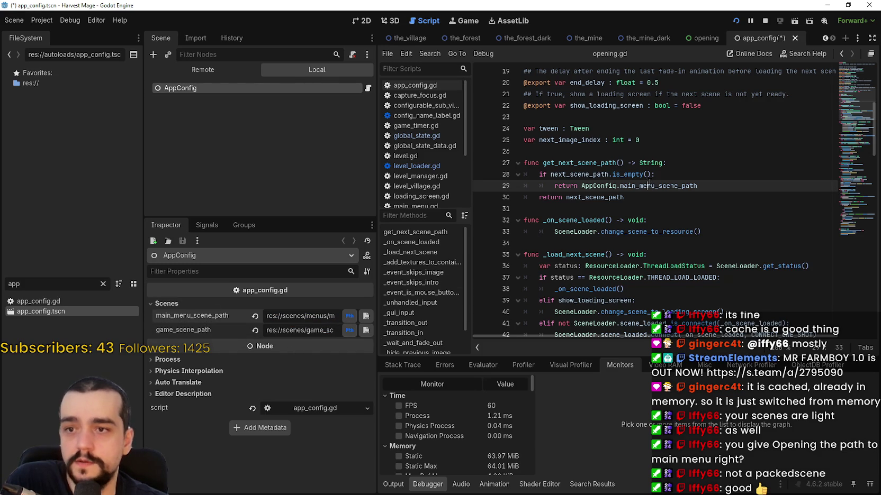
double_click(648, 185)
drag(649, 185, 597, 194)
click(582, 198)
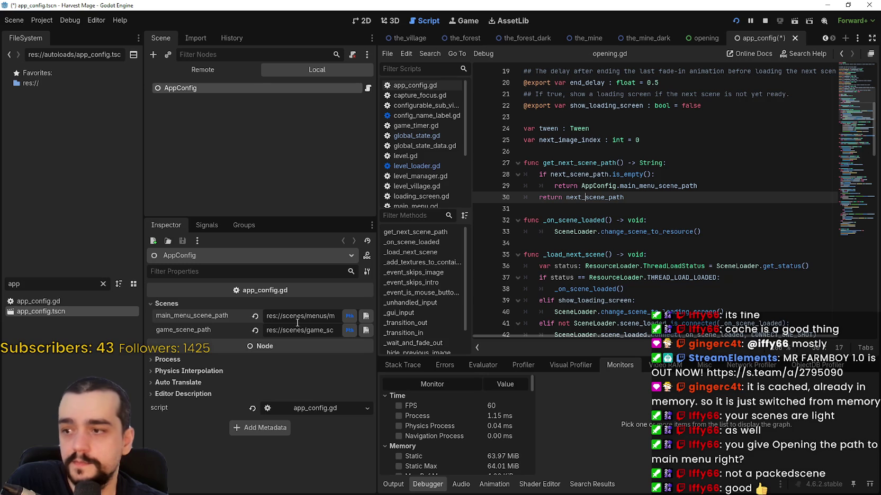
click(283, 317)
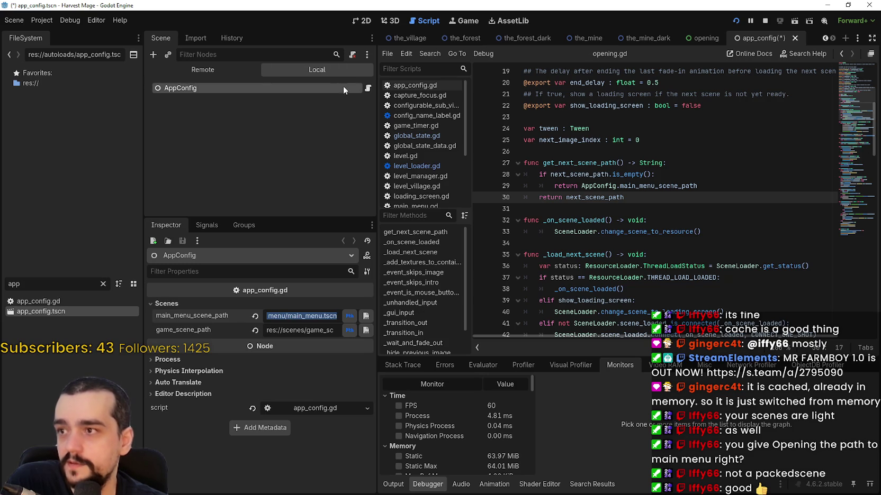
Step: Open app_config.gd and look over the main_menu_scene_path declaration and _ready function
click(368, 88)
triple_click(748, 109)
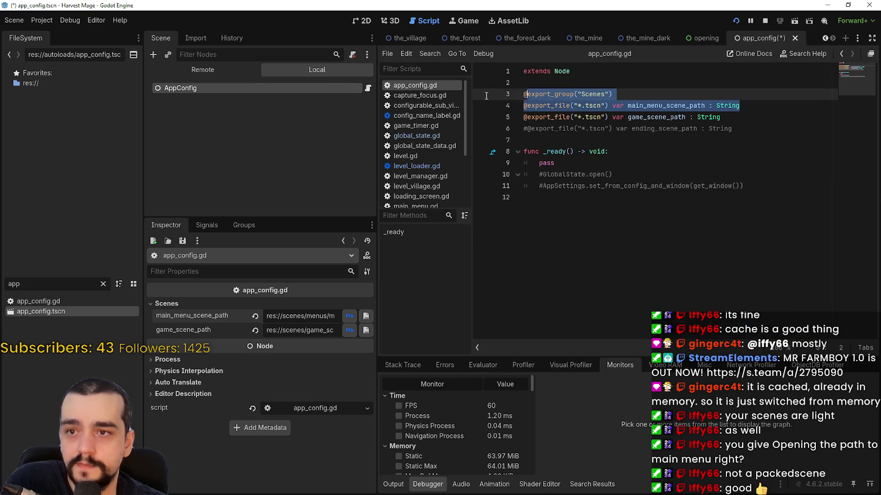
click(721, 155)
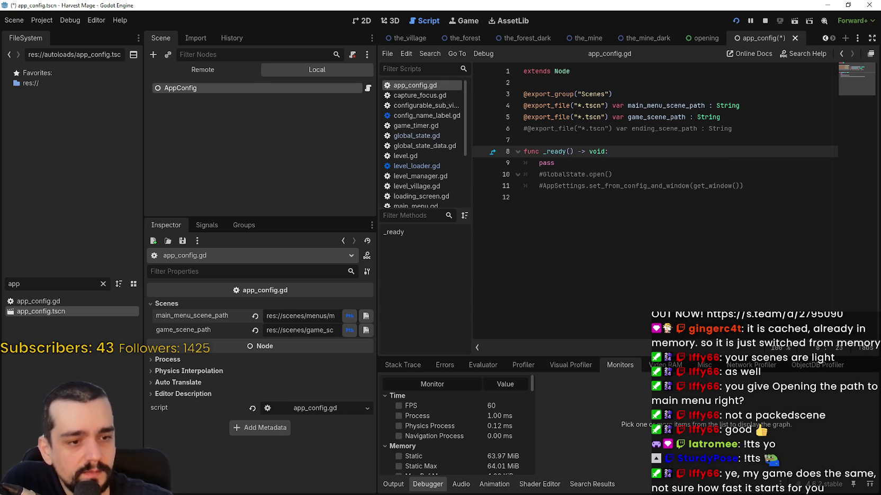
Step: Join the Shape Survivors playtest from its store page and launch Shape Survivors Playtest
key(alt+Tab)
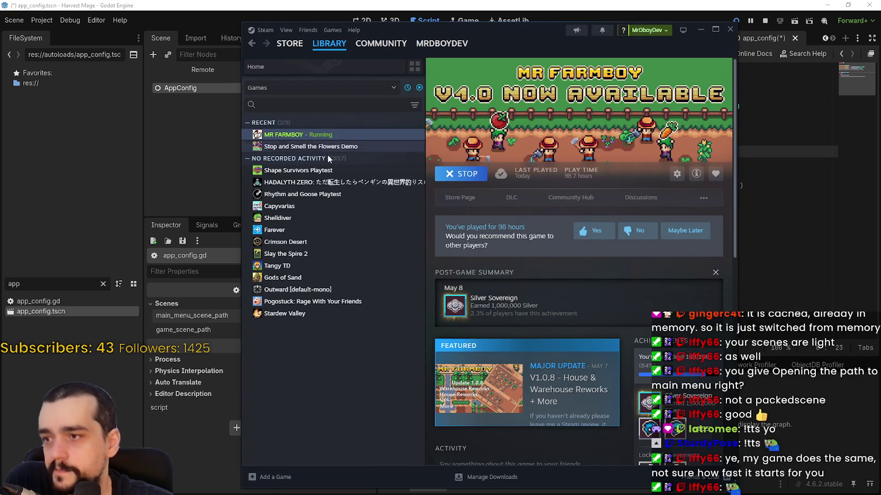
click(323, 172)
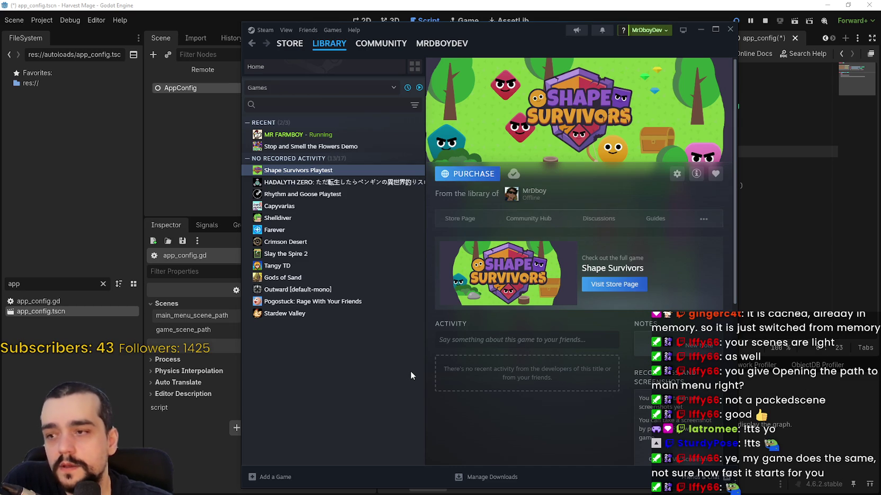
click(461, 220)
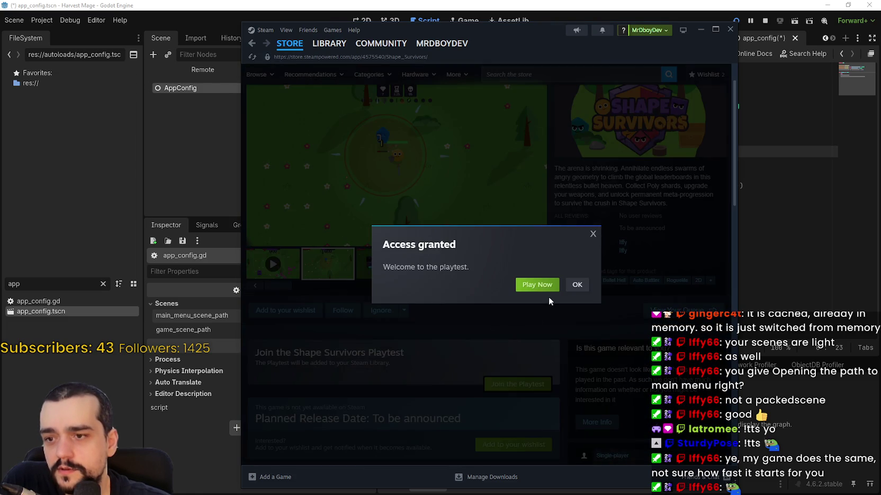
click(548, 297)
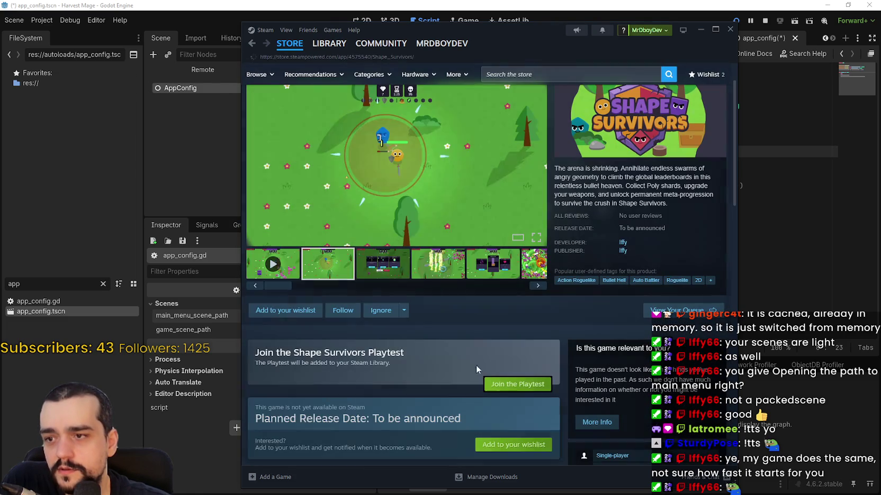
click(329, 44)
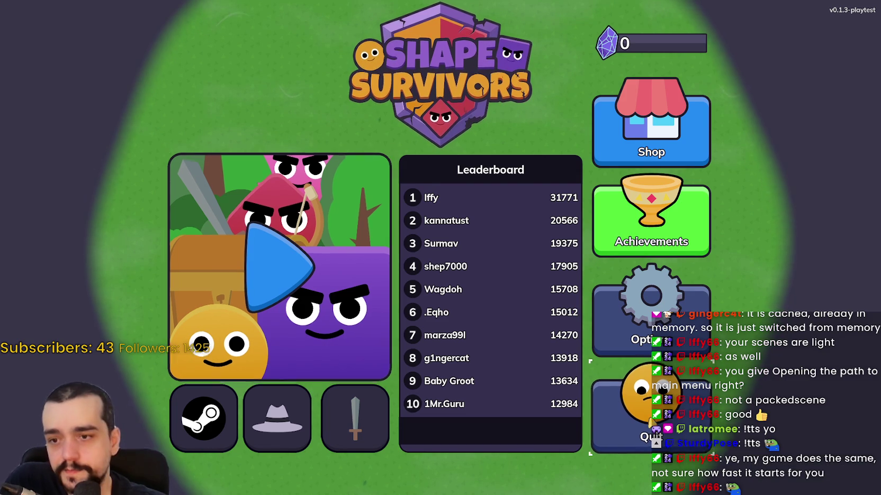
key(alt+Tab)
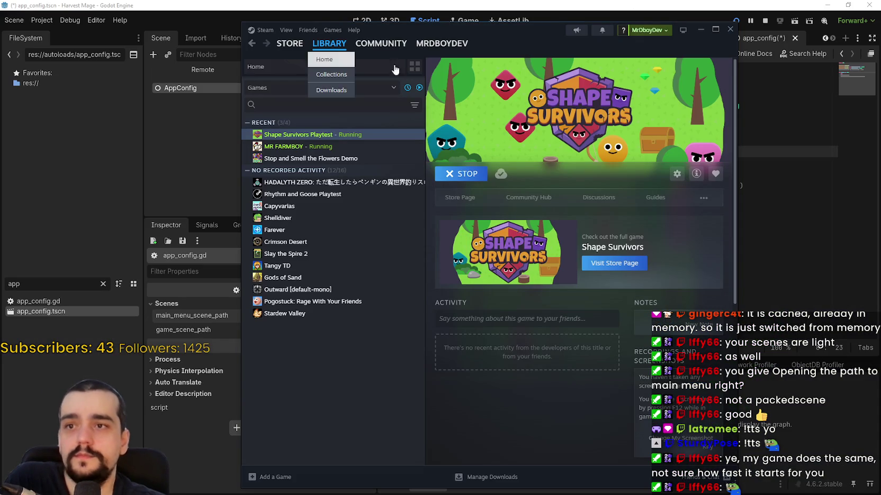
Step: Open MR FARMBOY's library page and its store page in Steam
click(371, 146)
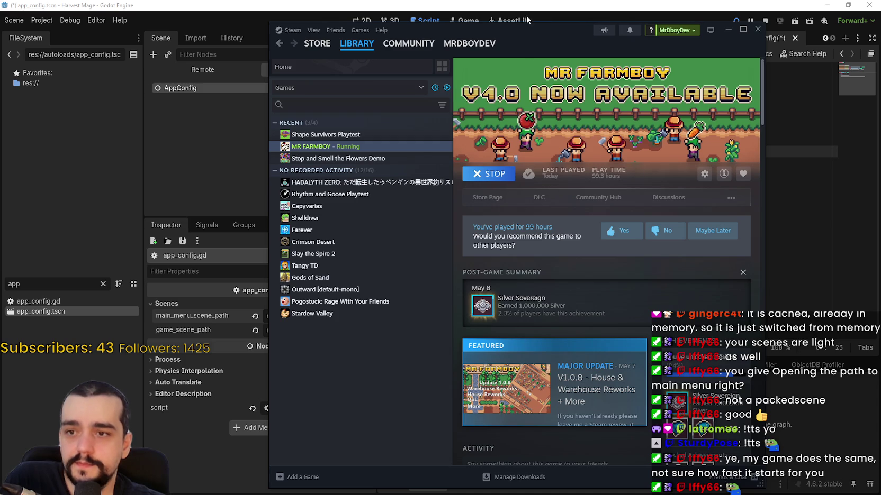
click(487, 198)
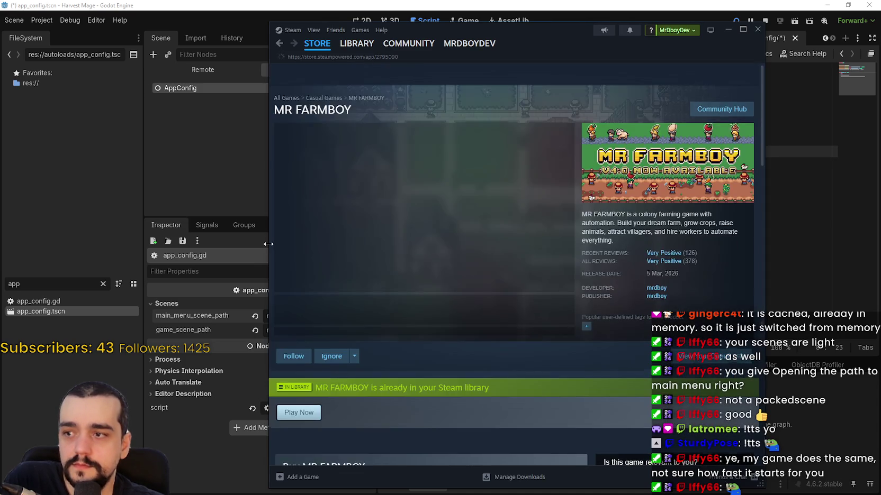
click(266, 244)
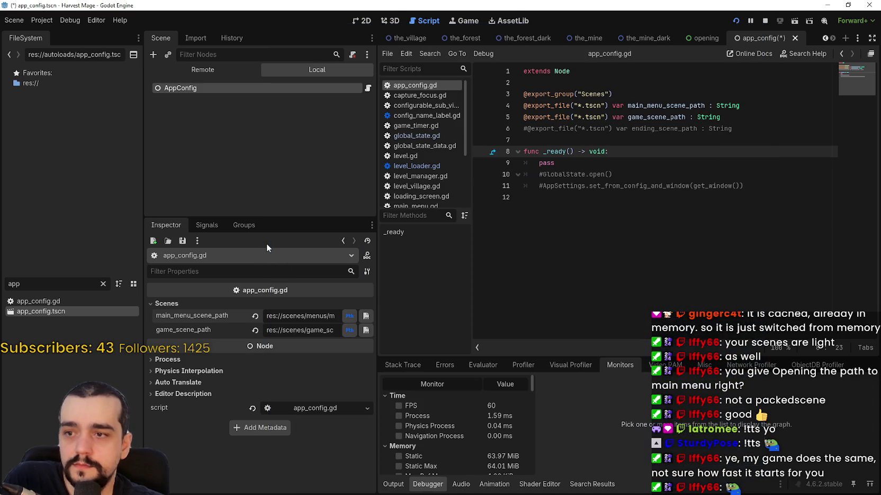
key(alt+Tab)
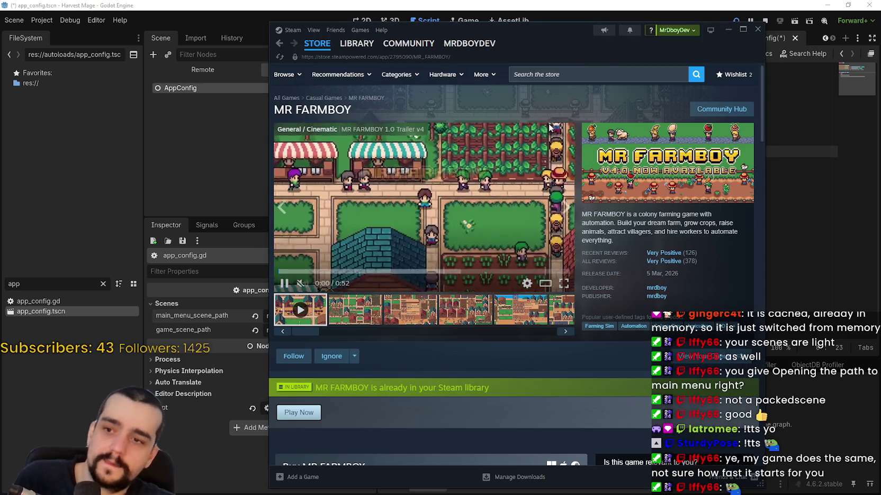
Step: Show MR FARMBOY's community reviews sorted by Most Recent
click(726, 109)
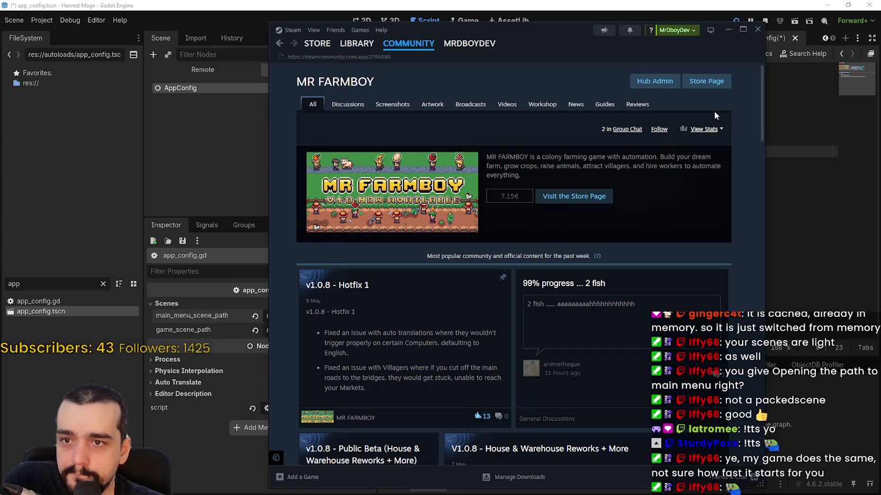
click(625, 105)
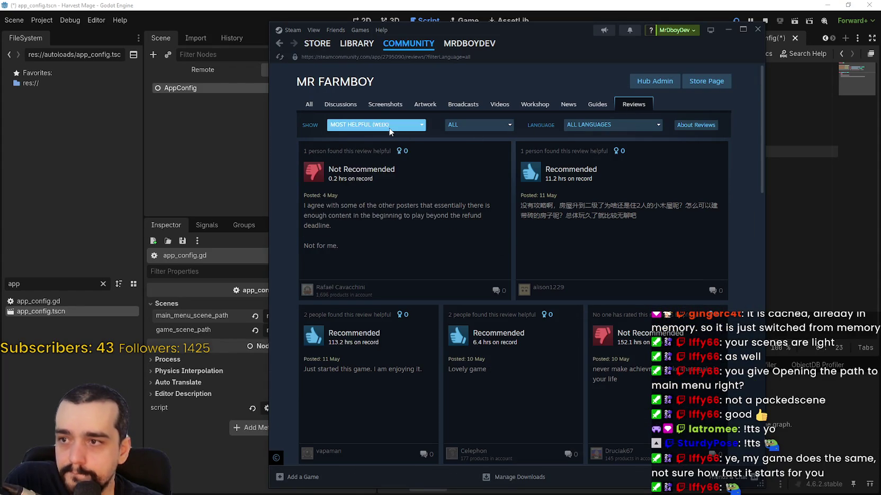
click(376, 124)
click(361, 223)
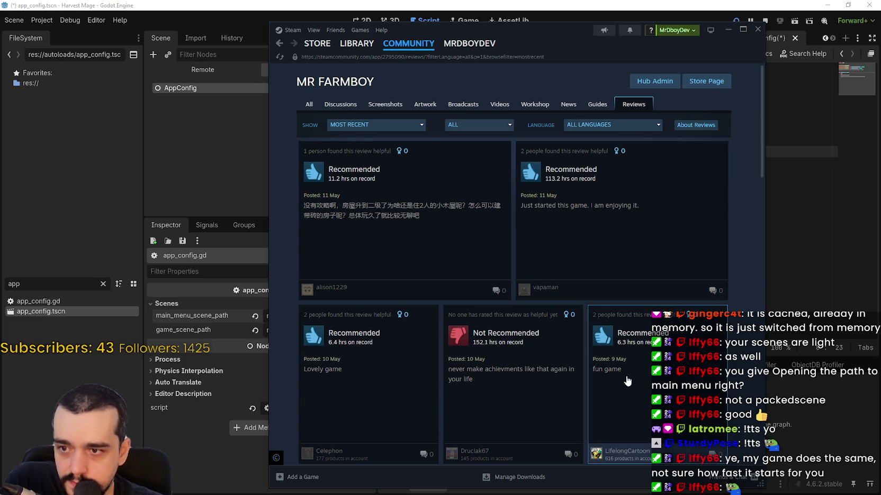
scroll(477, 371, down, 3)
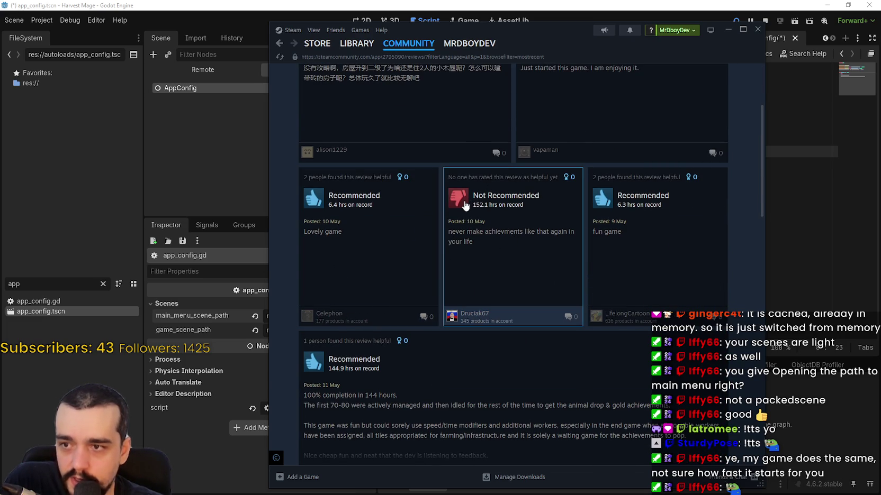
scroll(490, 236, up, 3)
Step: Read a recommended review and a Not Recommended review in full
click(381, 222)
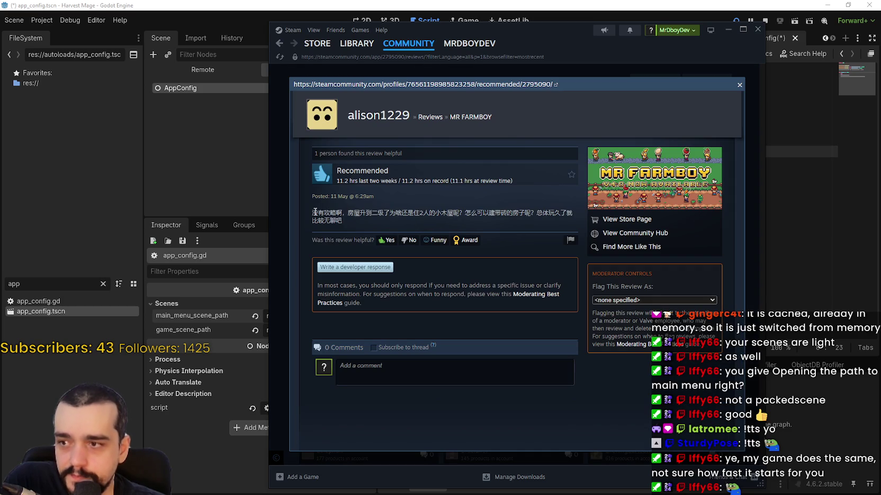
drag(315, 213, 352, 220)
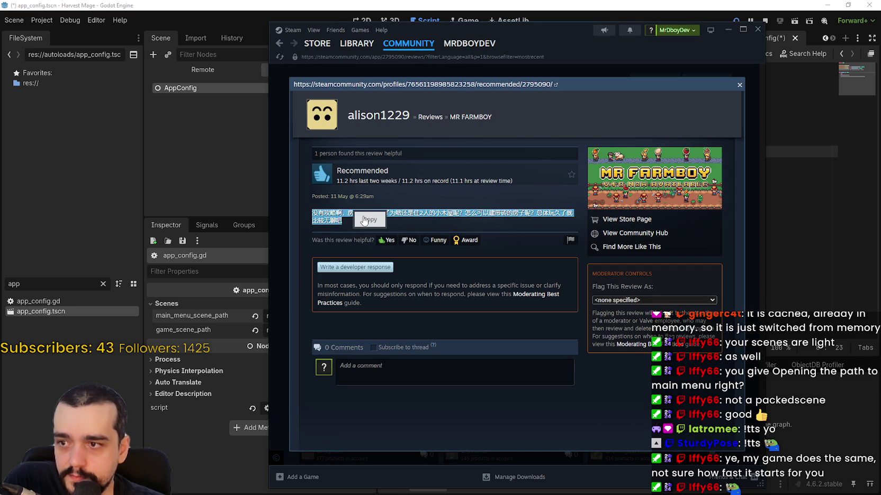
click(738, 83)
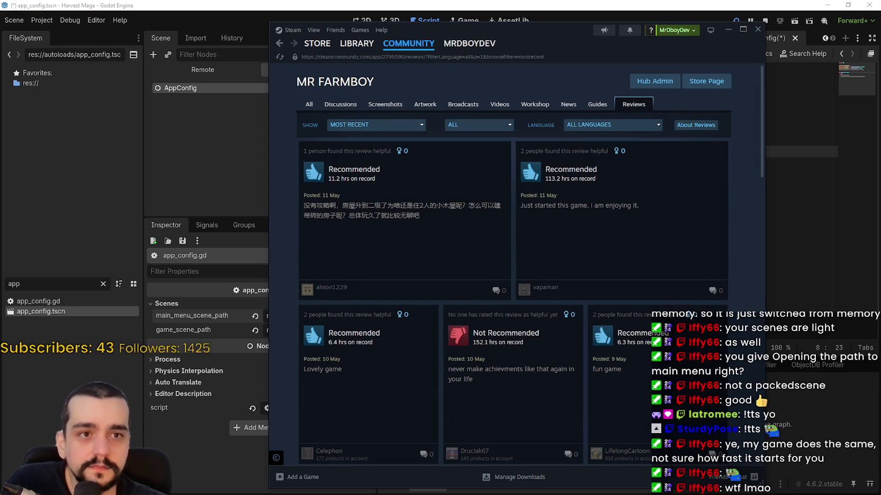
click(544, 345)
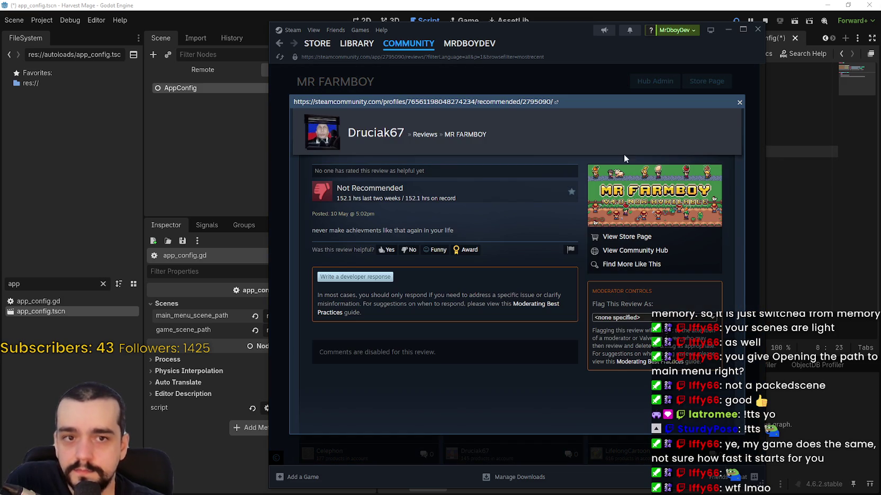
click(740, 103)
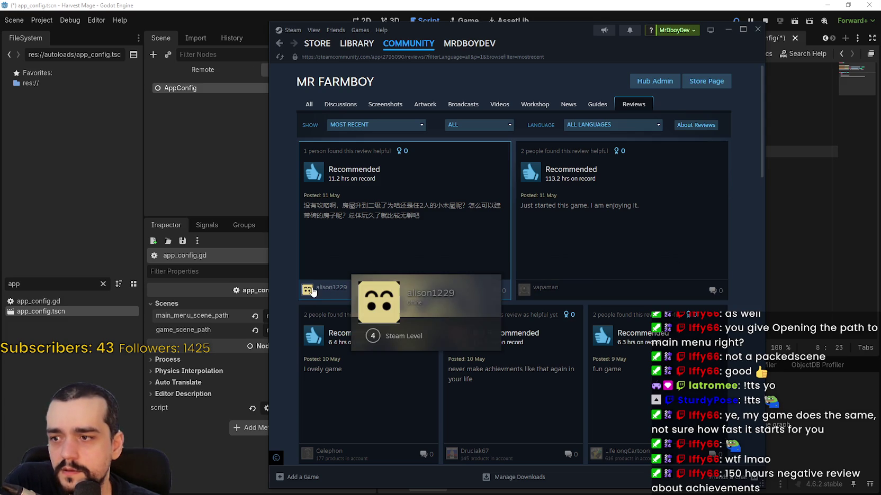
Step: Return to the MR FARMBOY store page and close the Steam window
mouse_move(373, 44)
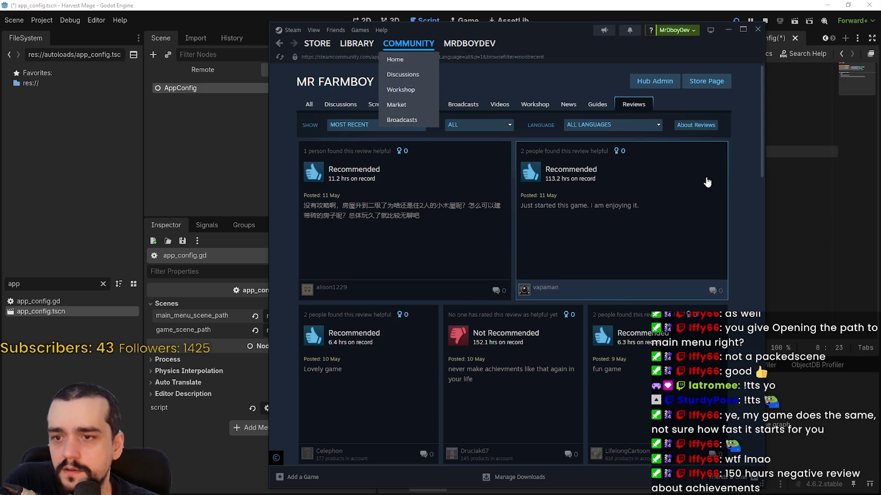
click(706, 82)
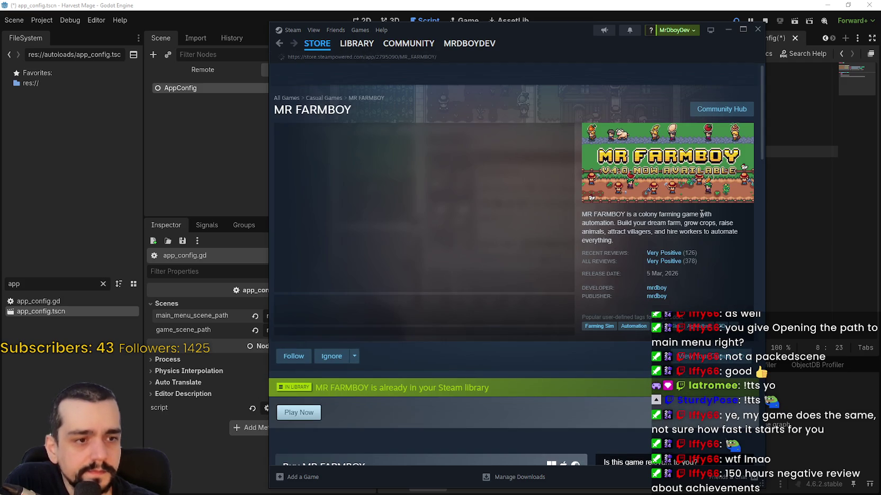
click(757, 30)
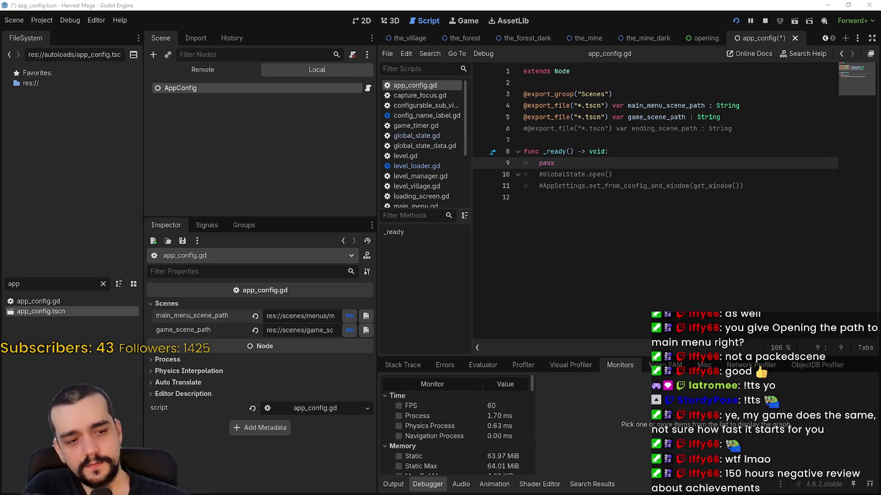
Step: Hide the MR FARMBOY project window and select the pass statement in app_config.gd's _ready
key(alt+Tab)
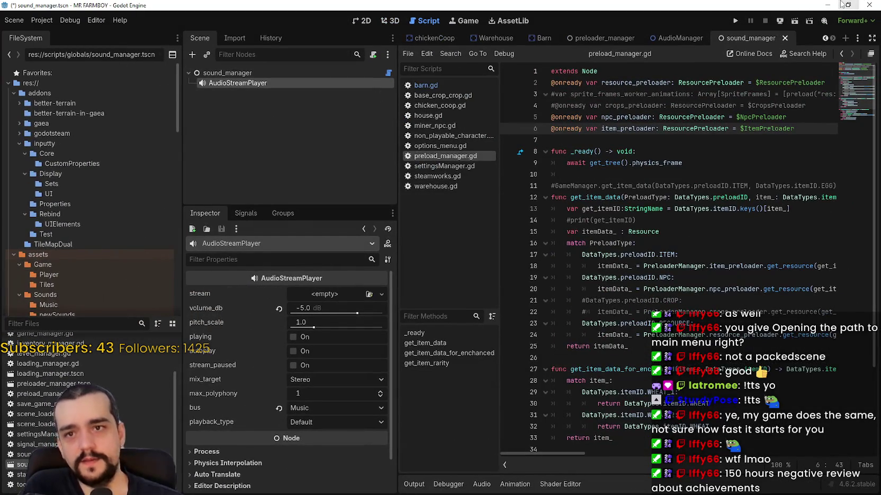
click(828, 4)
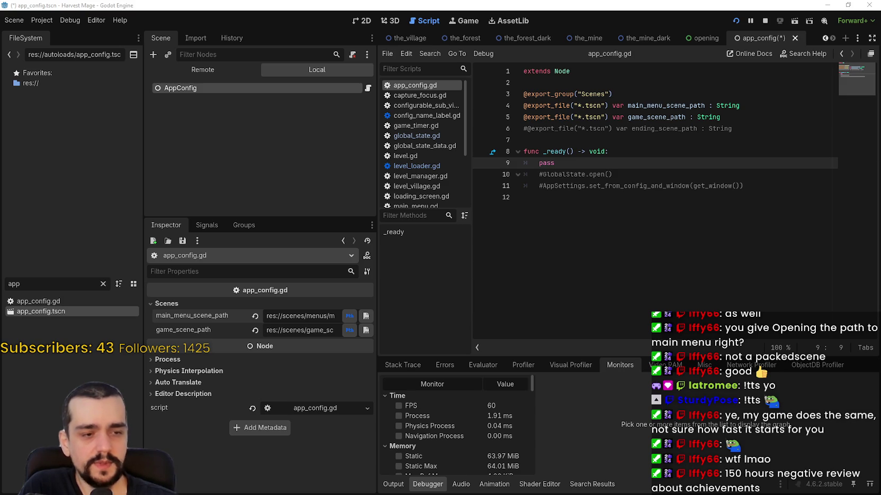
click(630, 198)
click(634, 173)
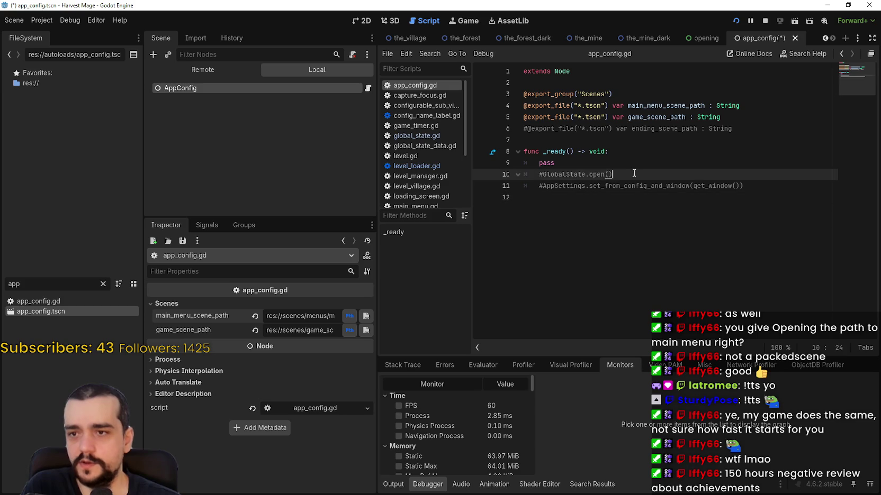
drag(634, 174, 538, 174)
double_click(564, 174)
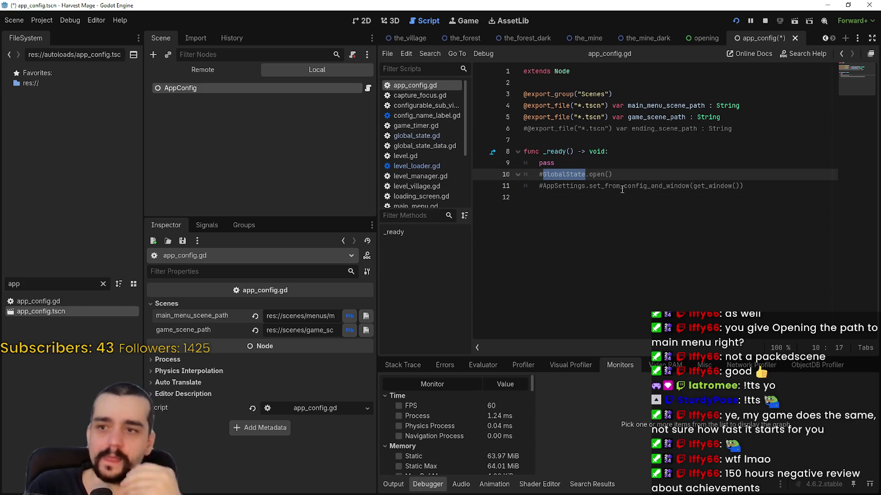
drag(581, 163, 508, 164)
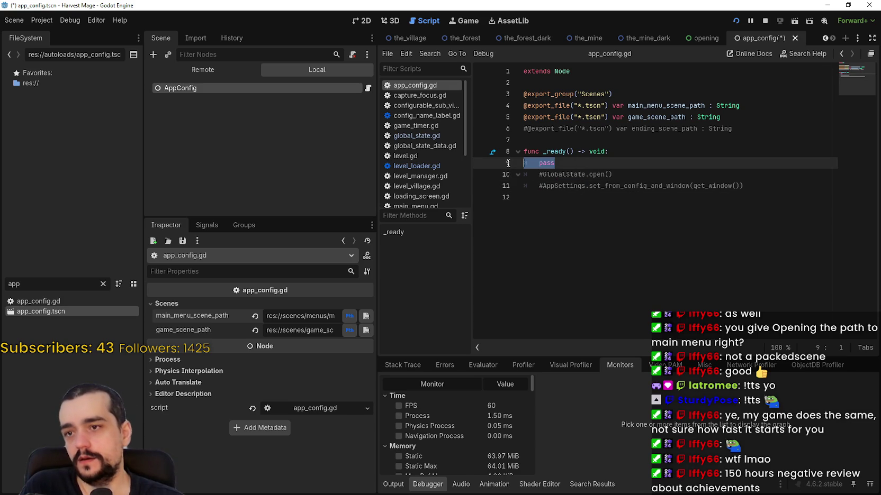
drag(746, 189, 511, 164)
double_click(562, 174)
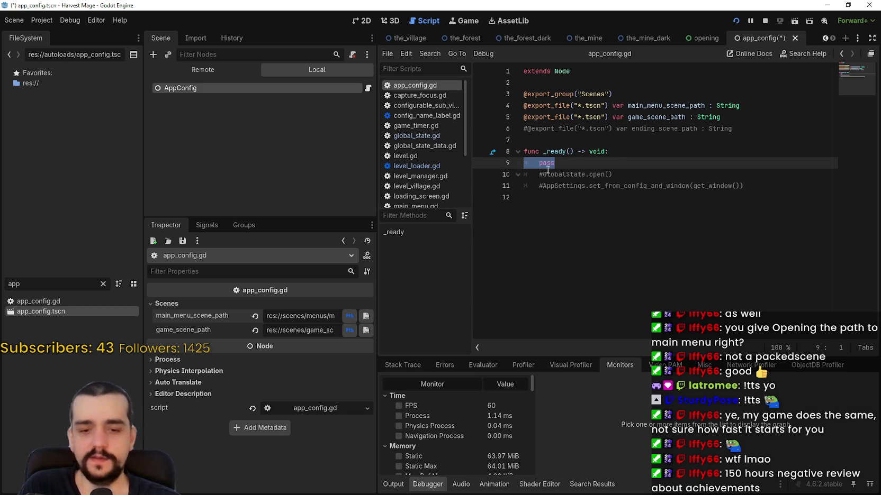
Step: Delete pass, uncomment GlobalState.open() with Ctrl+K, and save the script
key(BackSpace)
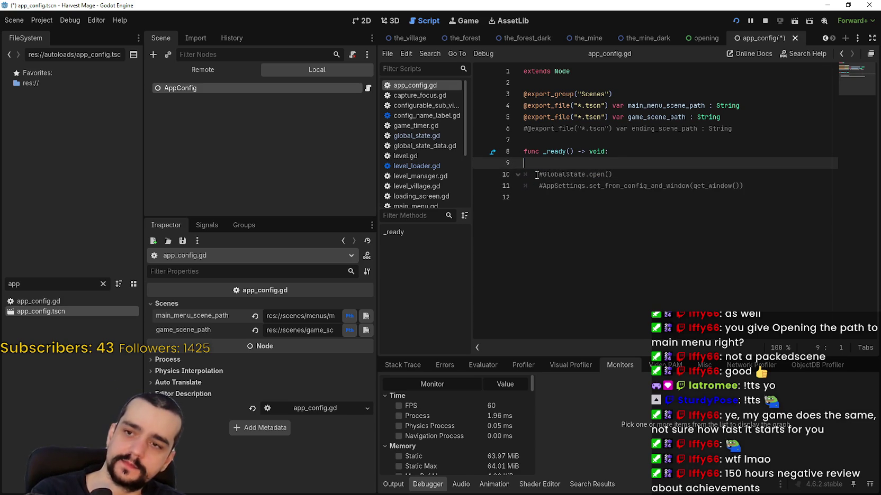
key(BackSpace)
click(546, 164)
key(ctrl+k)
click(566, 193)
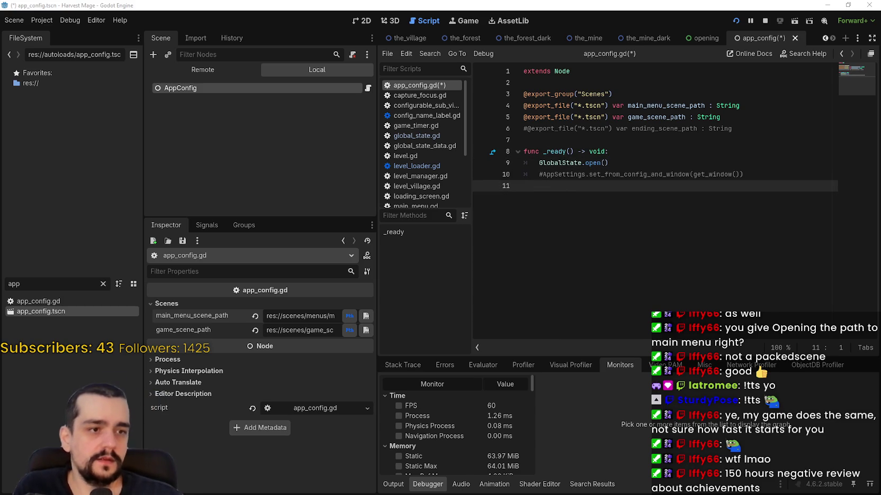
click(749, 163)
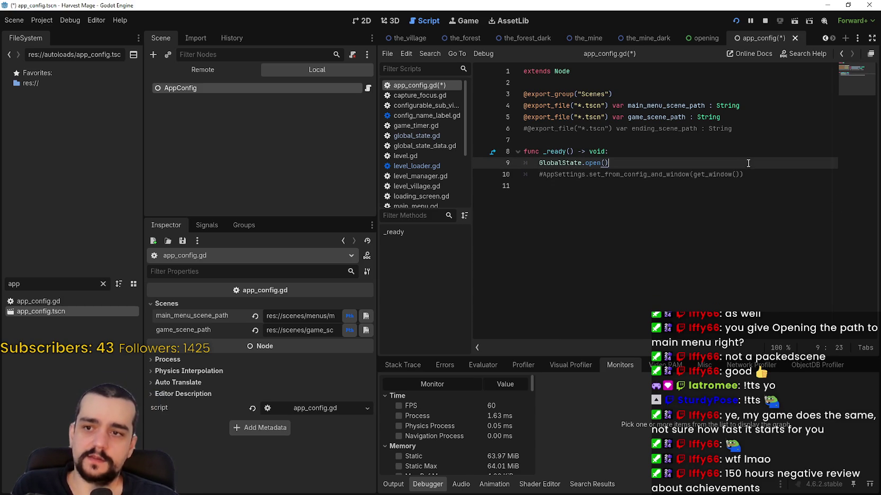
key(ctrl+s)
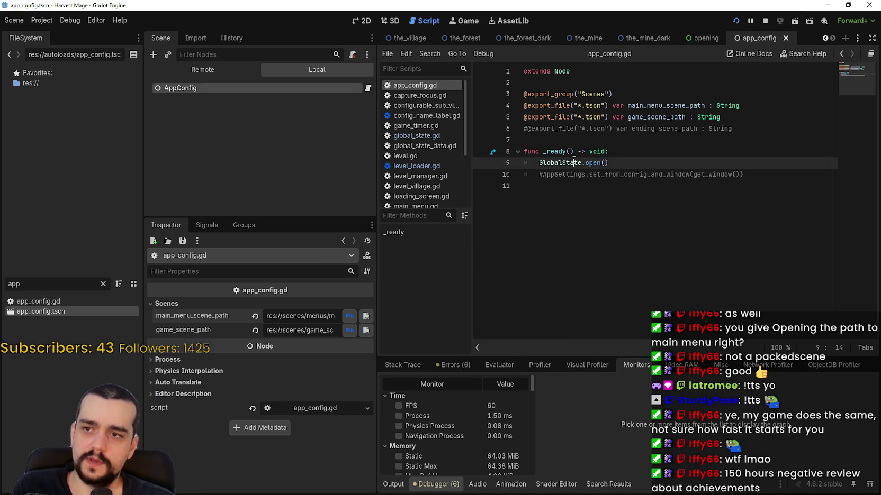
right_click(567, 163)
click(622, 313)
click(599, 103)
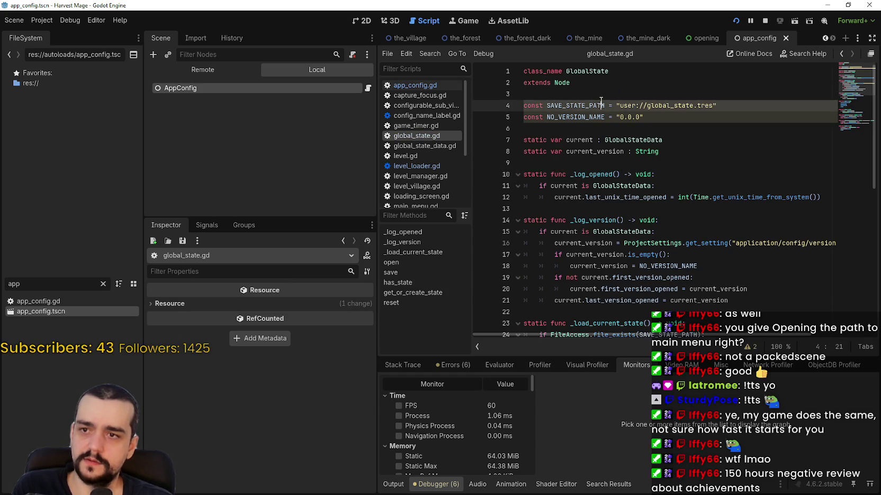
scroll(614, 193, down, 4)
scroll(614, 193, down, 5)
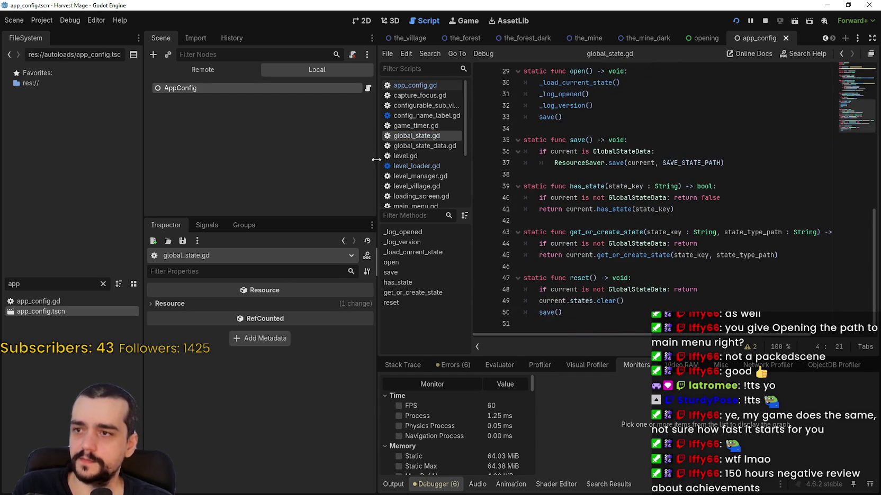
drag(378, 158, 264, 159)
scroll(549, 227, up, 2)
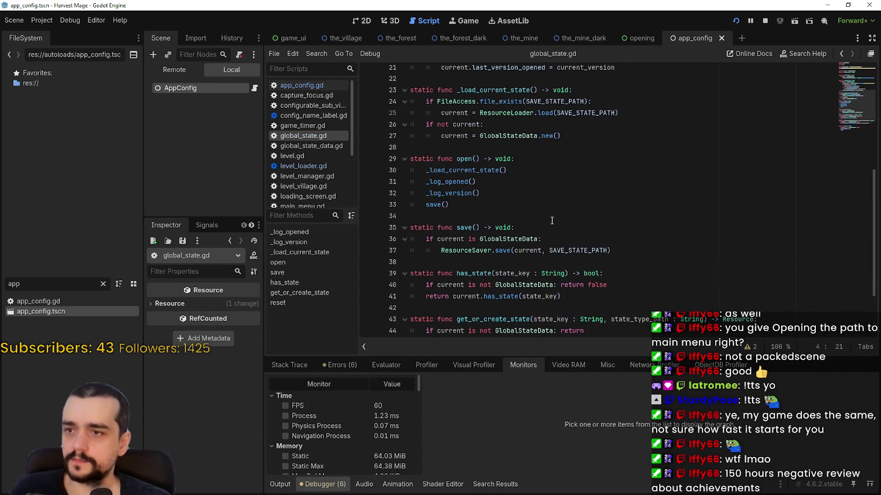
scroll(615, 251, up, 6)
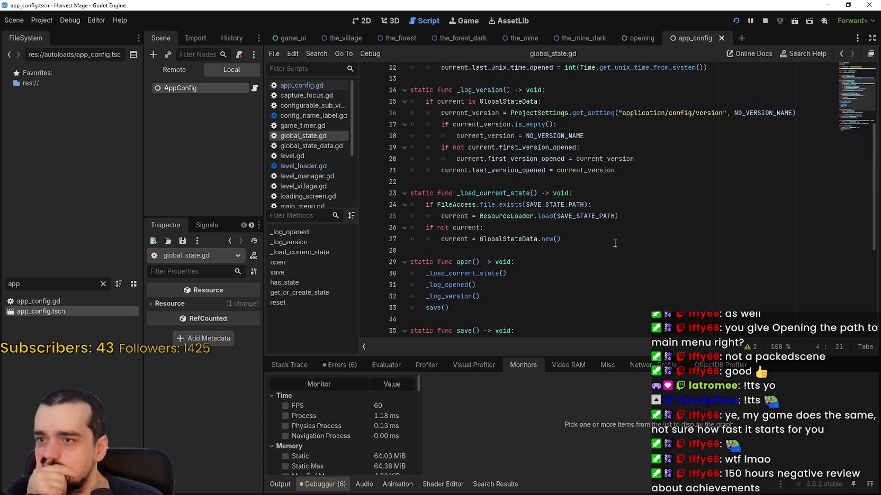
scroll(709, 211, up, 1)
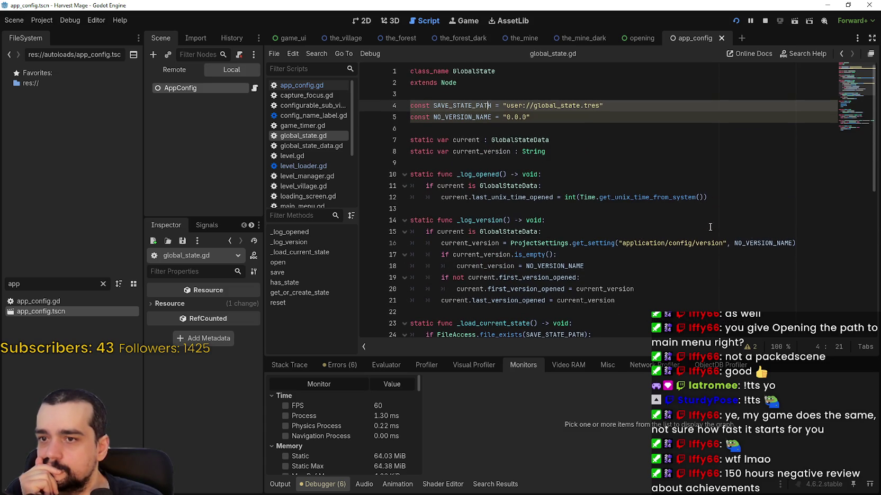
click(597, 210)
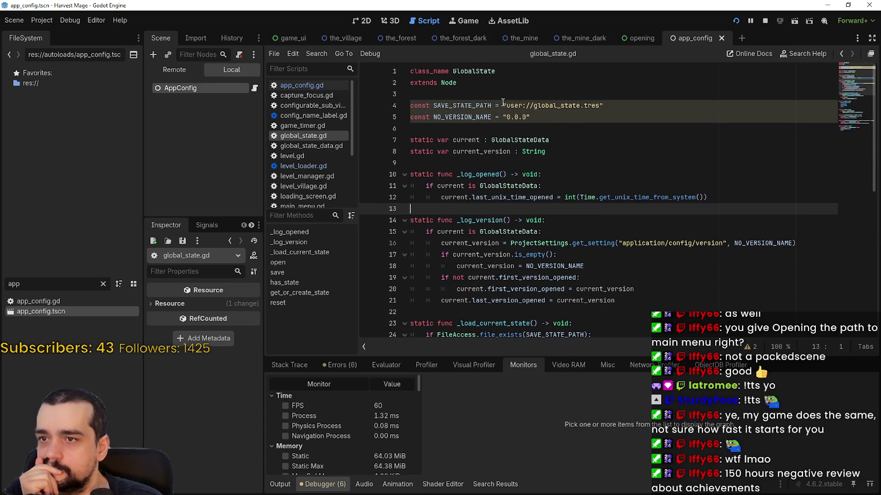
click(565, 104)
double_click(565, 105)
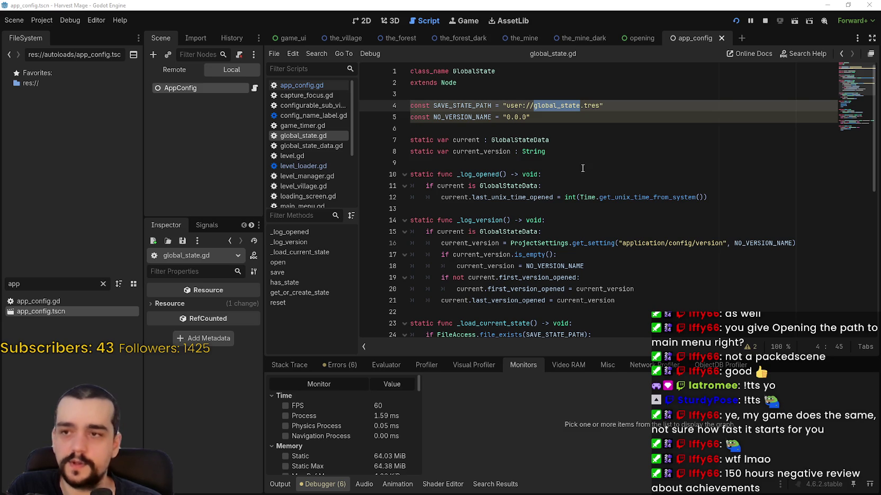
click(603, 70)
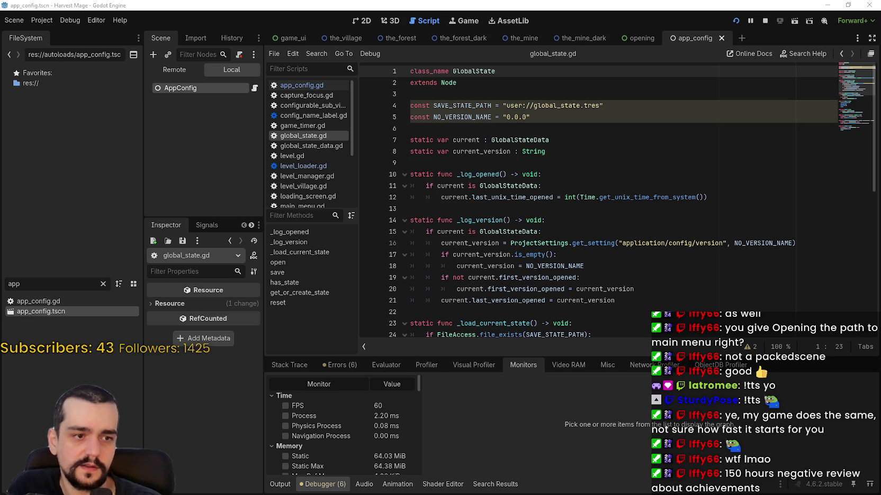
click(432, 121)
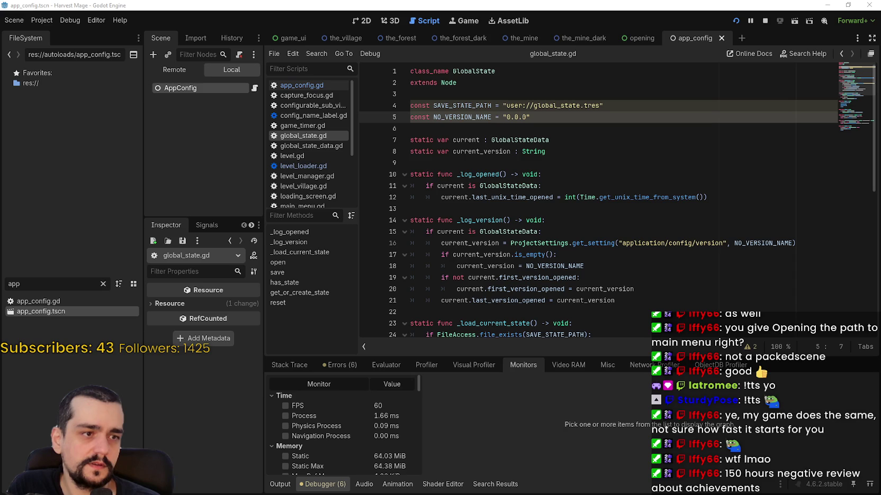
click(509, 90)
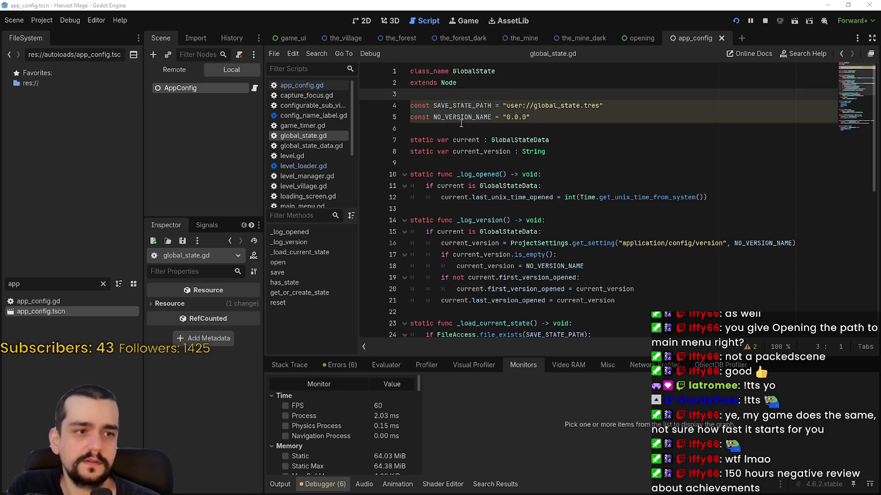
click(475, 71)
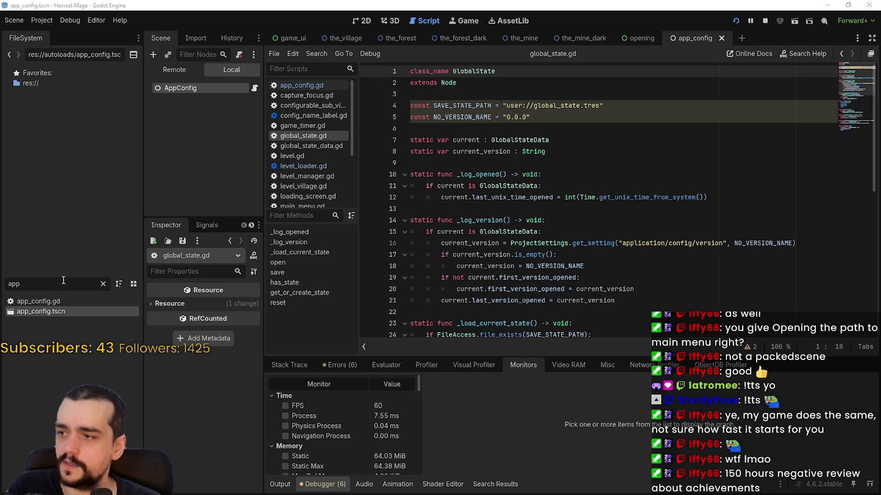
Step: Filter FileSystem by 'state', open global_state_data.gd, then clear the filter
double_click(14, 284)
text(gamn)
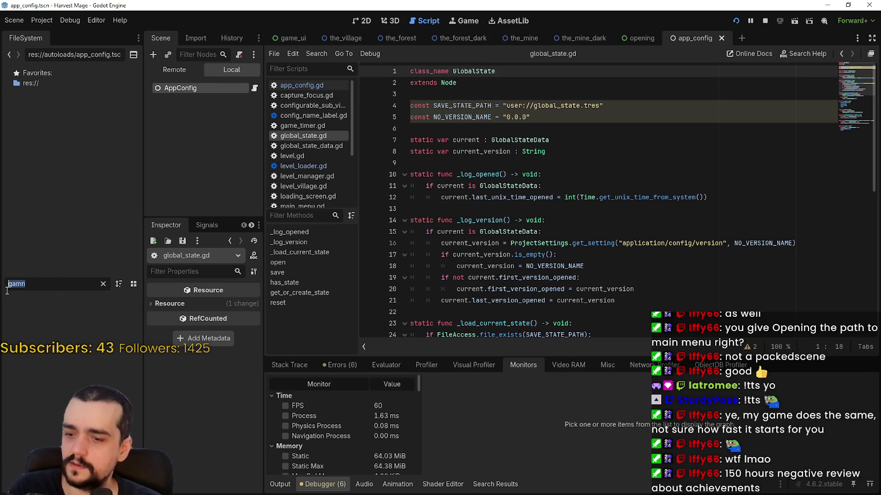
double_click(37, 288)
text(state)
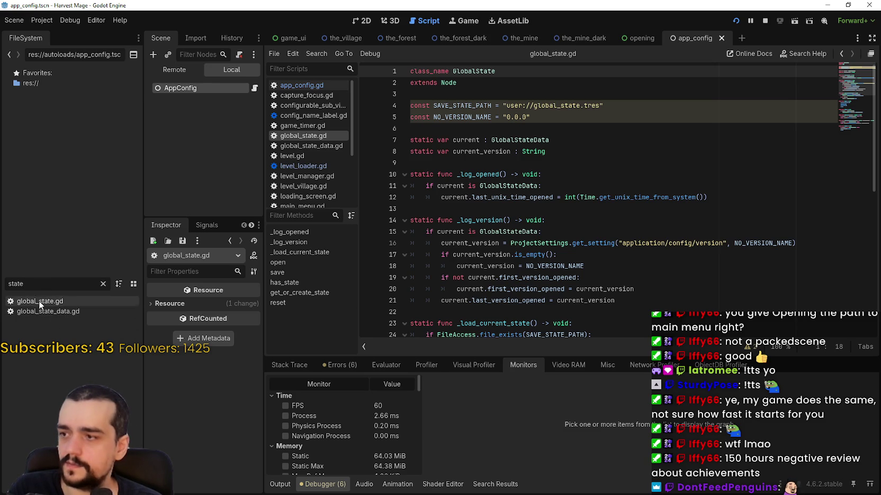
double_click(49, 311)
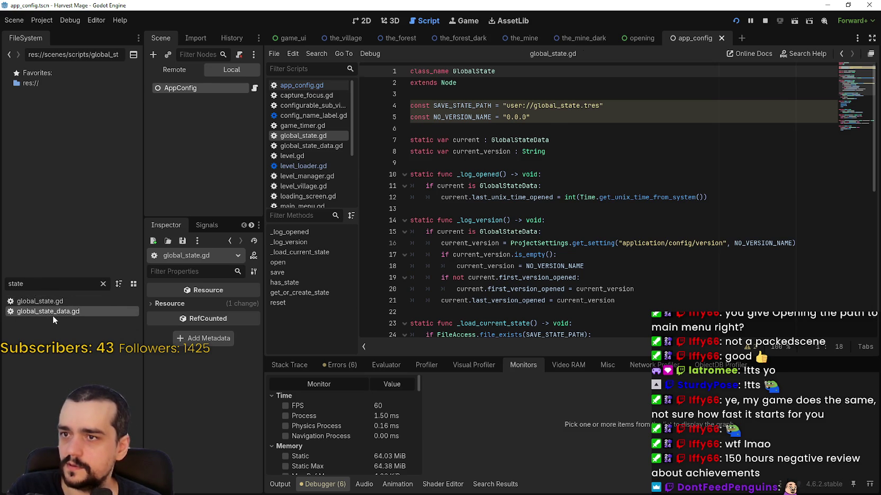
click(548, 85)
scroll(508, 226, down, 1)
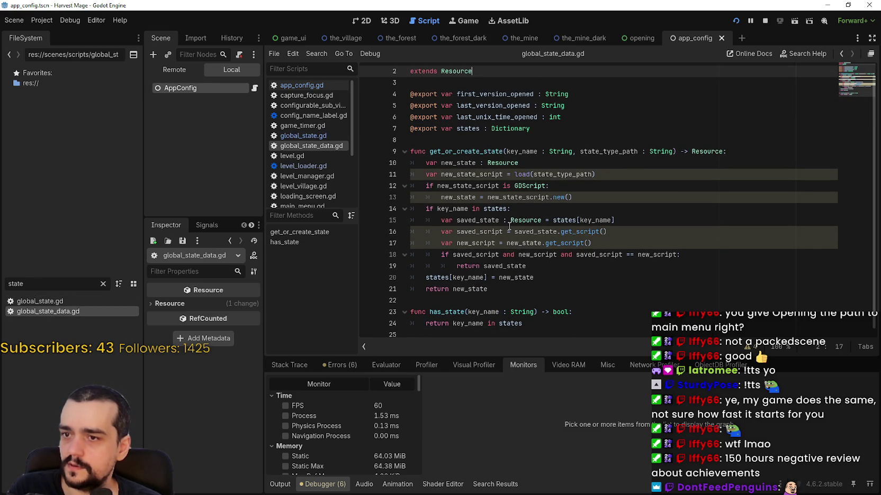
click(103, 284)
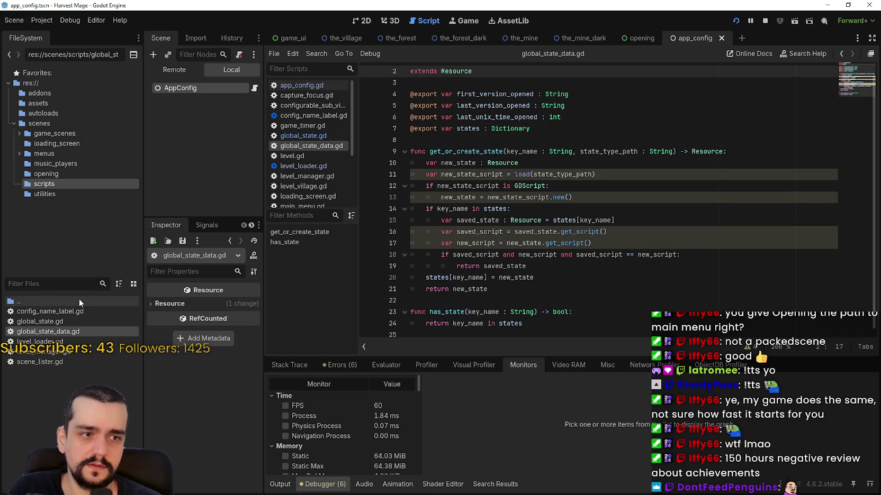
Step: Start a new script in the scripts folder, then cancel the dialog
right_click(44, 384)
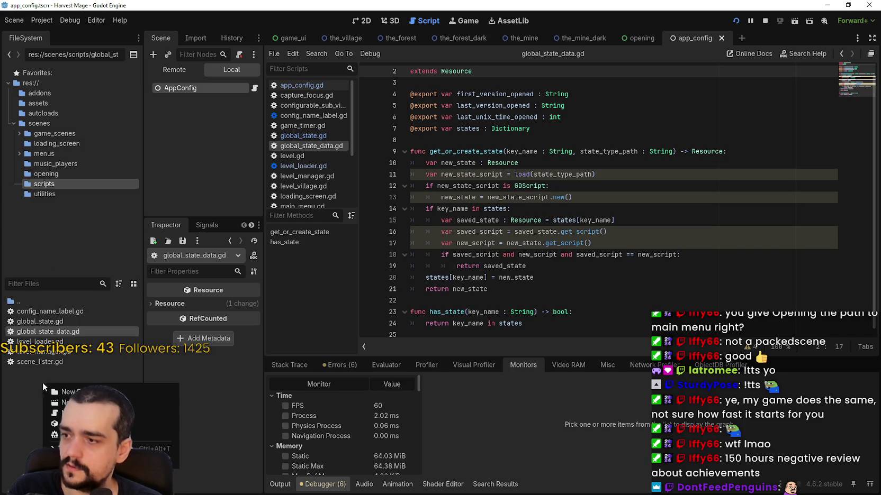
click(74, 413)
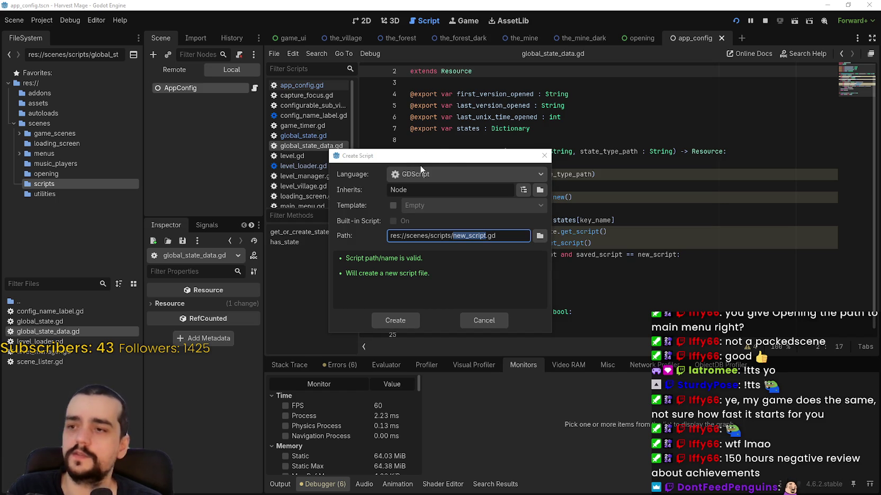
drag(421, 156, 362, 159)
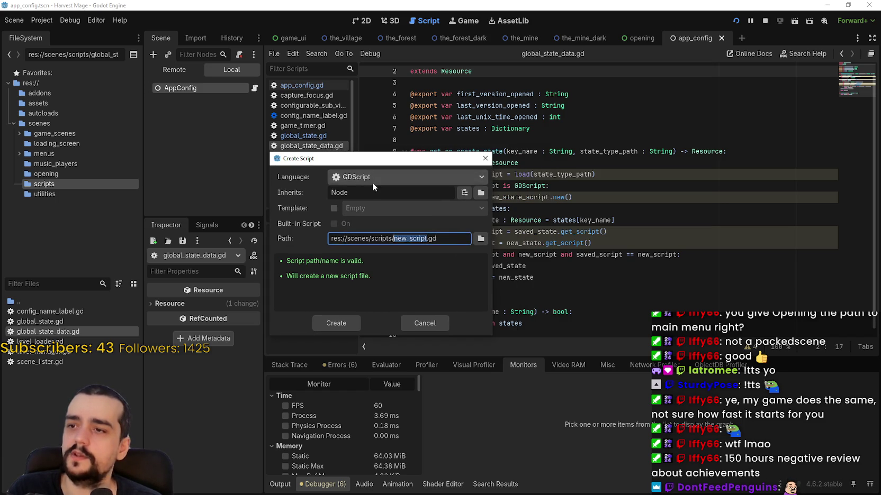
click(424, 324)
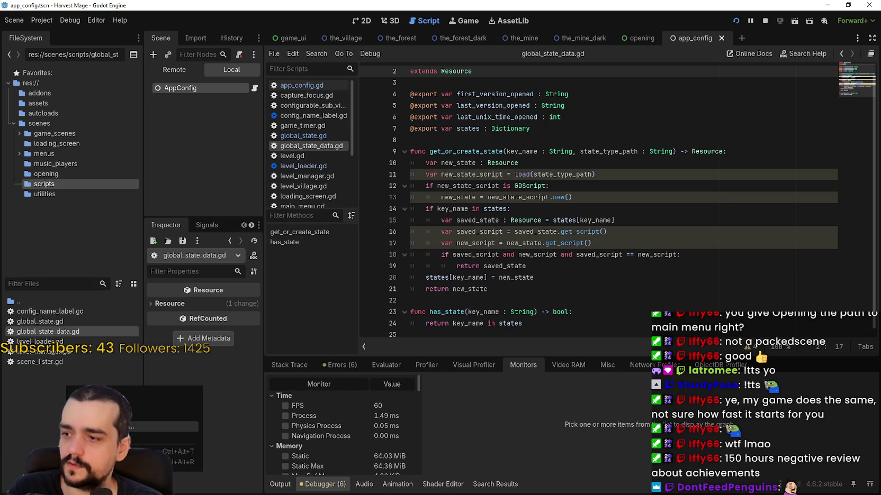
Step: Create game_state.gd in the scripts folder, inheriting from Resource
click(169, 427)
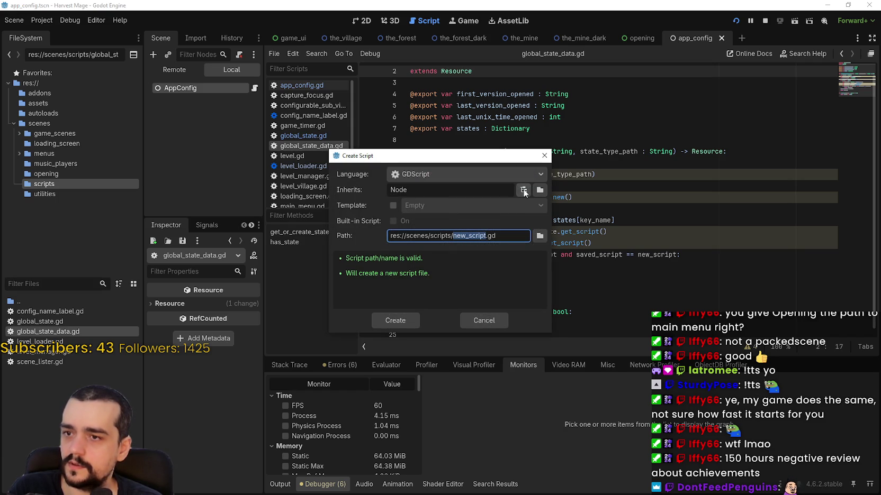
click(525, 192)
text(r)
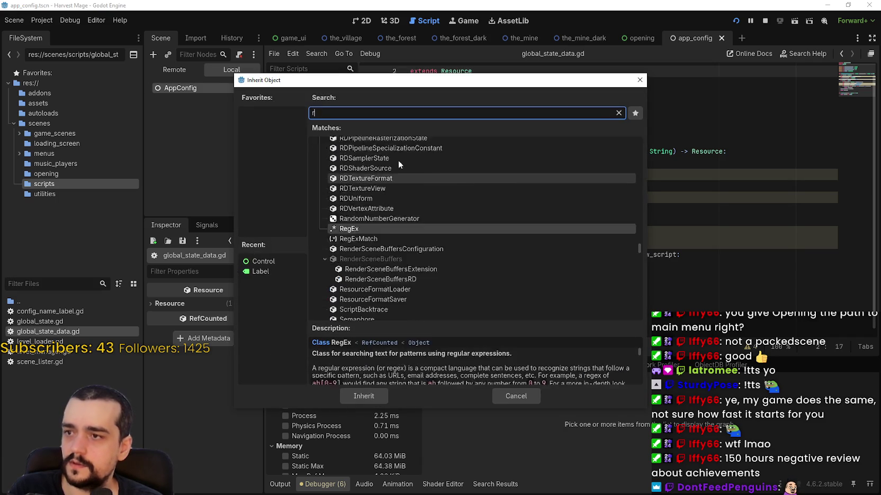
text(es)
click(359, 167)
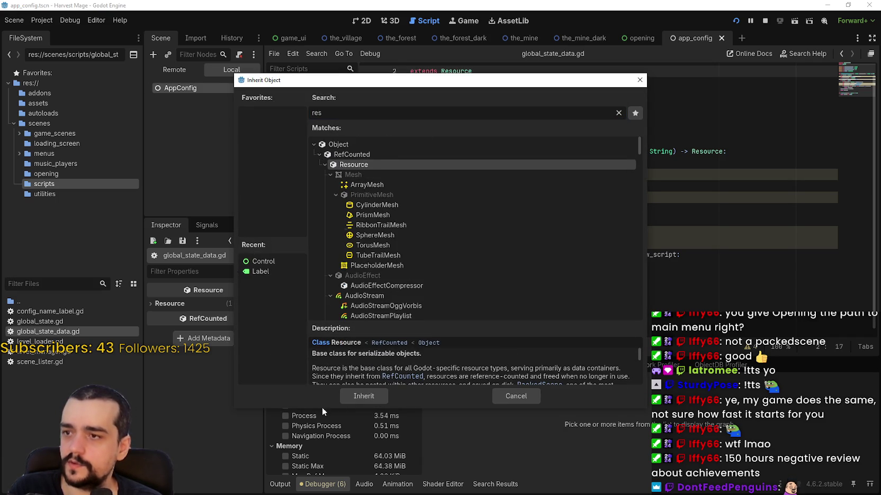
click(355, 397)
double_click(468, 234)
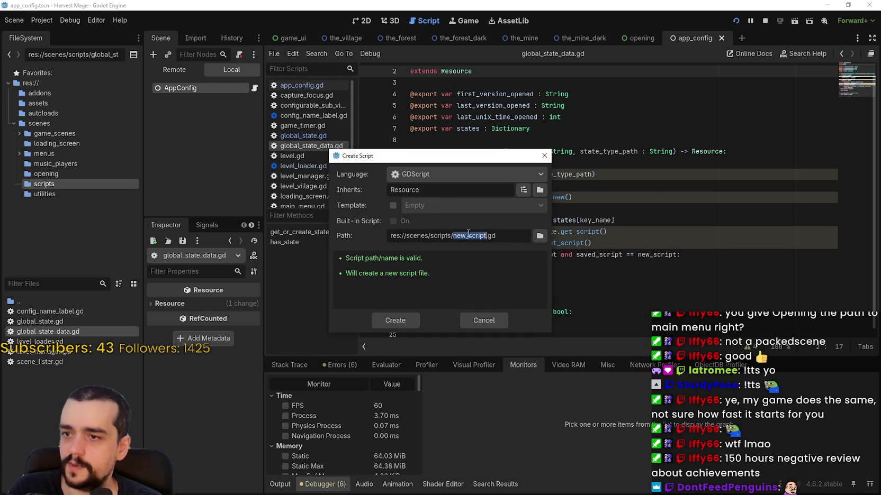
text(game_state)
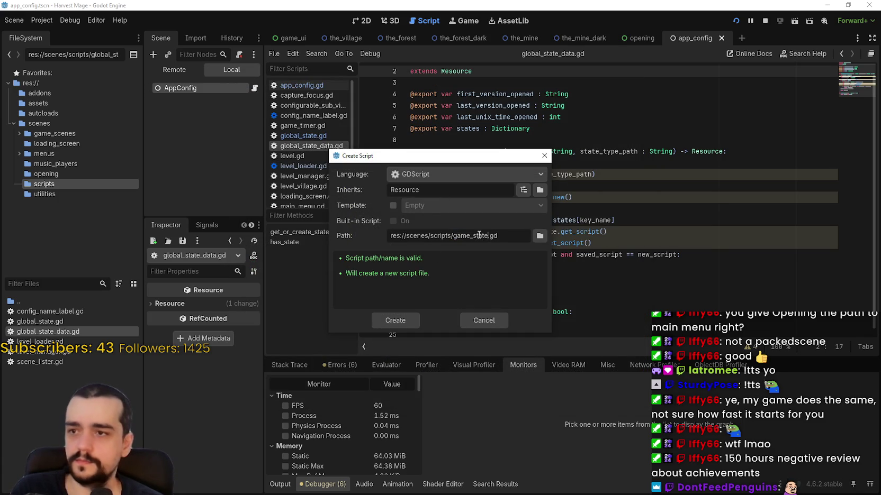
click(382, 321)
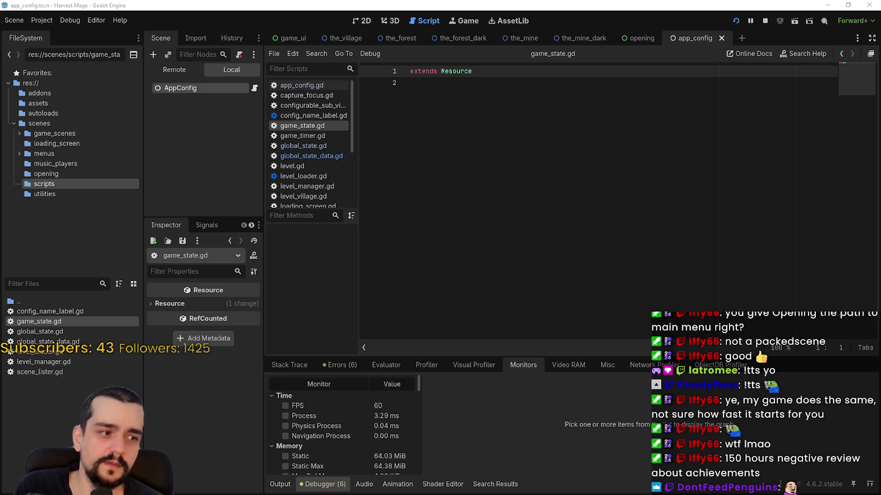
Step: Replace game_state.gd's bare extends line with the pasted game state code
key(ctrl+a)
key(ctrl+v)
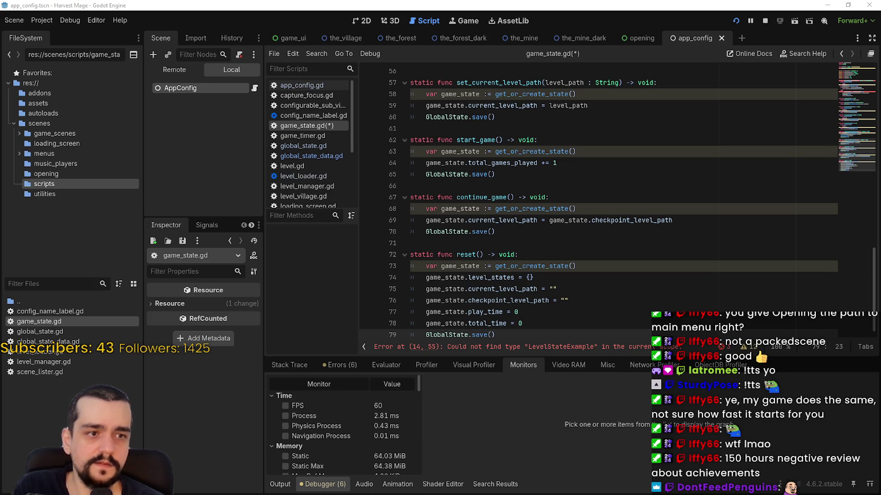
Step: Look over level_loader.gd, game_state.gd and global_state.gd, ending on level_manager.gd
double_click(48, 352)
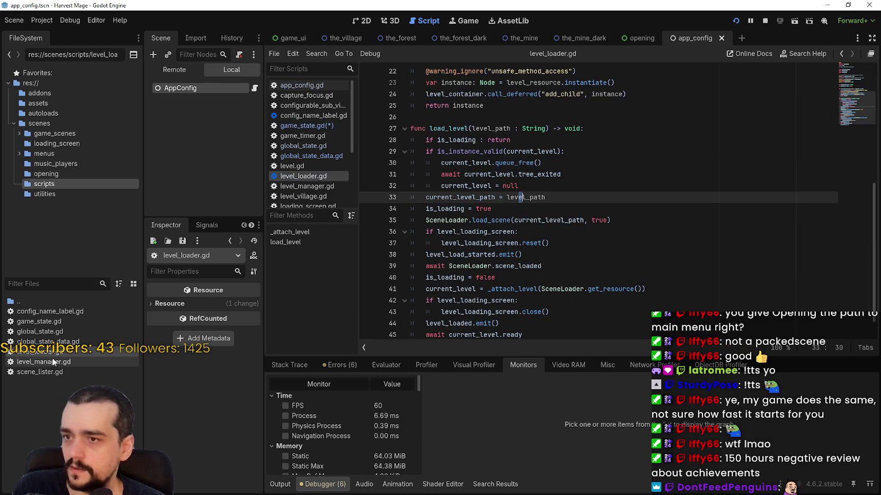
double_click(53, 365)
double_click(50, 322)
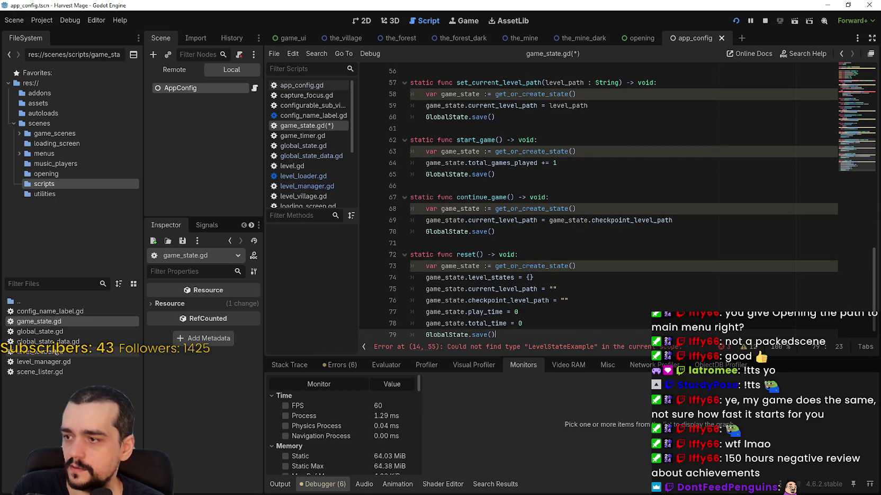
click(54, 332)
double_click(53, 334)
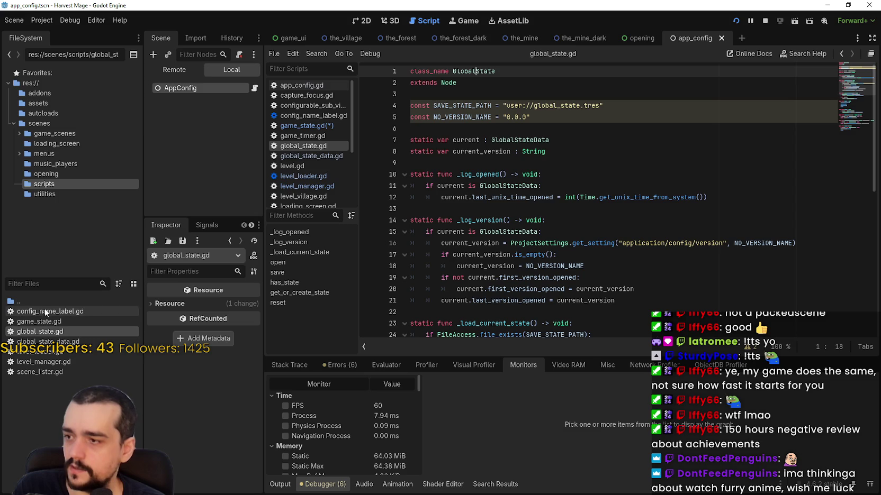
double_click(45, 362)
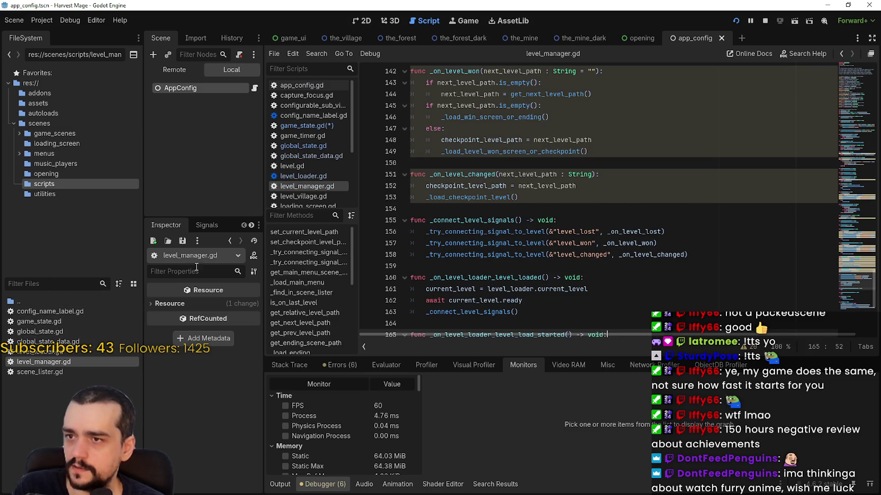
scroll(872, 134, up, 20)
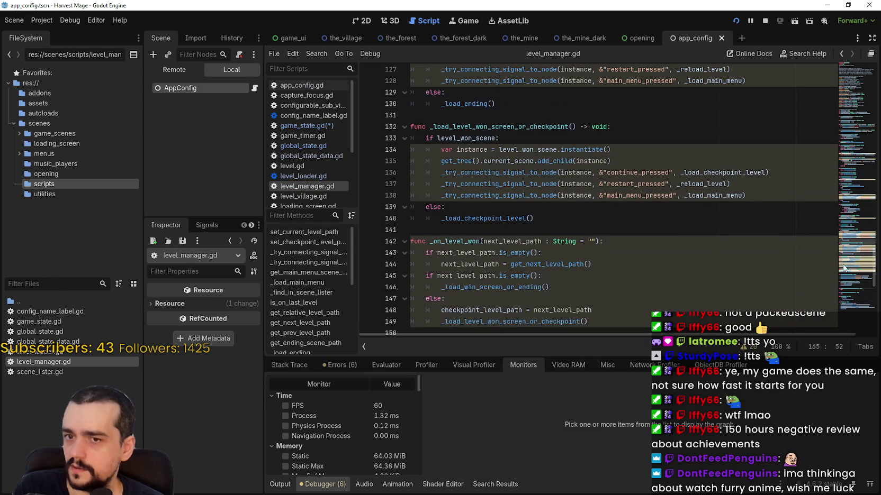
drag(872, 133, 851, 73)
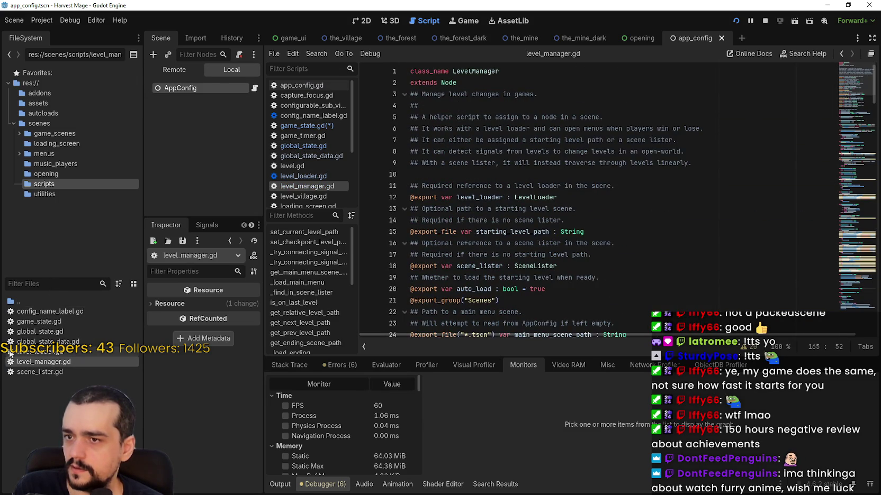
click(20, 374)
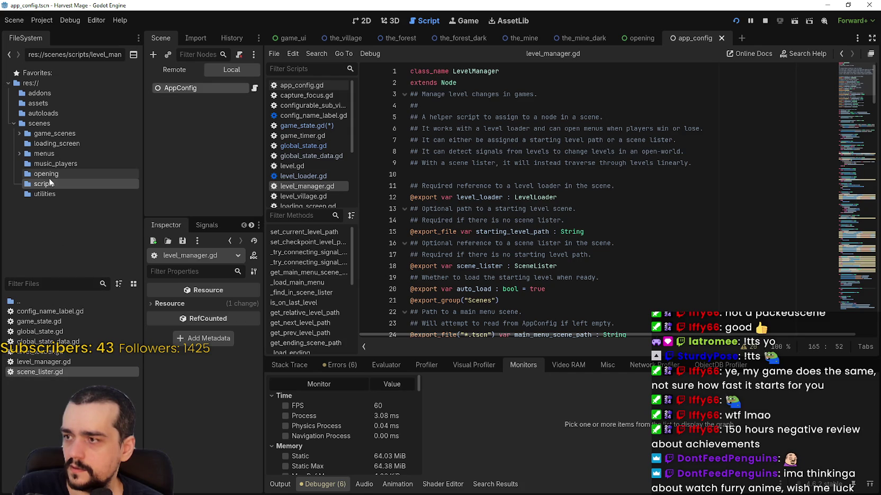
Step: Filter files by 'level', then clear the filter and show the scripts folder's files
click(54, 284)
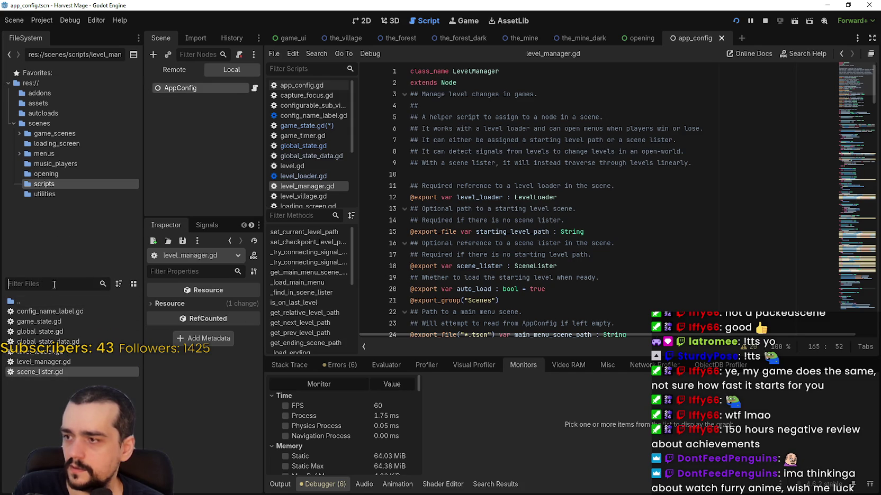
click(30, 84)
click(50, 286)
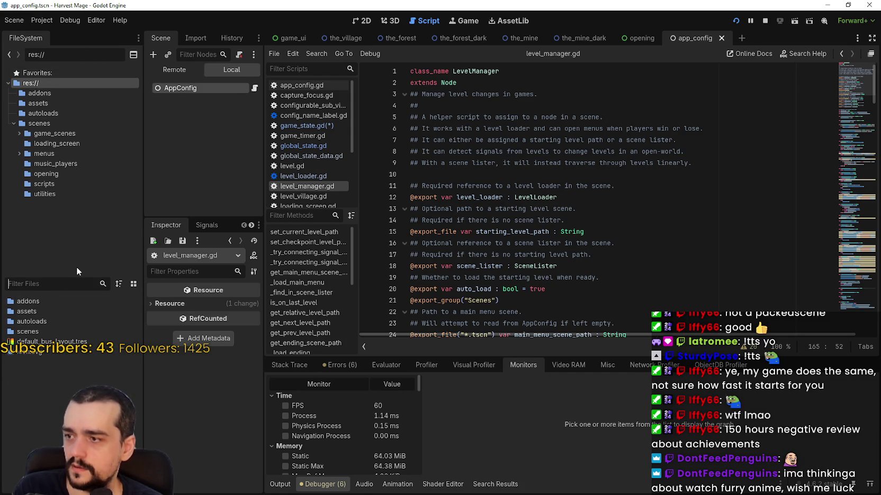
text(level)
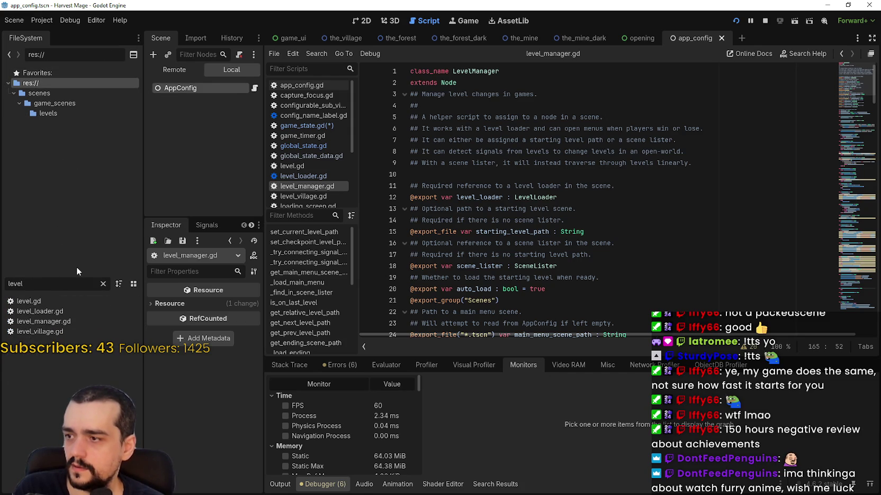
key(BackSpace)
key(BackSpace)
key(BackSpace)
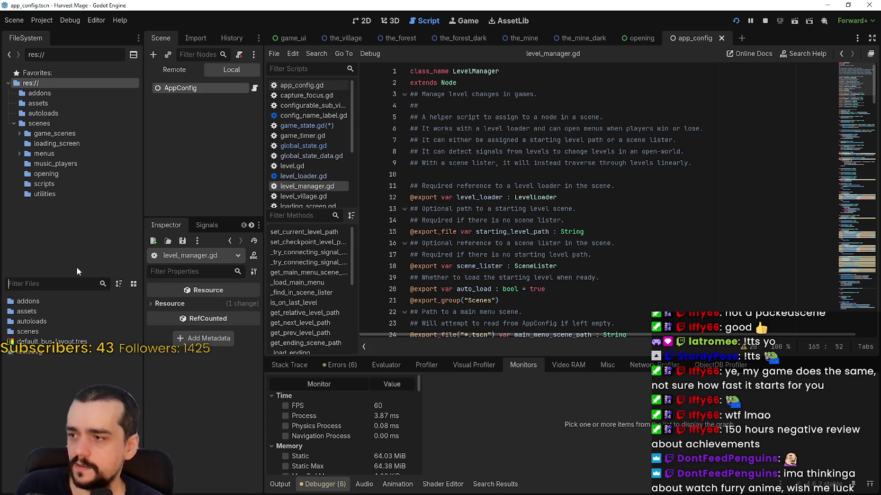
click(46, 183)
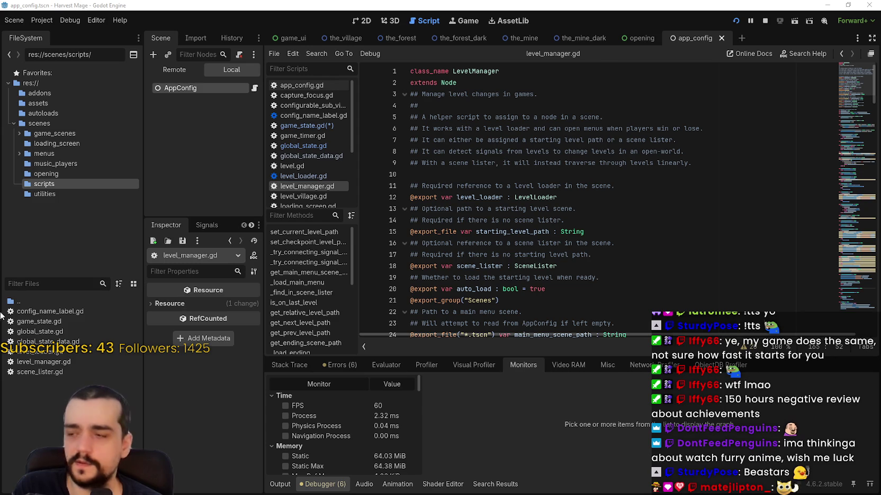
click(50, 362)
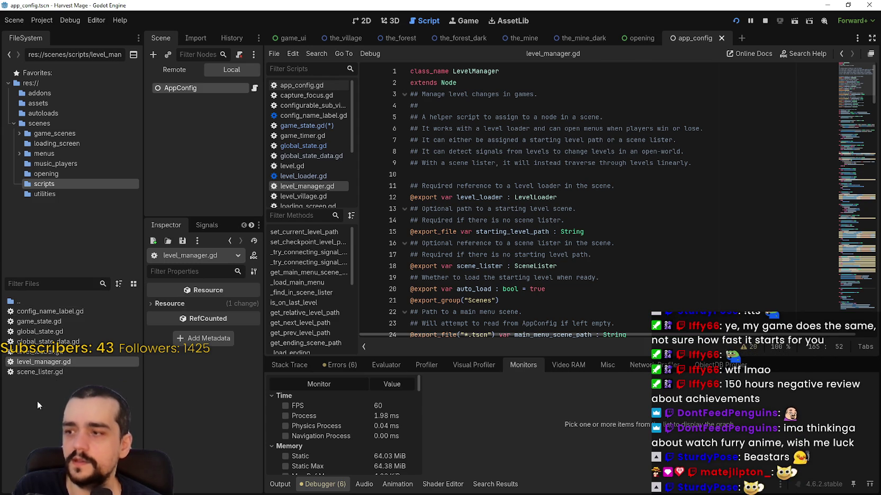
click(848, 122)
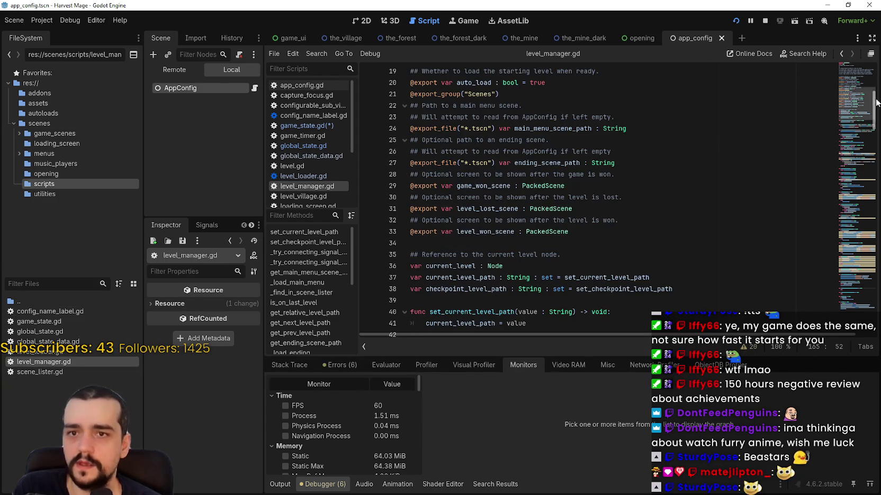
click(848, 130)
mouse_move(847, 130)
mouse_down()
mouse_move(861, 225)
mouse_move(859, 202)
mouse_move(861, 213)
mouse_up()
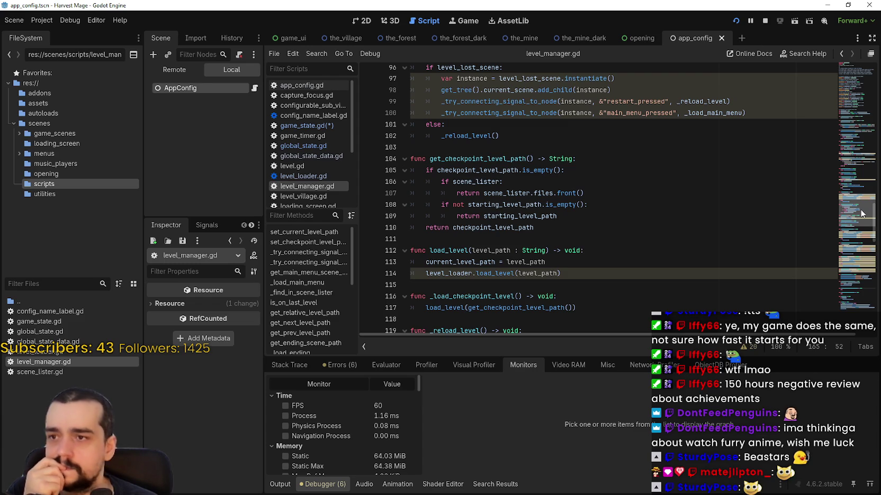
mouse_move(861, 214)
mouse_down()
mouse_move(861, 268)
mouse_move(837, 200)
mouse_up()
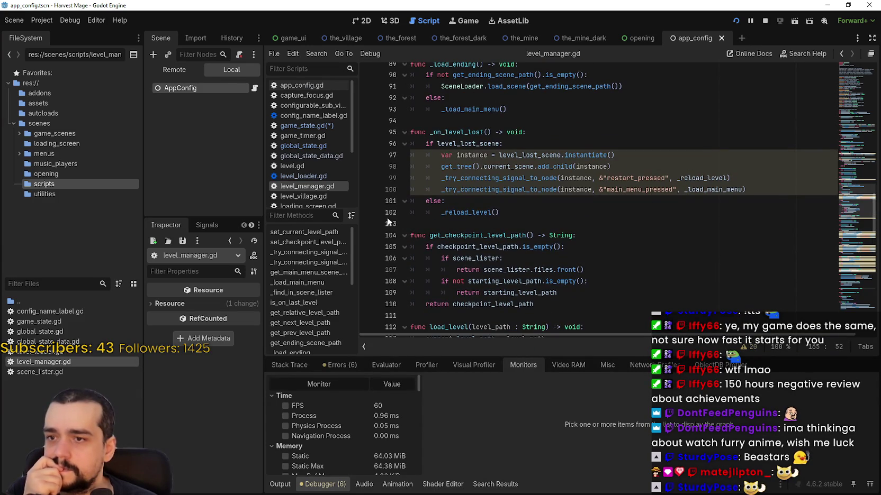
click(504, 235)
double_click(503, 235)
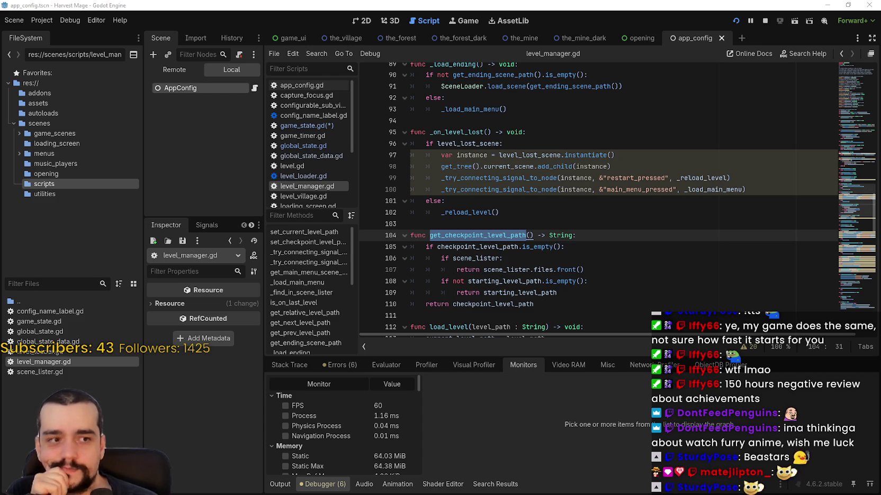
scroll(496, 245, down, 2)
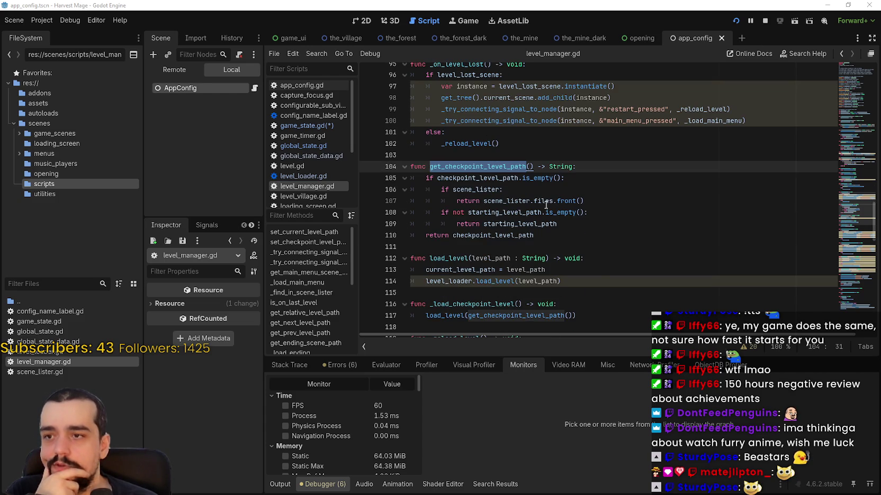
scroll(464, 198, down, 4)
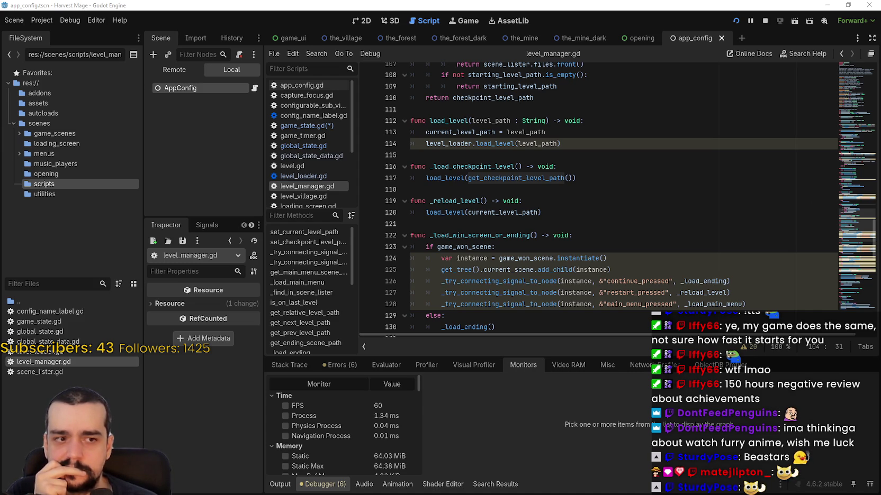
scroll(649, 157, down, 4)
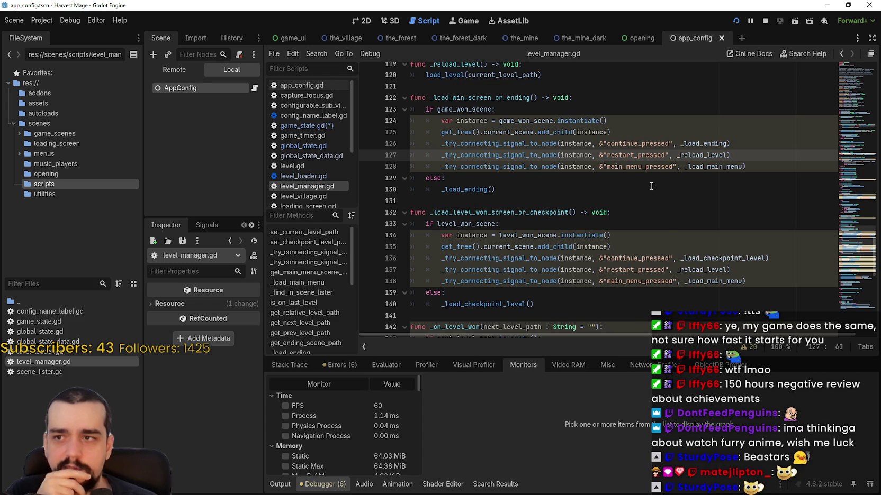
scroll(651, 187, down, 1)
scroll(557, 201, up, 3)
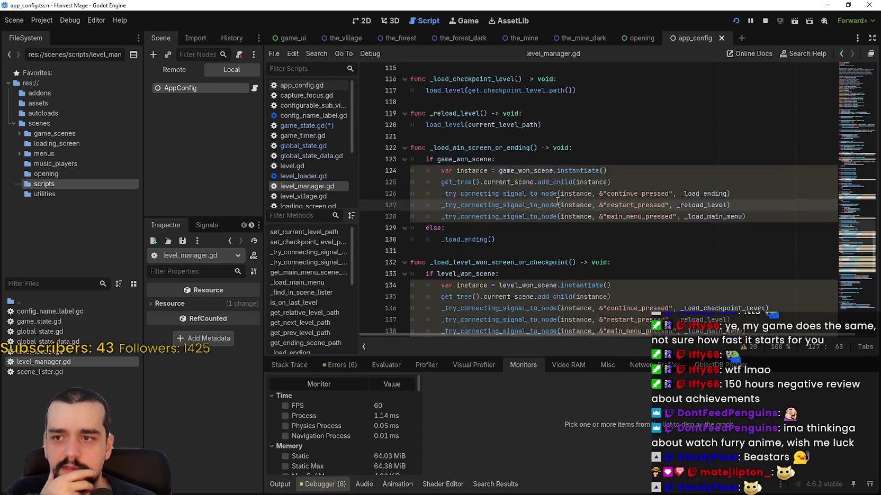
scroll(557, 201, down, 3)
scroll(596, 236, down, 4)
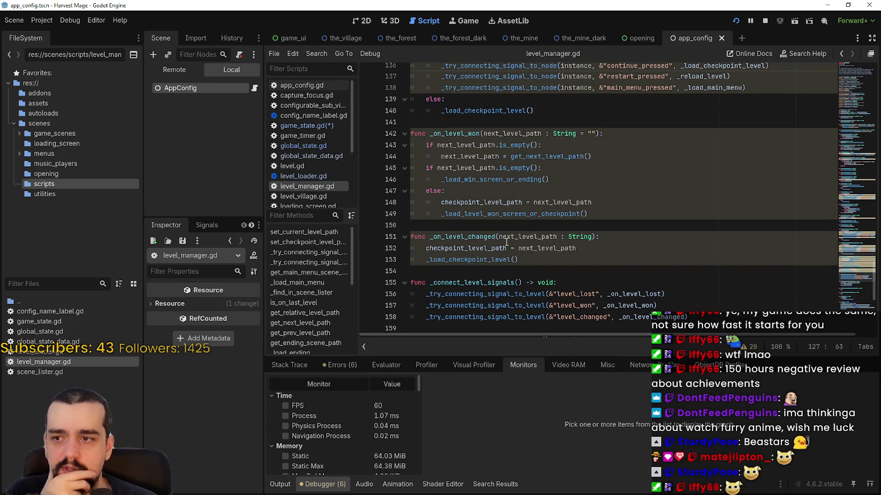
double_click(483, 236)
mouse_move(615, 258)
mouse_down()
mouse_move(423, 236)
mouse_move(421, 66)
mouse_move(422, 228)
mouse_move(404, 217)
mouse_move(390, 105)
mouse_up()
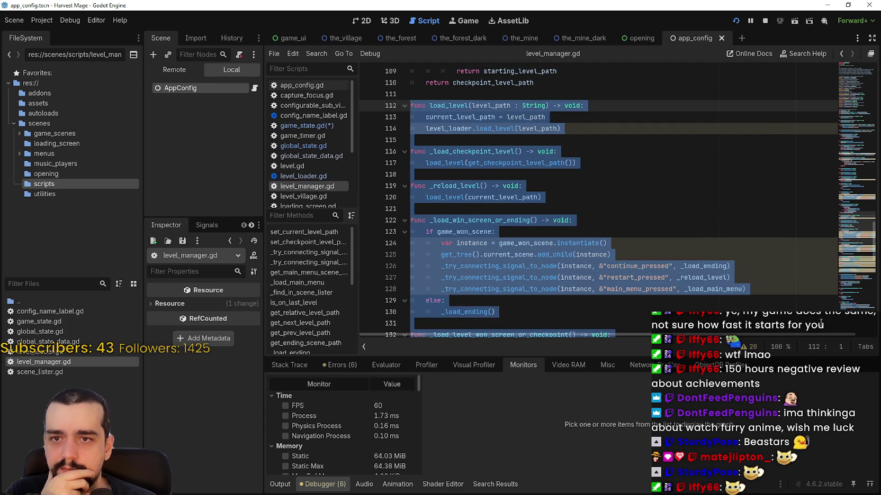
mouse_move(855, 257)
mouse_down()
mouse_move(844, 192)
mouse_move(847, 81)
mouse_move(852, 297)
mouse_up()
click(591, 244)
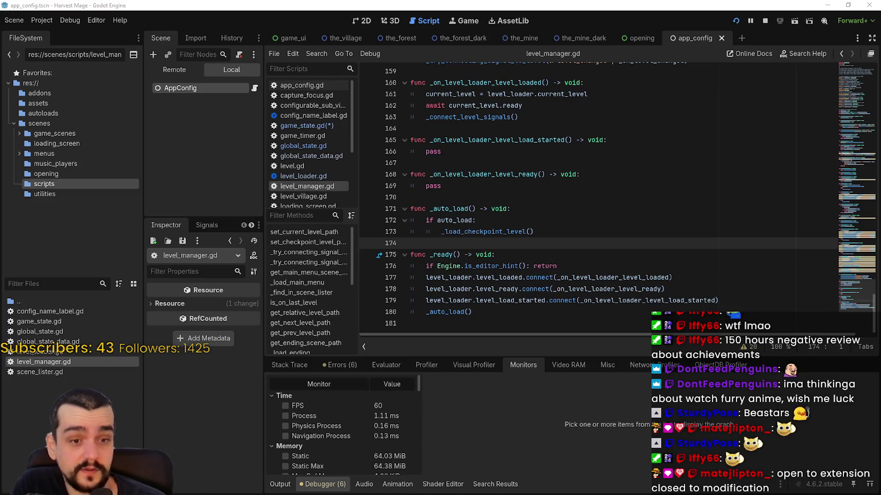
Step: In game_state.gd, rename the class from GameStateExample to GameState
key(Up)
key(Up)
key(Up)
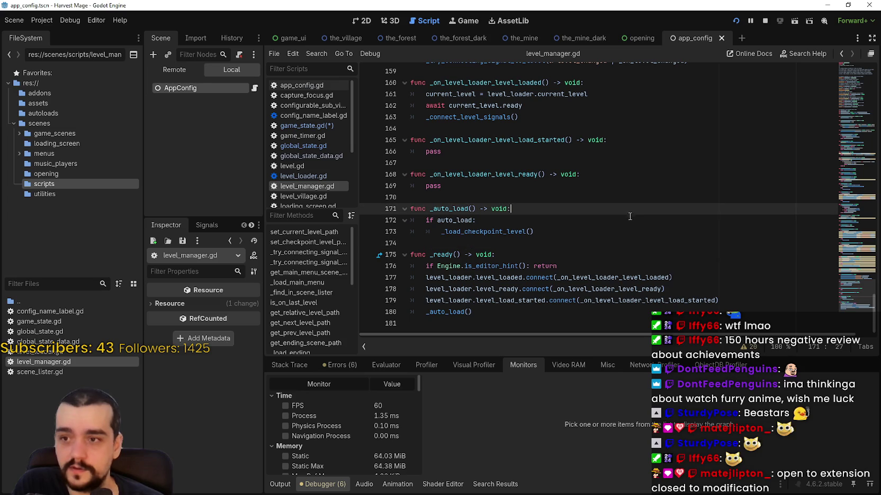
double_click(50, 323)
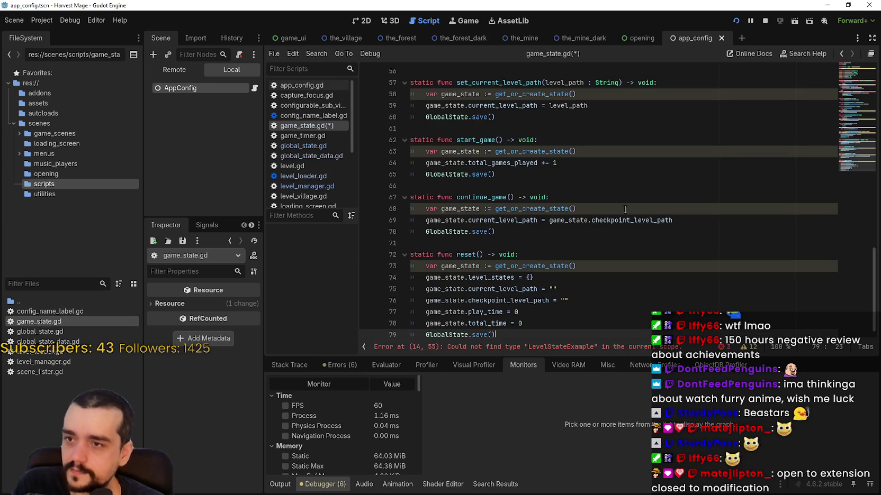
scroll(617, 222, up, 17)
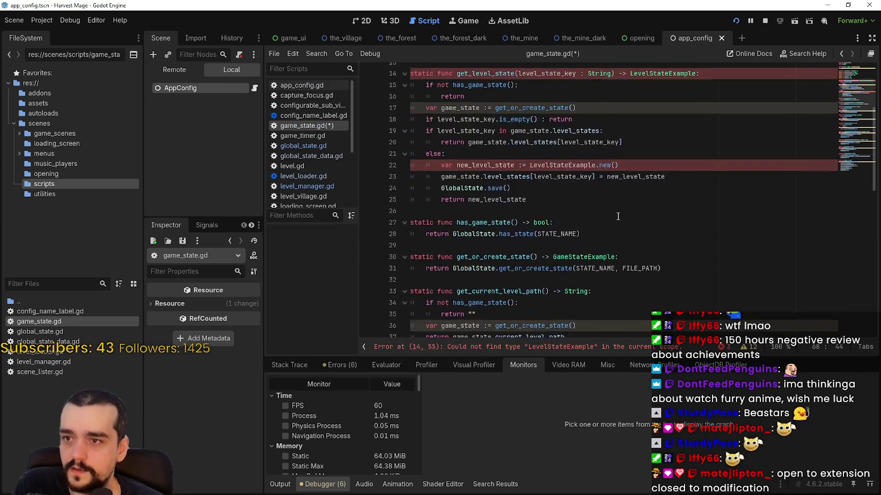
click(511, 94)
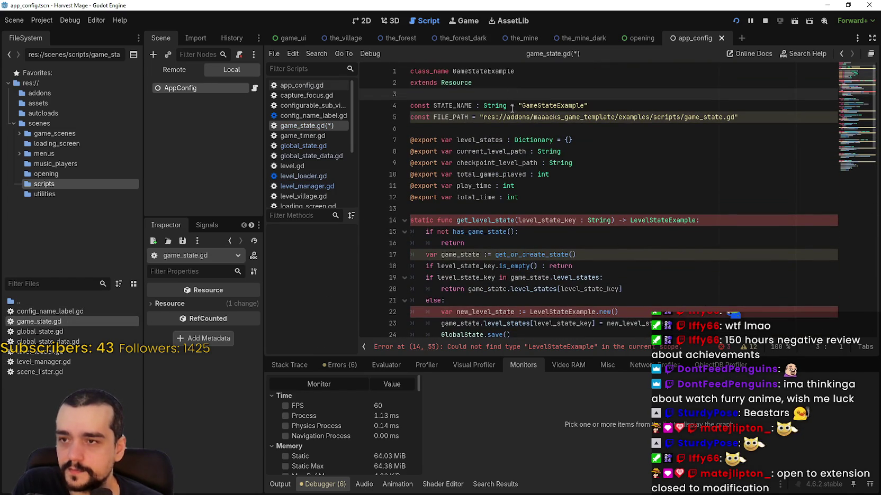
drag(488, 71, 530, 71)
key(BackSpace)
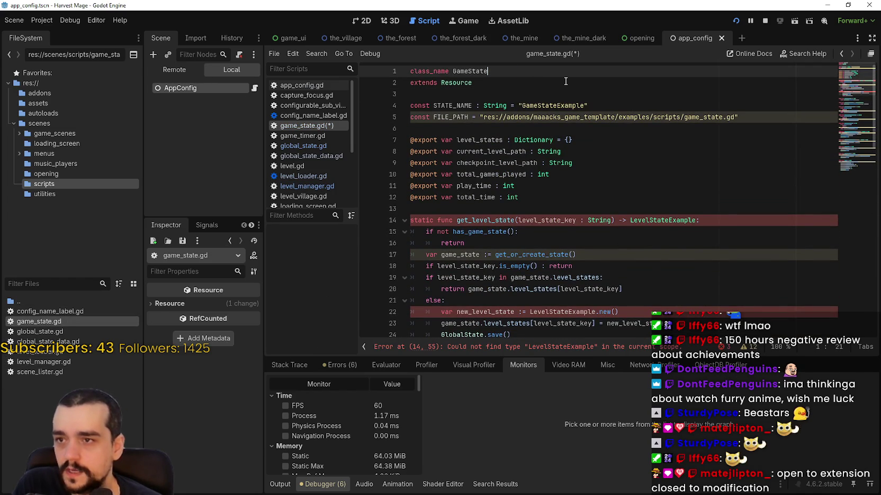
Step: Compare game_state.gd's state name and FILE_PATH with global_state.gd's class name and save path
click(552, 97)
double_click(550, 103)
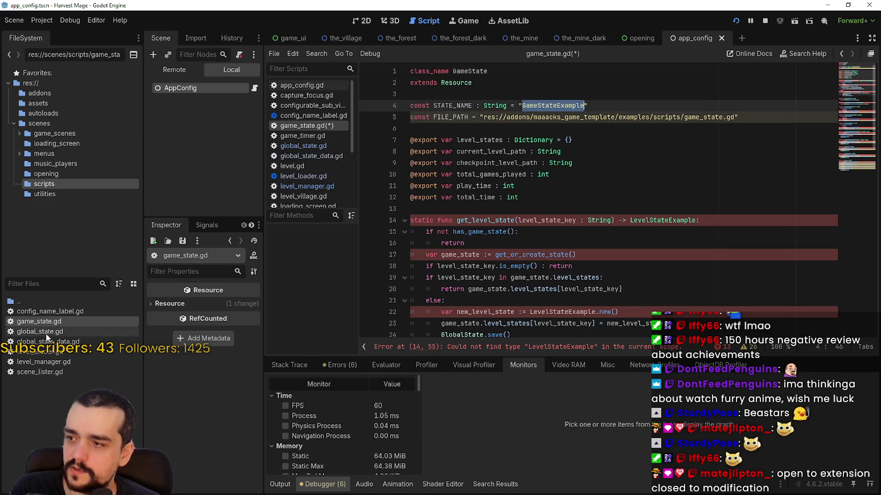
double_click(48, 332)
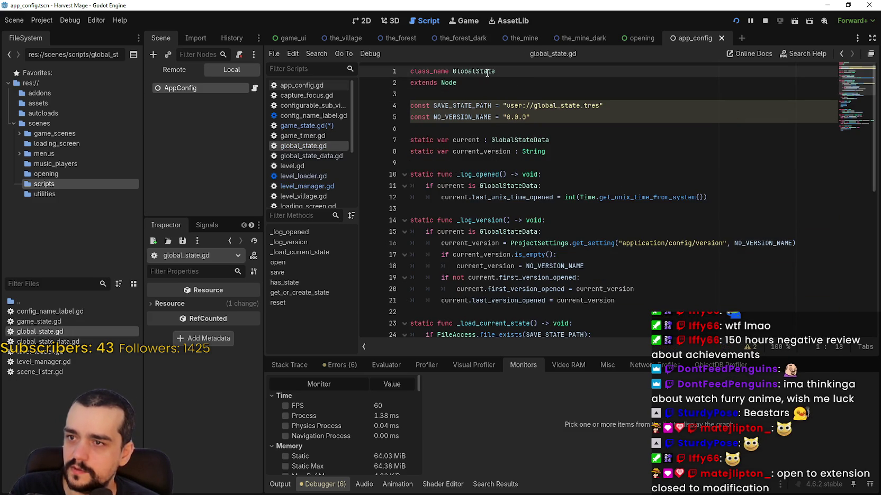
double_click(487, 72)
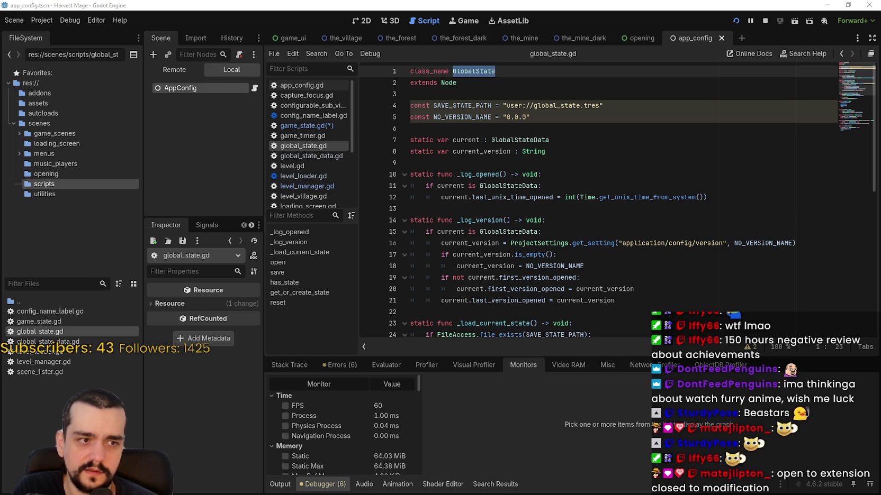
scroll(537, 247, down, 5)
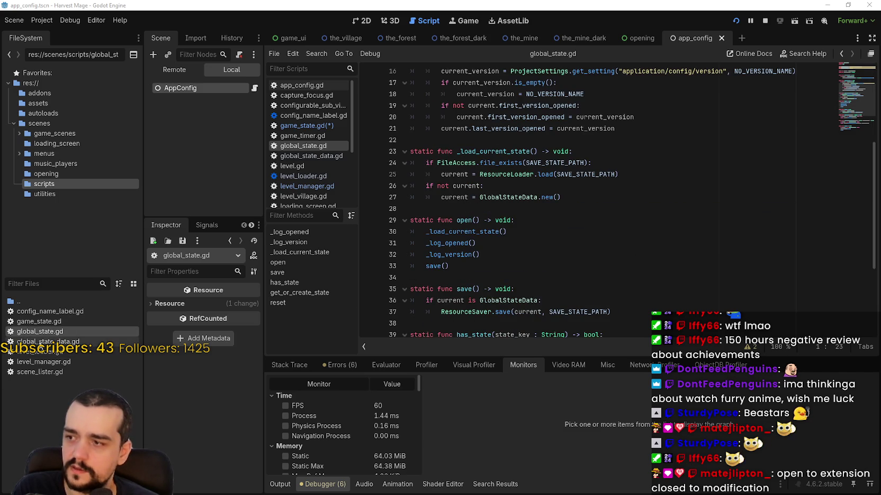
double_click(58, 319)
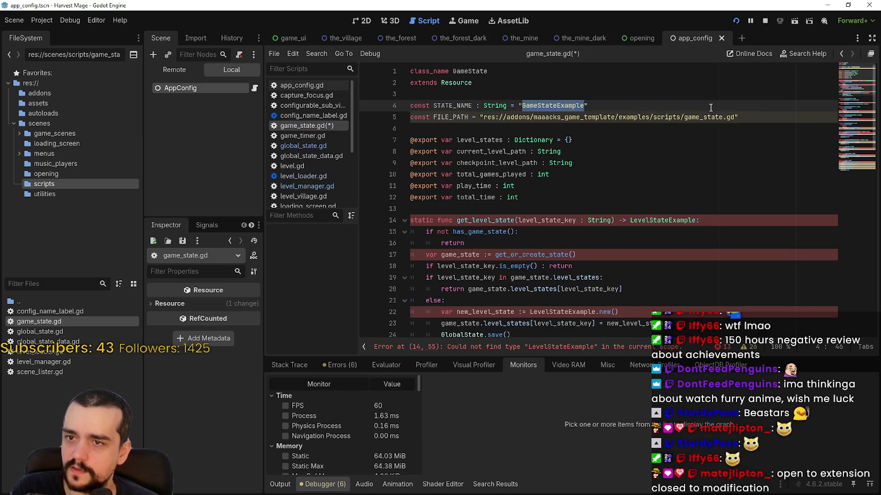
drag(722, 117, 507, 115)
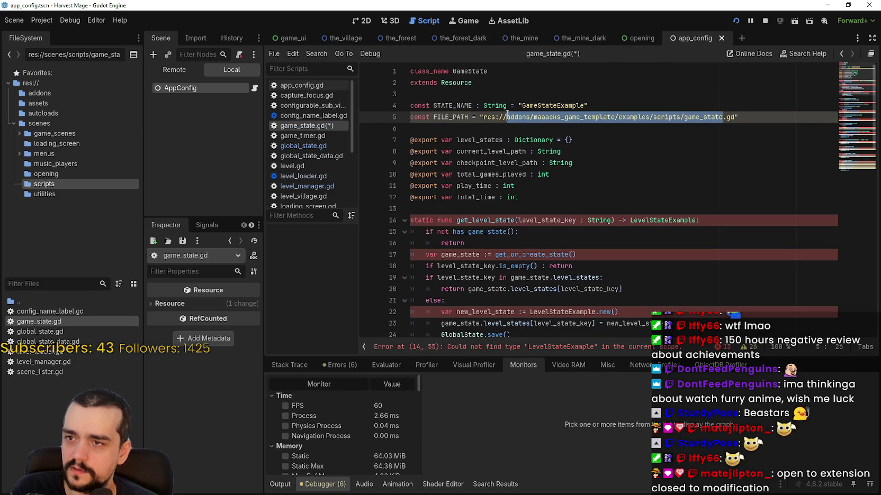
double_click(47, 330)
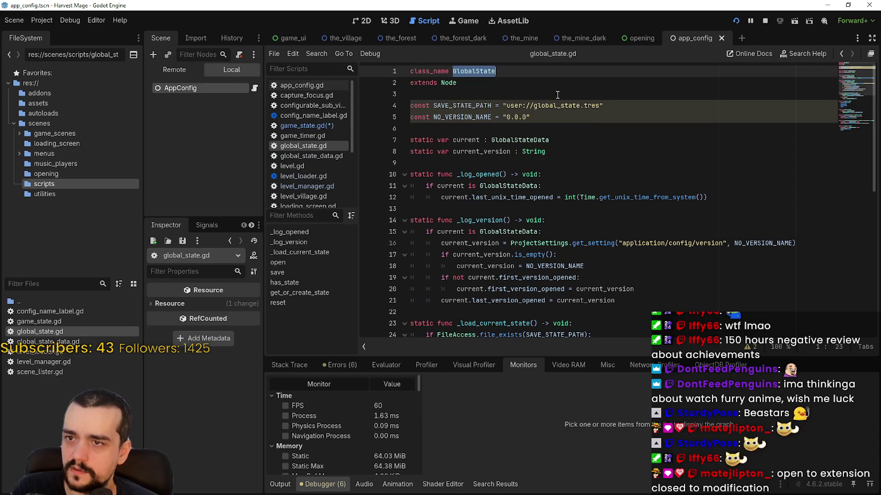
double_click(555, 105)
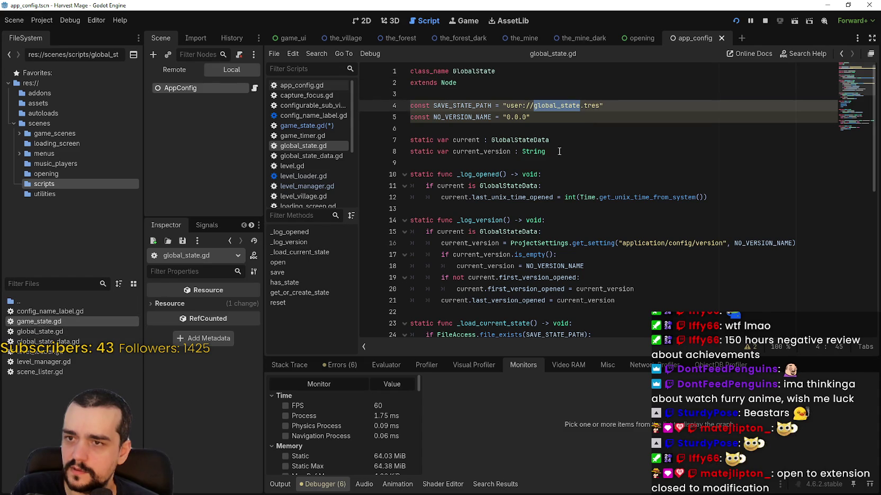
double_click(38, 321)
click(650, 117)
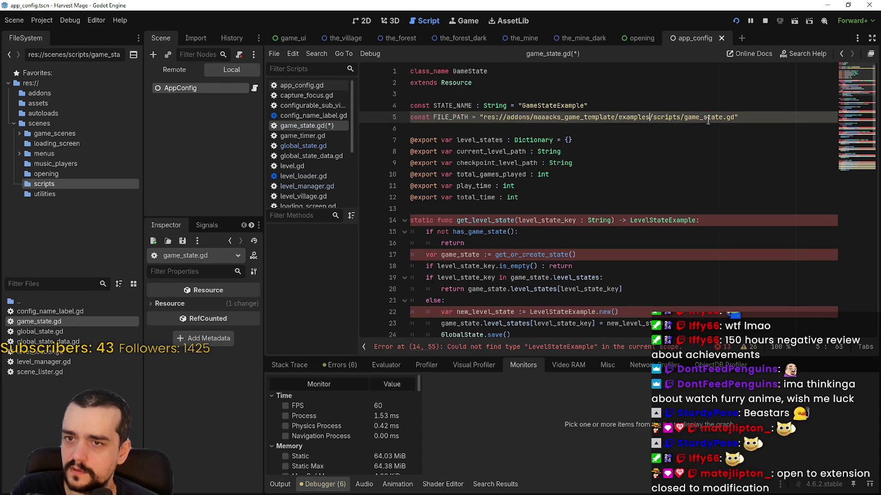
shift+click(581, 127)
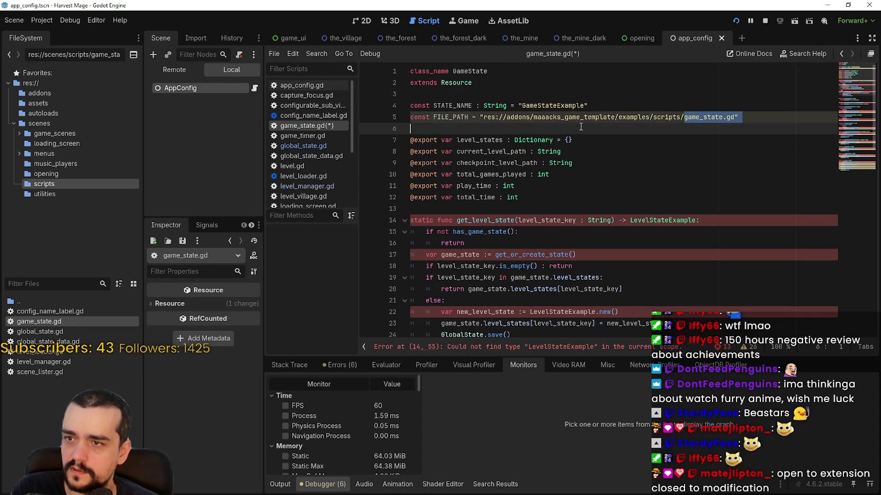
shift+click(544, 118)
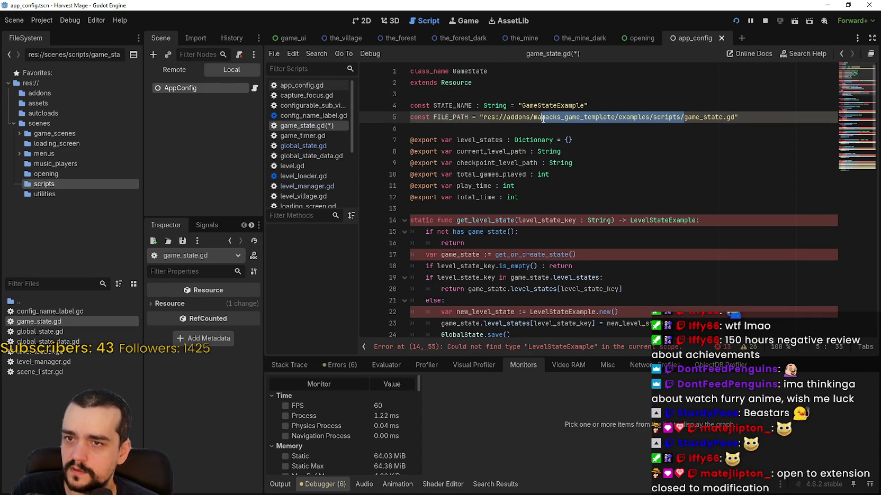
shift+click(493, 116)
shift+click(503, 116)
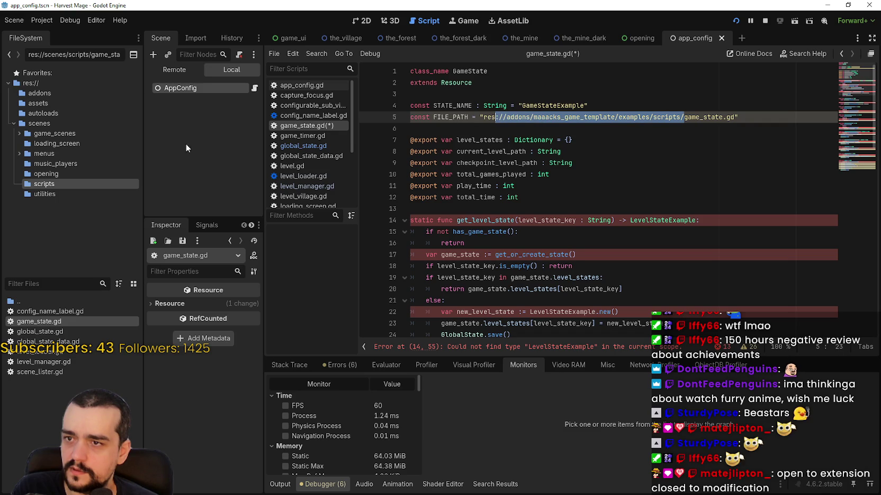
Step: Set FILE_PATH to the copied path res://scenes/scripts/game_state.gd
right_click(50, 320)
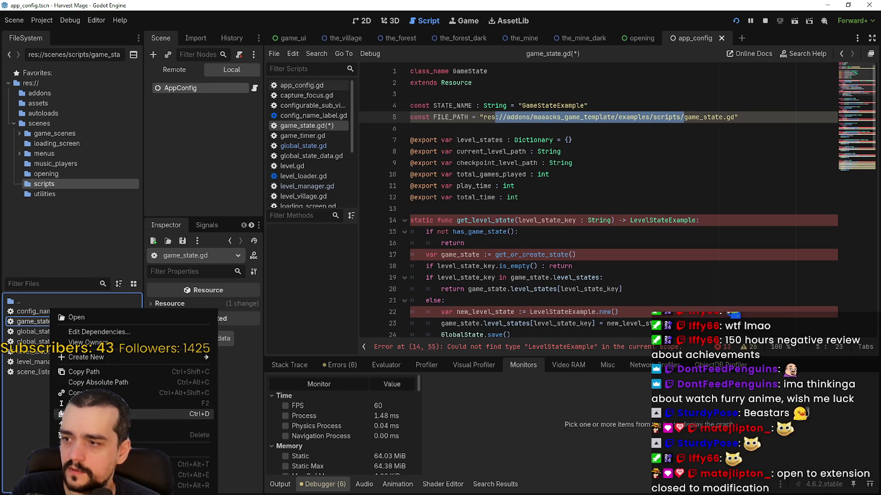
click(101, 373)
drag(736, 117, 484, 117)
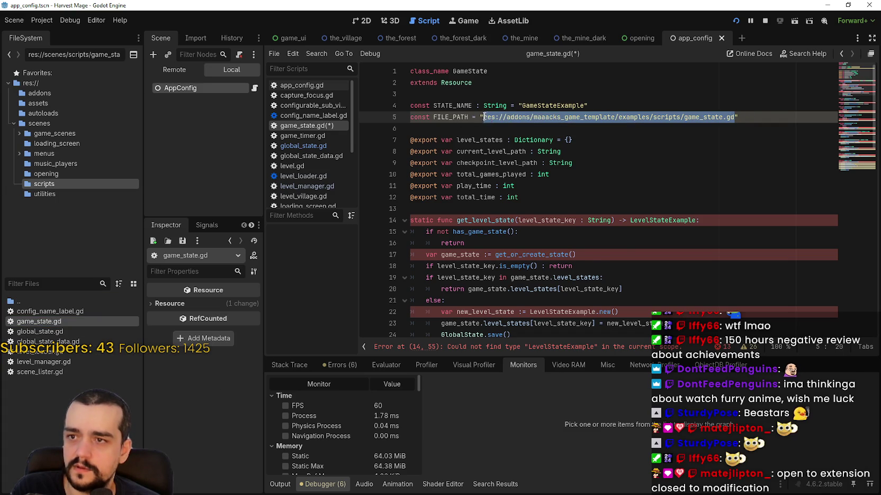
right_click(483, 117)
click(518, 183)
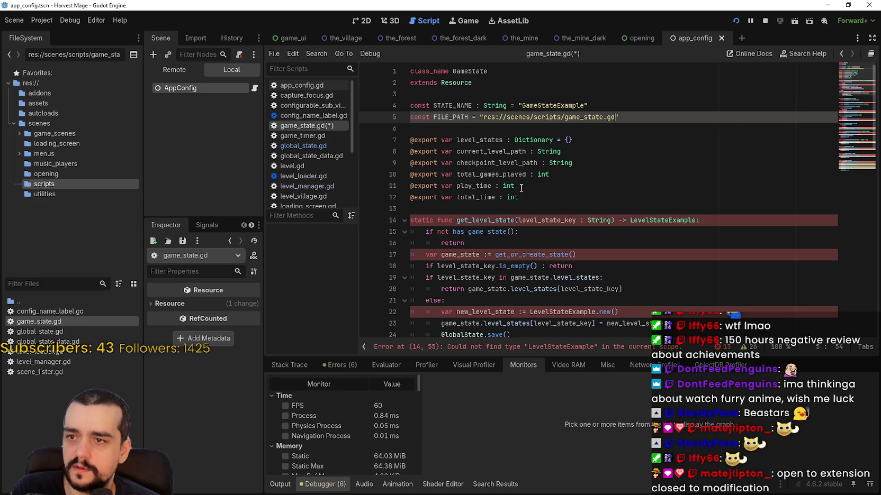
click(562, 131)
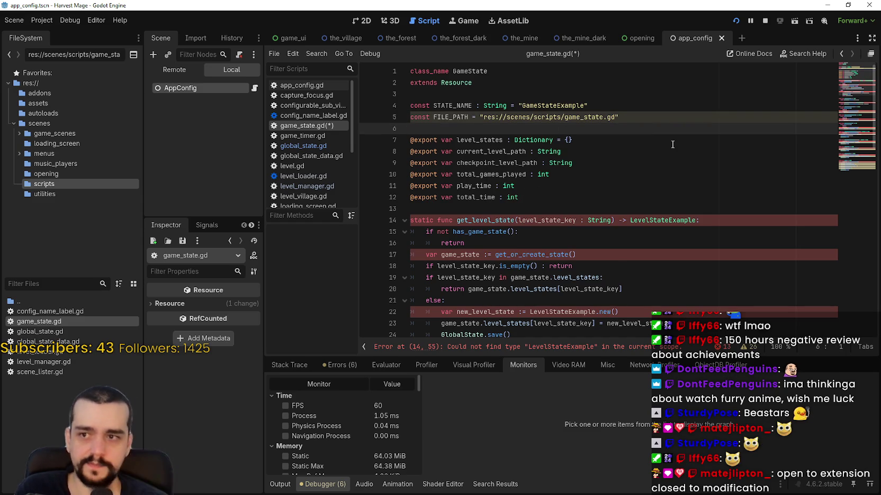
Step: Rename STATE_NAME from GameStateExample to GameState
drag(584, 105, 568, 106)
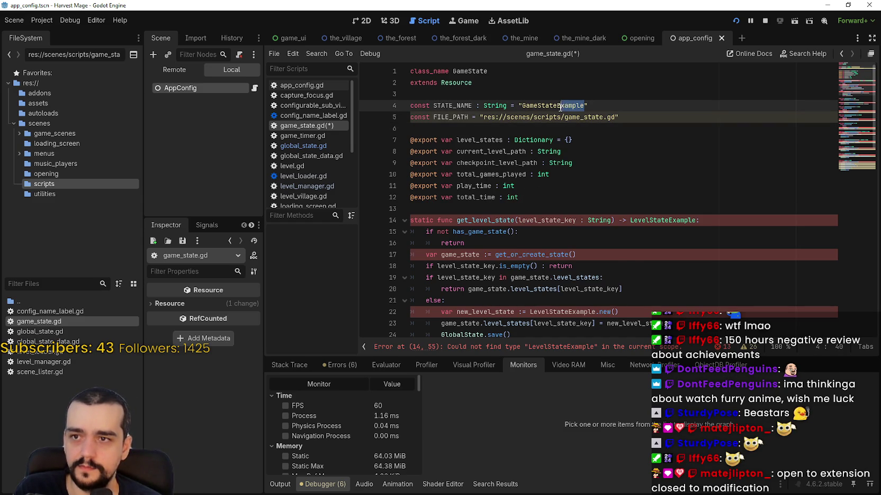
key(BackSpace)
key(BackSpace)
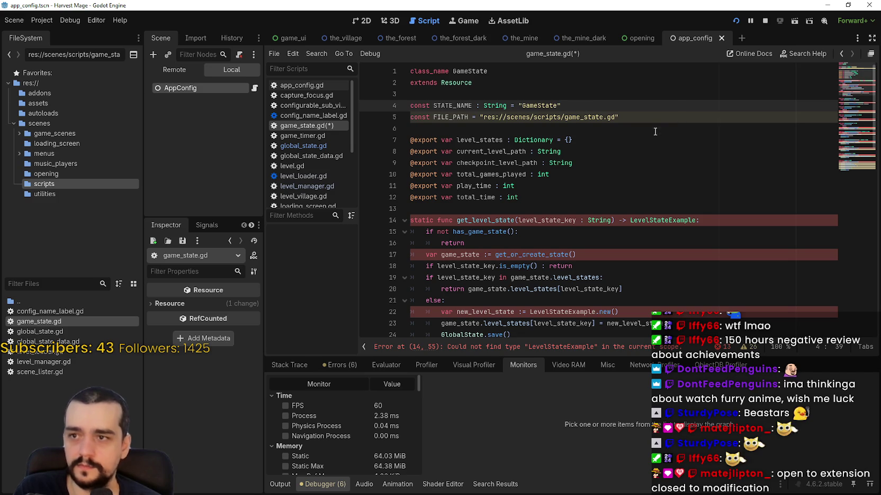
click(654, 131)
Step: Start replacing get_level_state's LevelStateExample return type, typing LevelS
scroll(635, 134, down, 2)
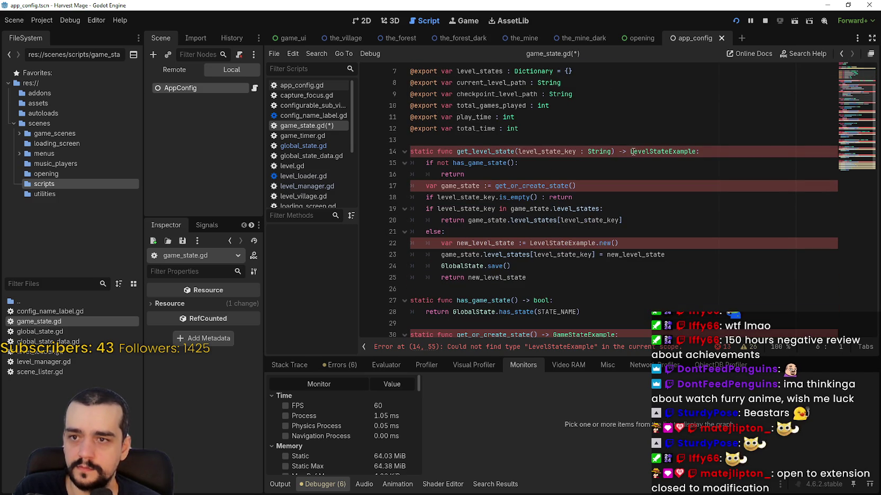
scroll(636, 152, up, 2)
click(525, 70)
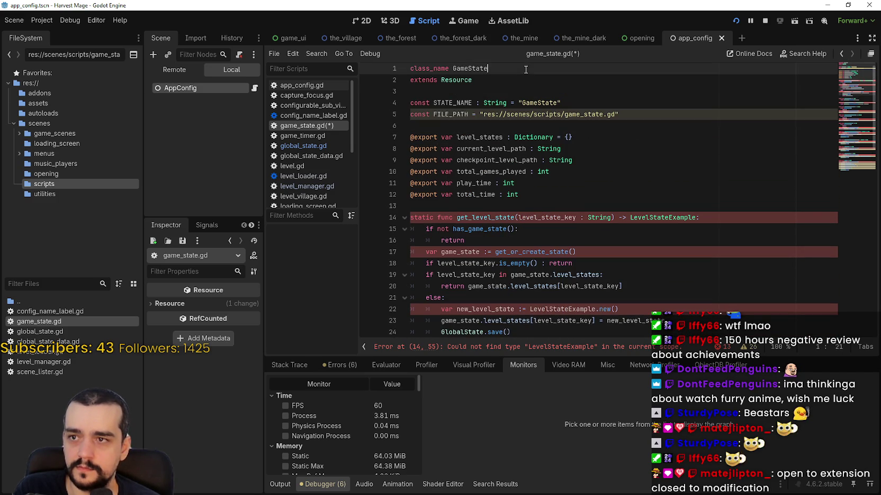
double_click(686, 217)
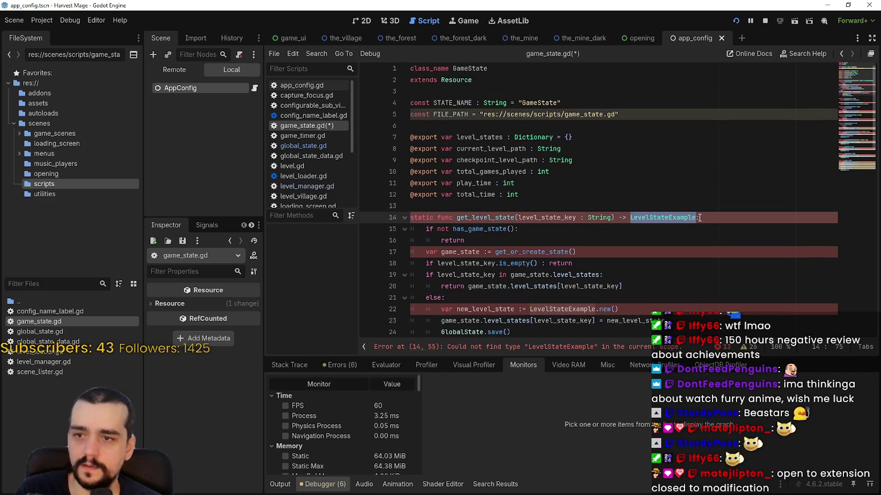
text(LevelS)
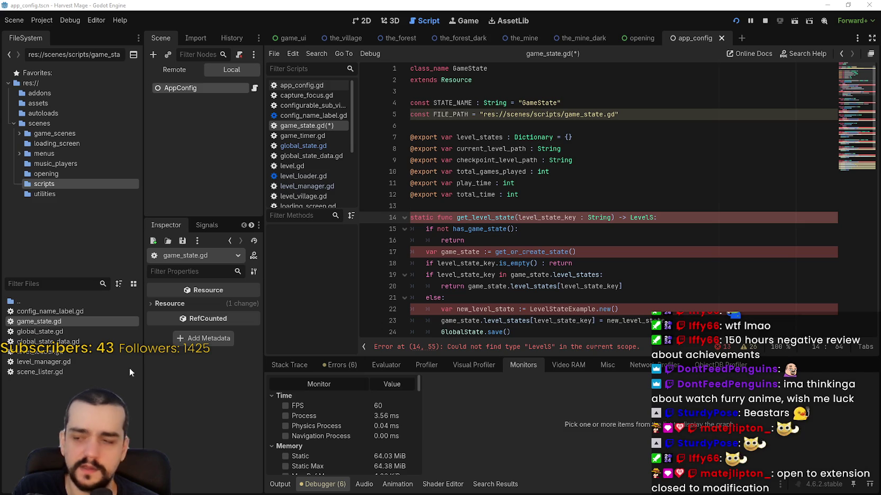
Step: Review global_state_data.gd, global_state.gd, level_loader.gd and level_manager.gd
double_click(51, 341)
double_click(65, 331)
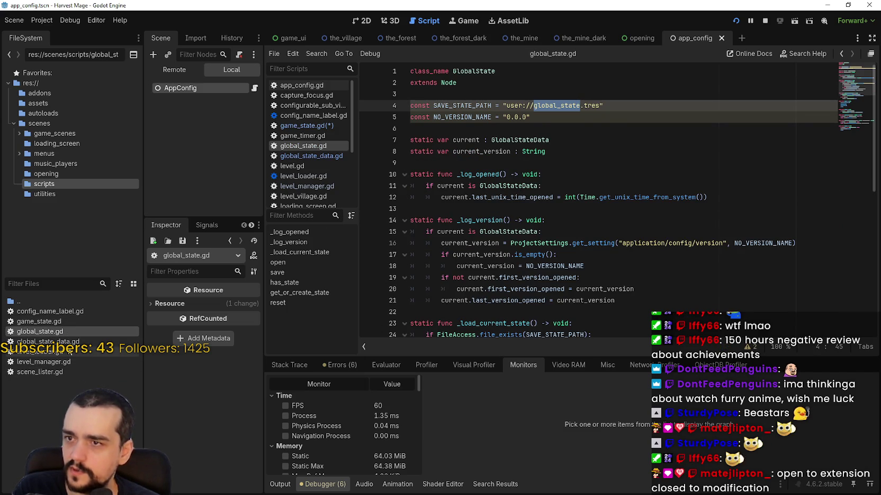
double_click(63, 352)
scroll(610, 154, up, 5)
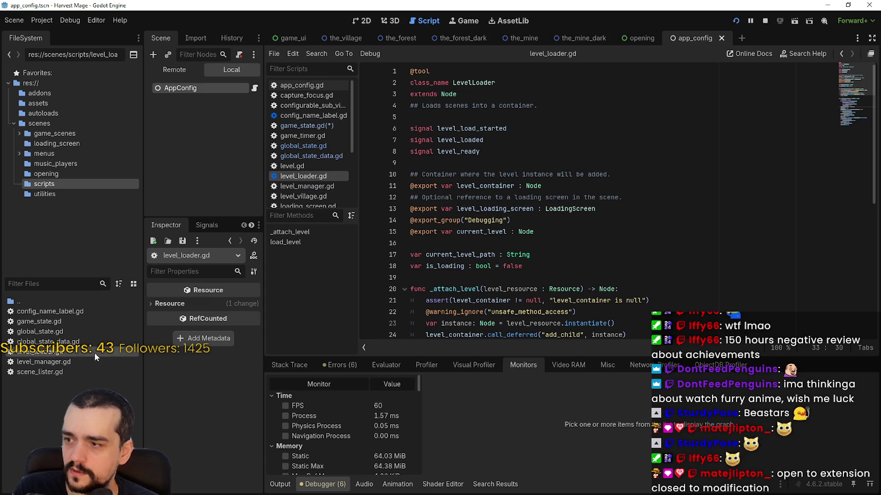
double_click(74, 359)
drag(852, 262, 852, 57)
scroll(582, 185, down, 5)
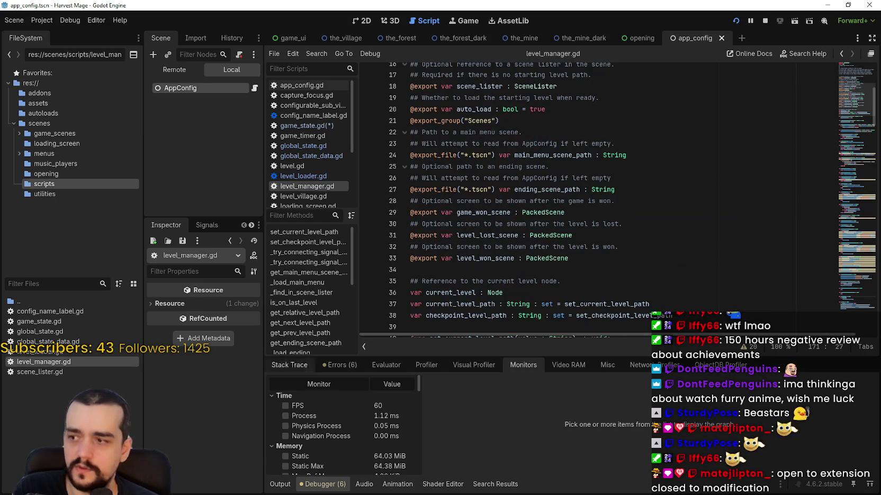
Step: Filter by 'lev', open level.gd, level_loader.gd, level_manager.gd and level_village.gd, then clear the filter
text(s)
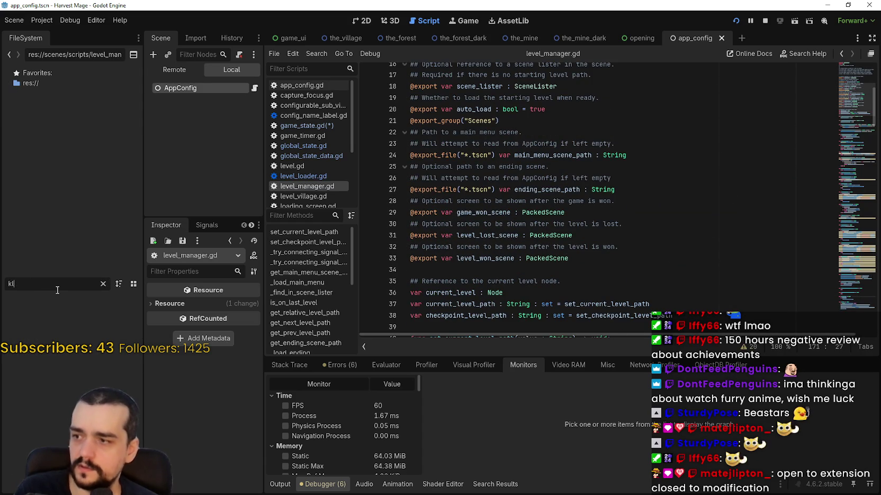
key(BackSpace)
text(level)
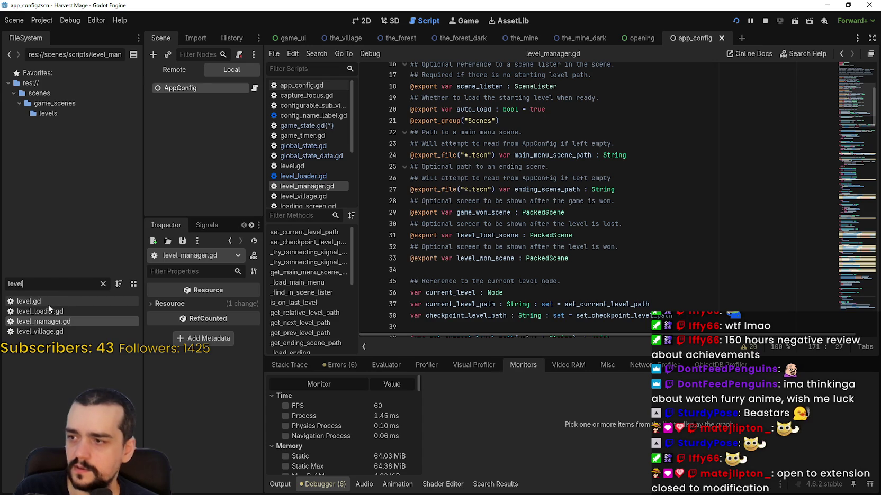
double_click(47, 304)
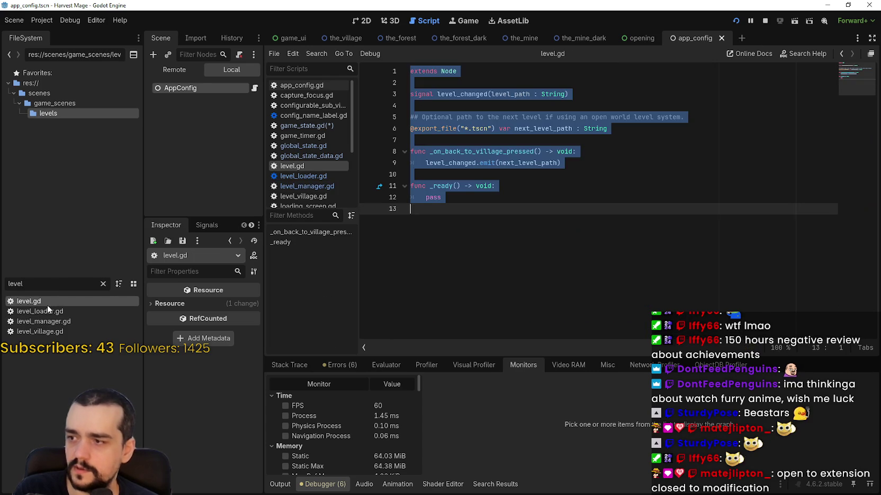
double_click(50, 312)
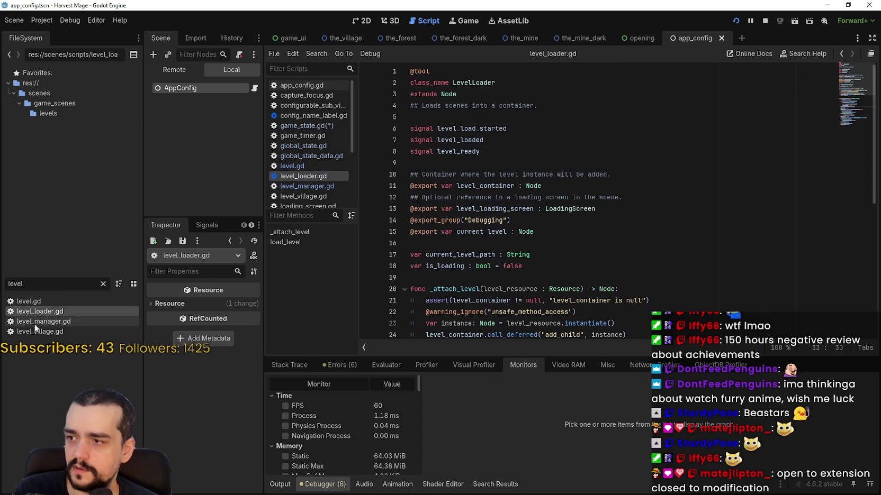
double_click(61, 320)
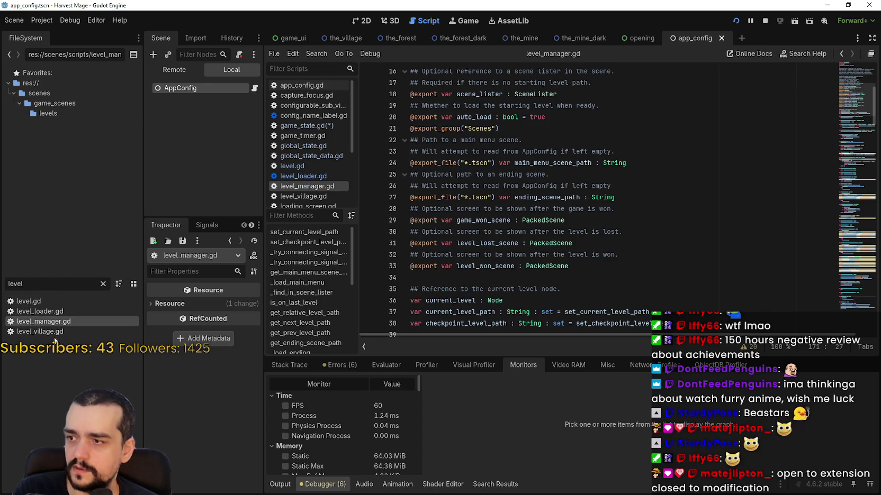
double_click(54, 333)
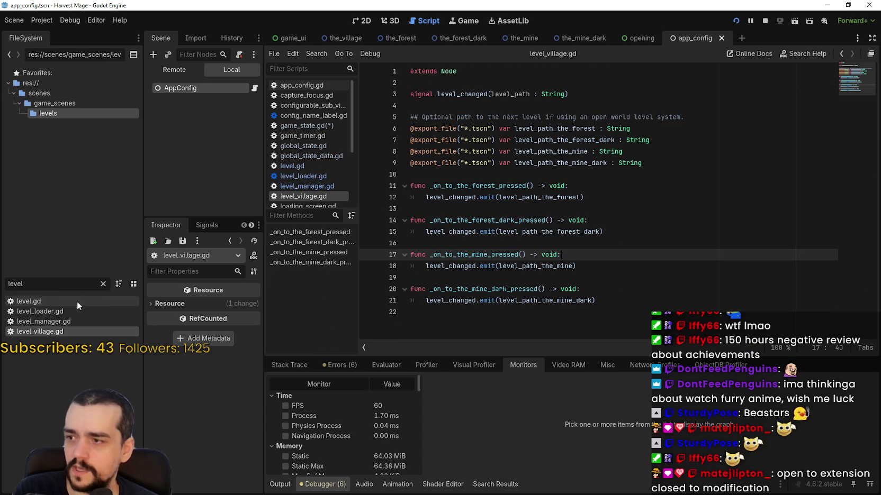
click(103, 283)
click(57, 196)
Step: Create level_state.gd in the scripts folder, inheriting from Resource
right_click(51, 403)
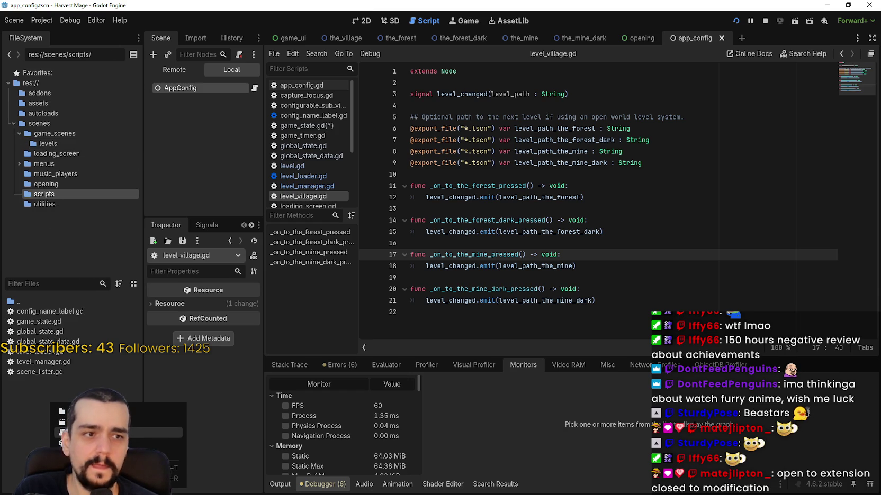
click(68, 433)
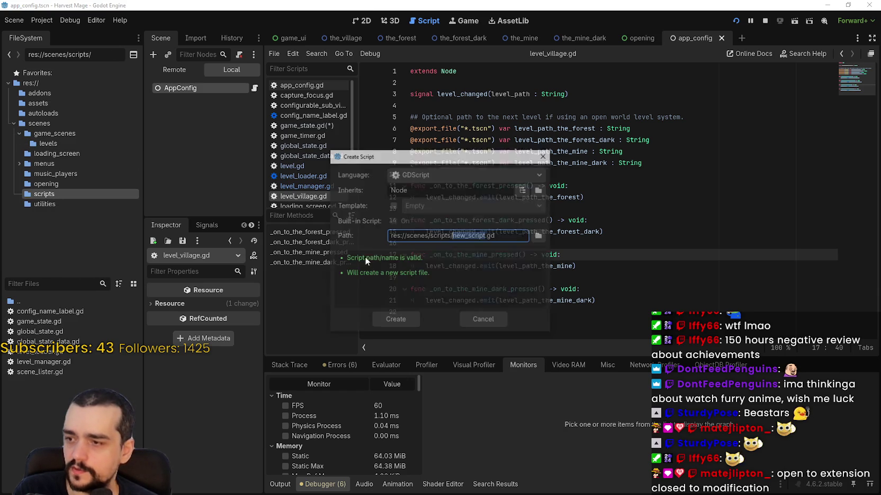
click(523, 191)
text(res)
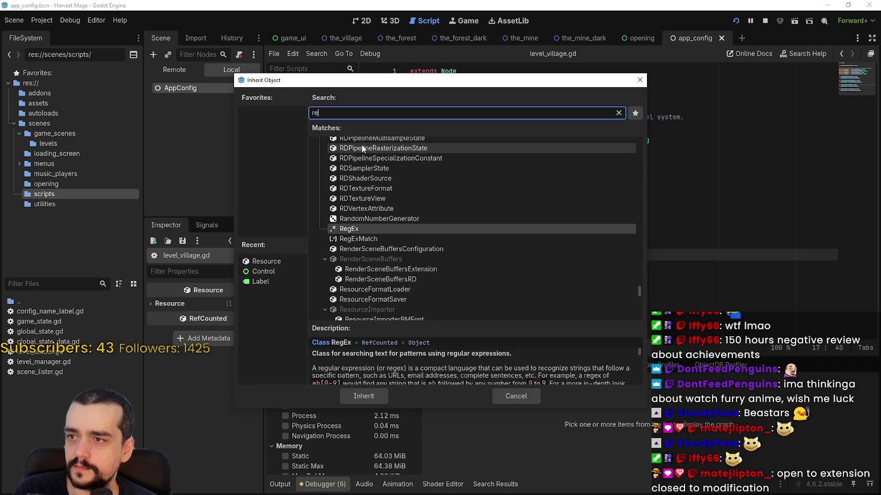
double_click(366, 165)
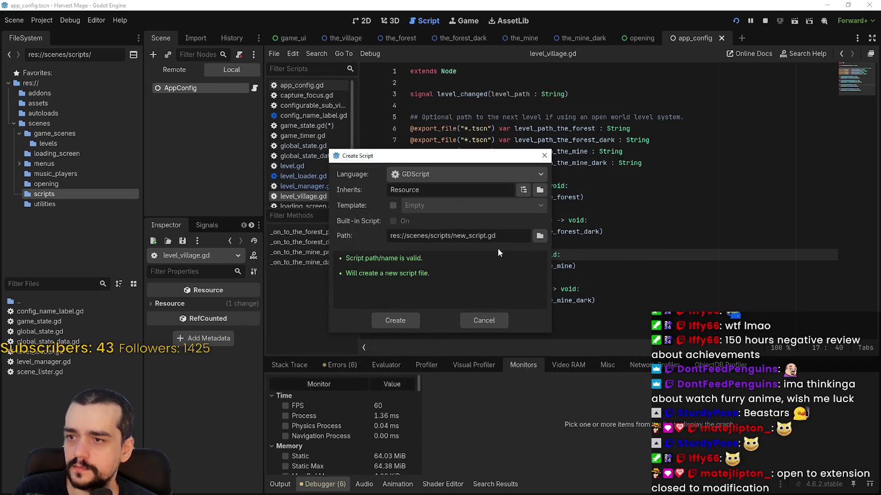
double_click(473, 237)
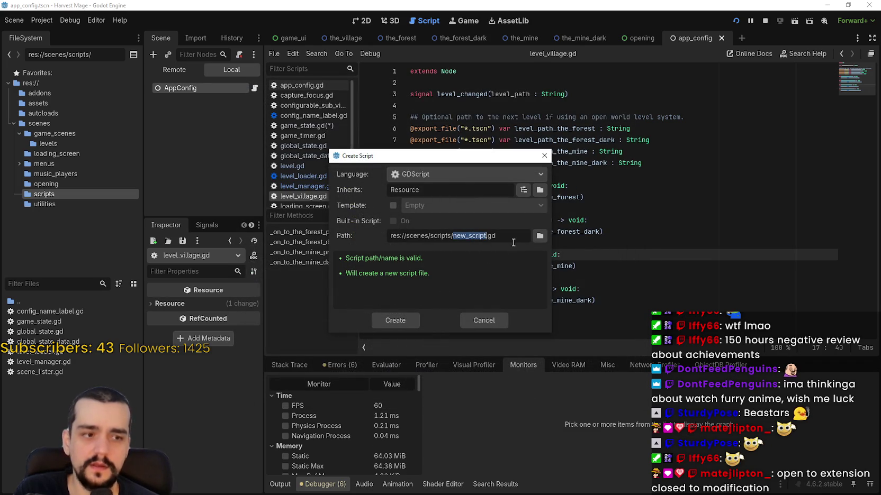
text(level_state)
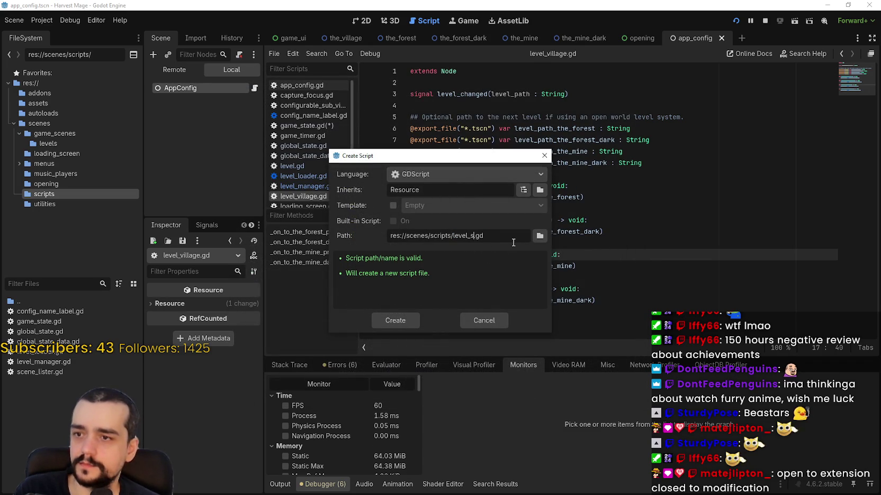
click(394, 320)
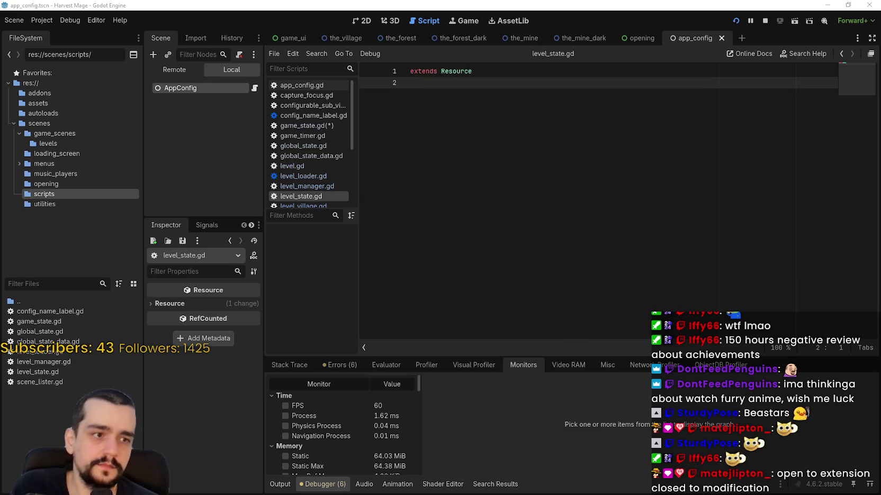
Step: Paste in the level state code, rename LevelStateExample to LevelState, and save
key(ctrl+a)
key(ctrl+v)
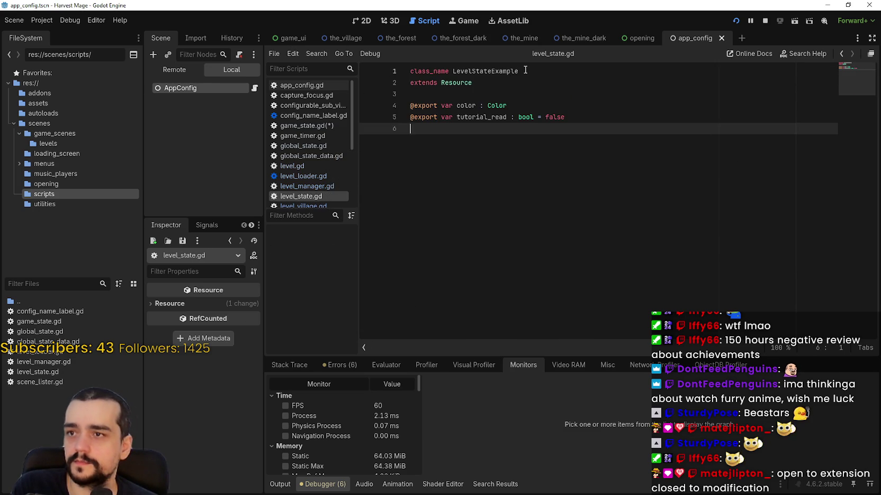
drag(490, 71, 519, 70)
key(BackSpace)
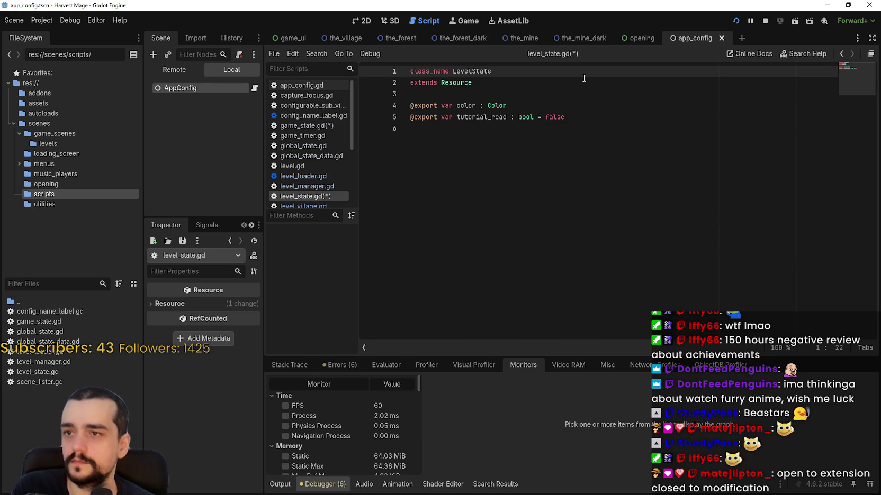
click(609, 105)
click(610, 123)
key(ctrl+s)
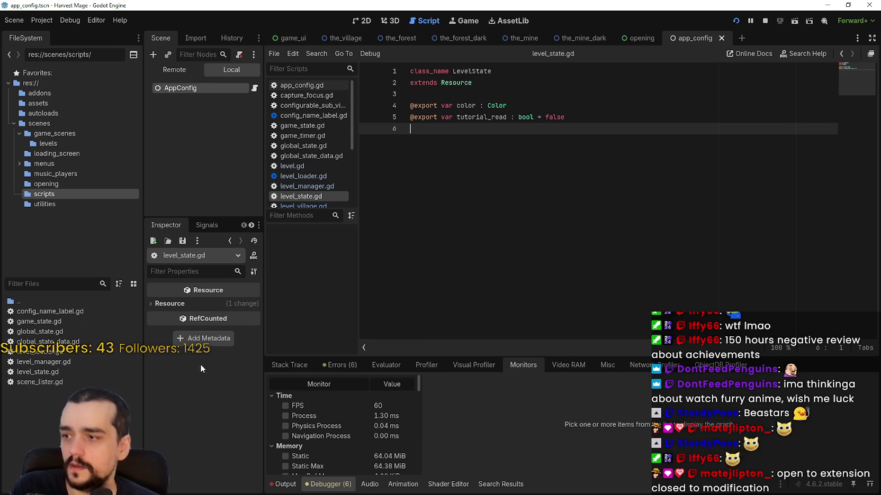
click(47, 371)
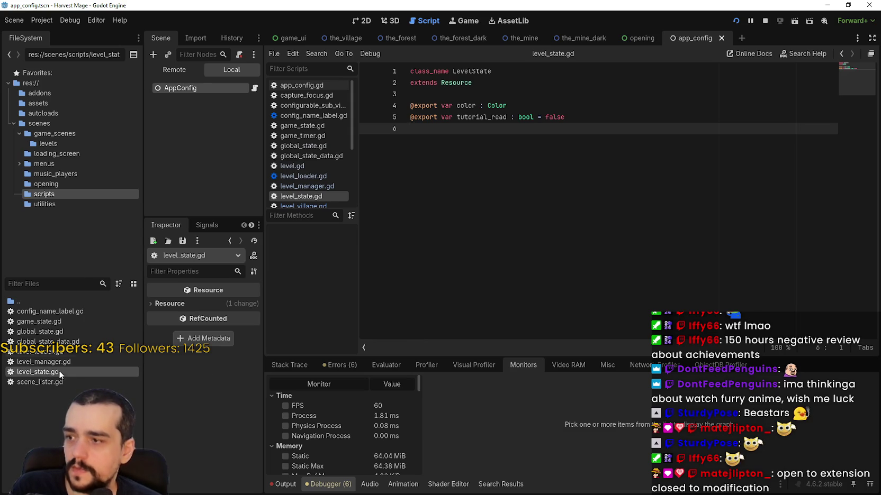
Step: In game_state.gd, correct the misspelled return type to LevelState
double_click(58, 364)
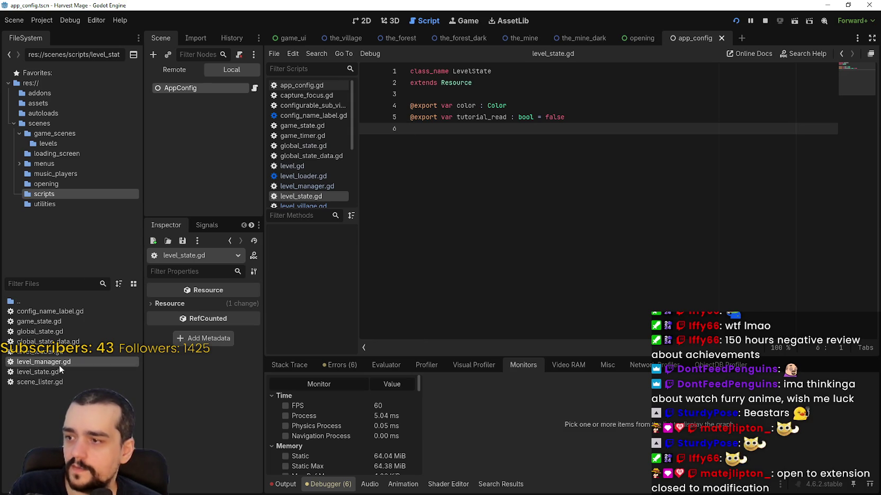
double_click(93, 350)
click(68, 325)
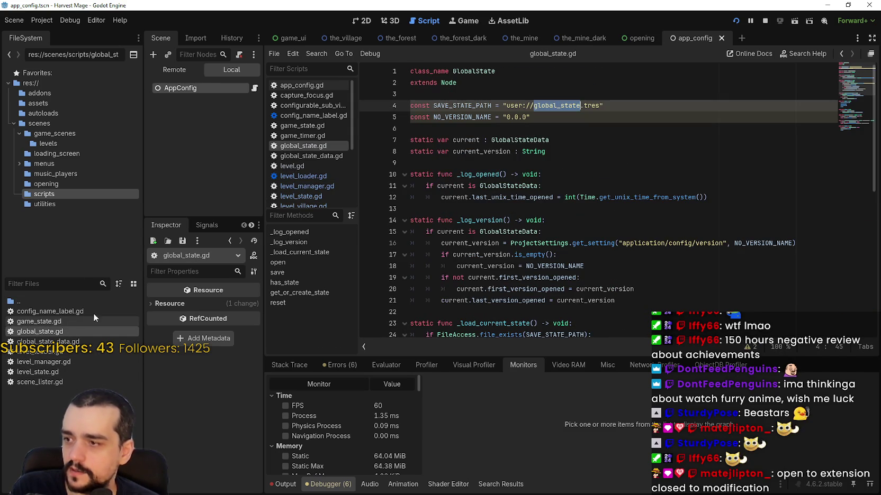
text(: int)
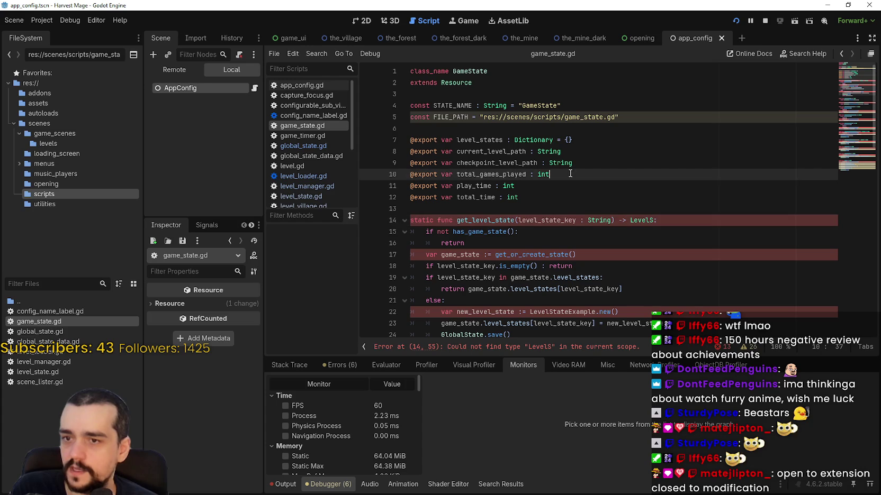
click(592, 208)
double_click(643, 221)
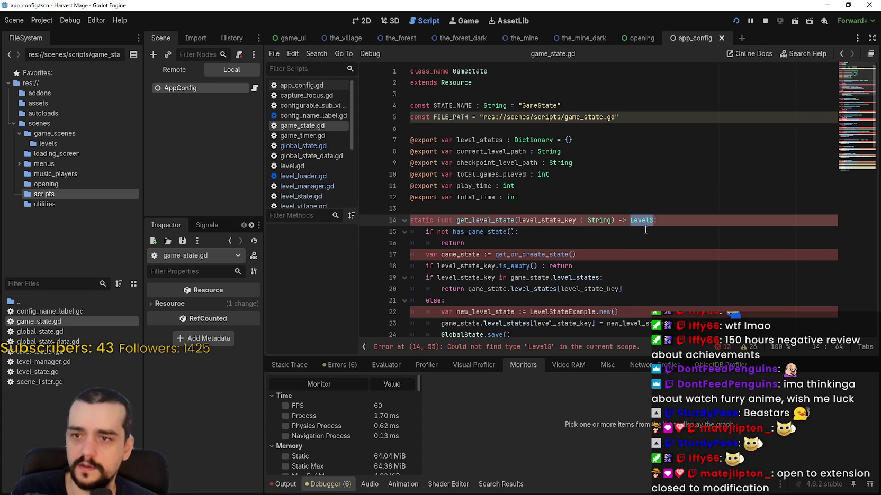
text(LevelSt)
key(Return)
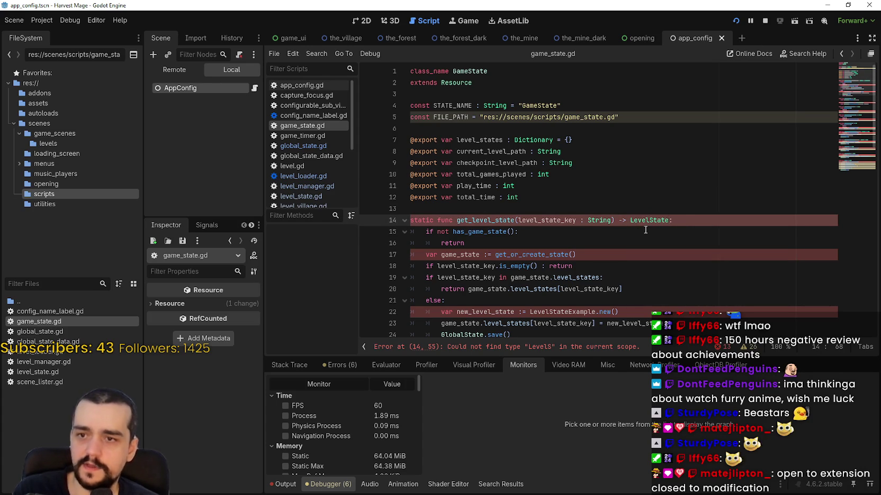
Step: Change the GameStateExample return type on line 30 to GameState
scroll(595, 222, down, 1)
click(442, 220)
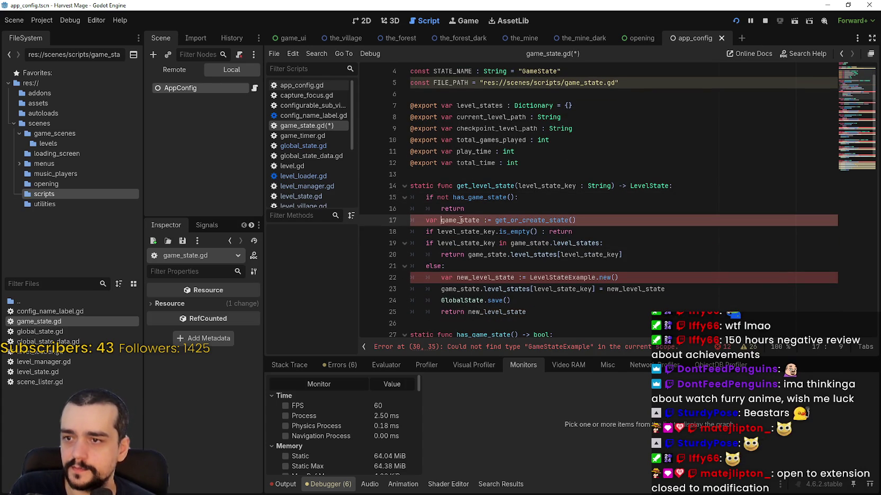
double_click(460, 220)
mouse_move(520, 220)
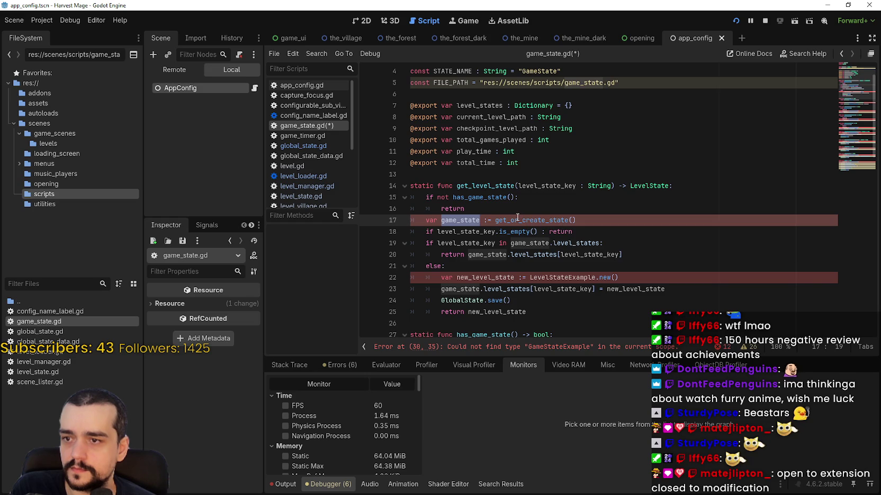
scroll(517, 218, down, 4)
double_click(588, 232)
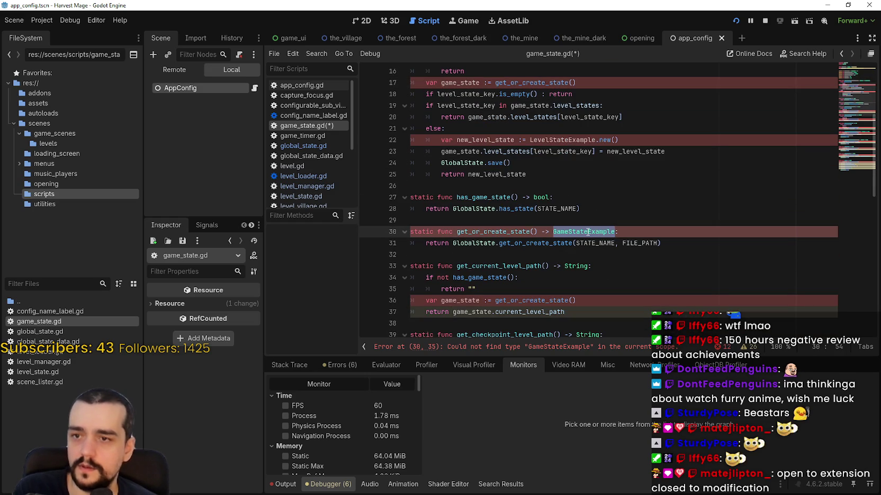
click(587, 232)
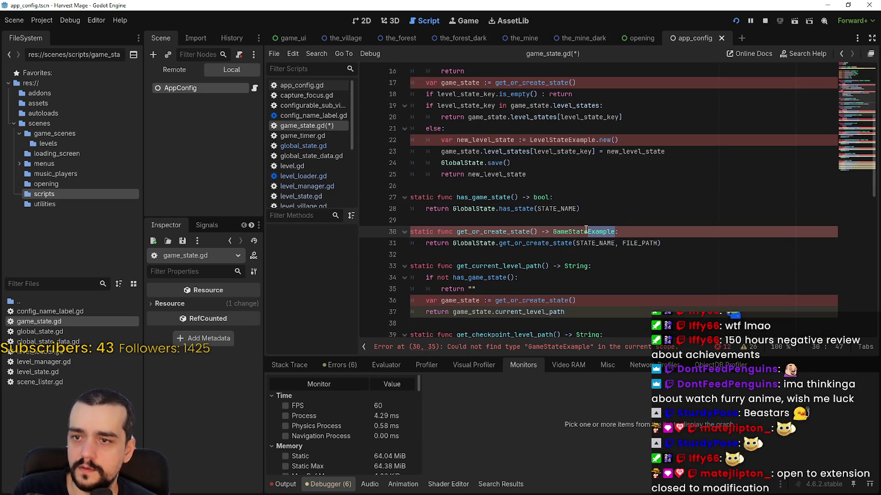
key(BackSpace)
key(Down)
Step: Change LevelStateExample.new() on line 22 to LevelState.new()
scroll(593, 238, down, 2)
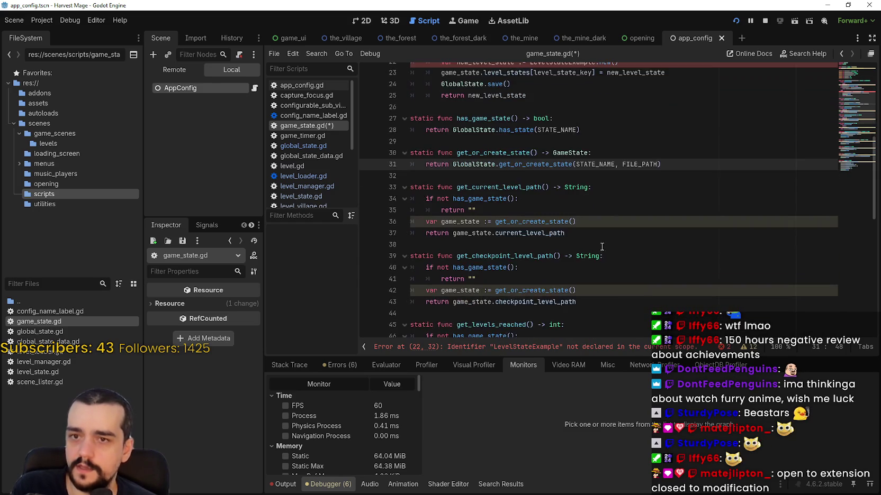
scroll(601, 247, up, 3)
scroll(609, 249, down, 10)
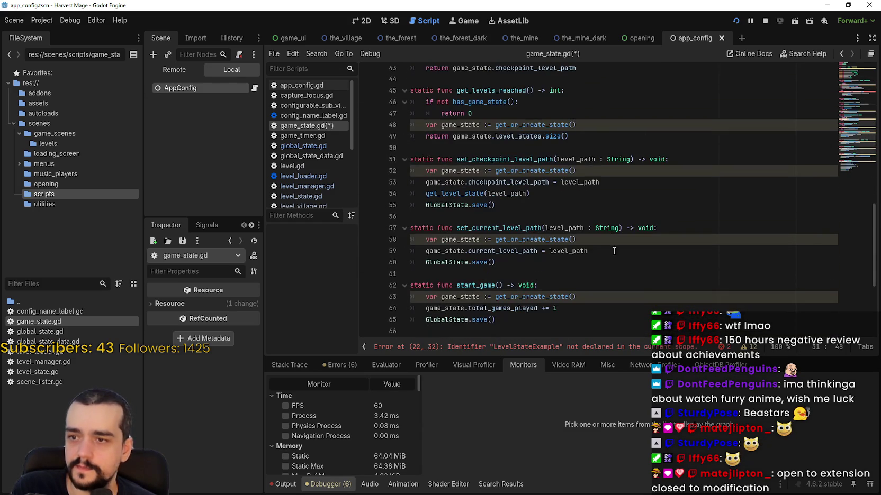
scroll(614, 265, up, 13)
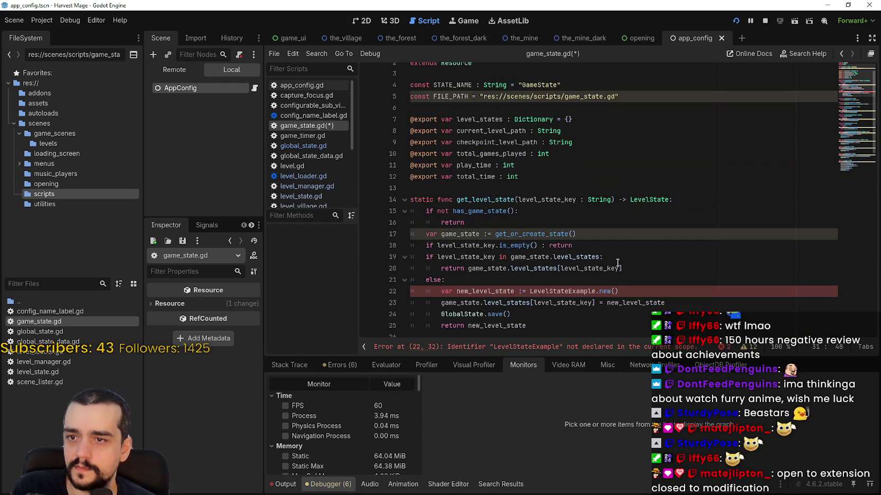
click(553, 290)
double_click(553, 291)
click(591, 290)
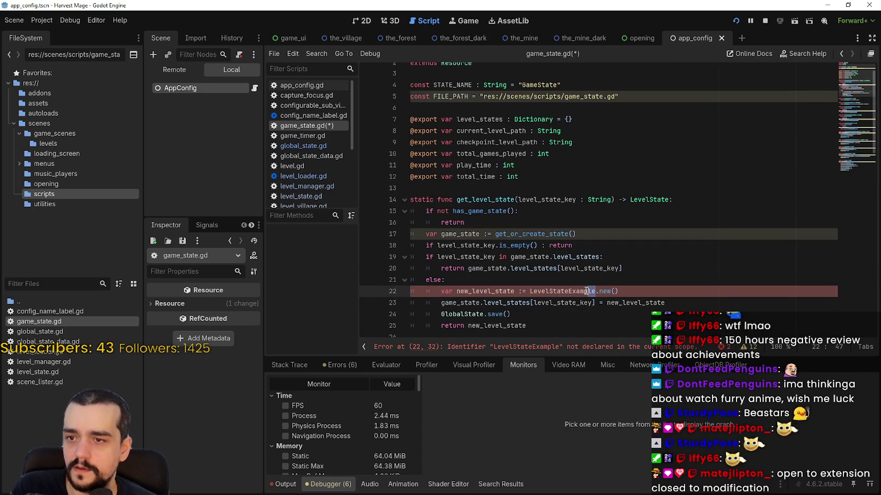
key(BackSpace)
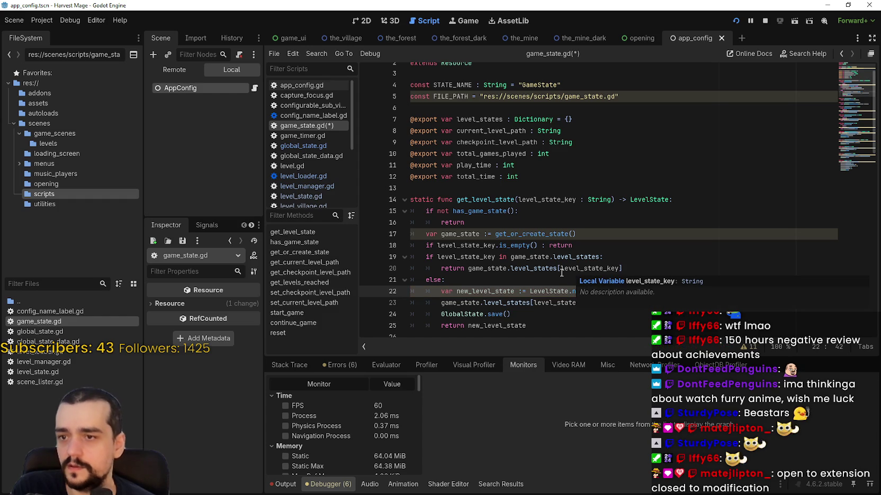
Step: Save the script, run the project to test the fixes, then stop it
click(562, 268)
key(ctrl+s)
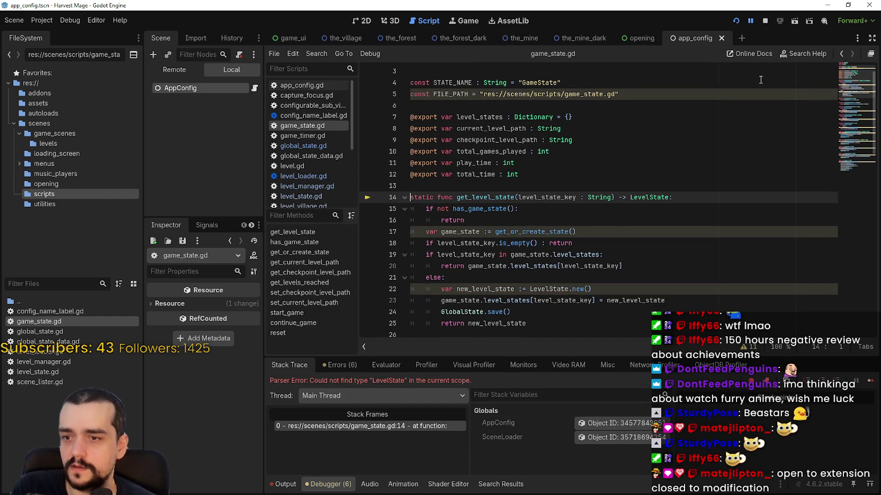
click(765, 21)
click(476, 221)
scroll(476, 220, down, 3)
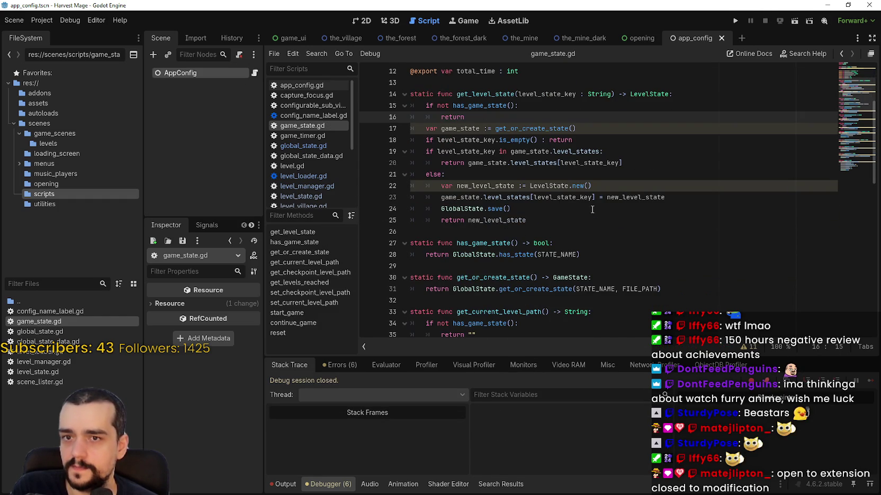
Step: Review global_state.gd, game_state.gd and global_state_data.gd
double_click(64, 332)
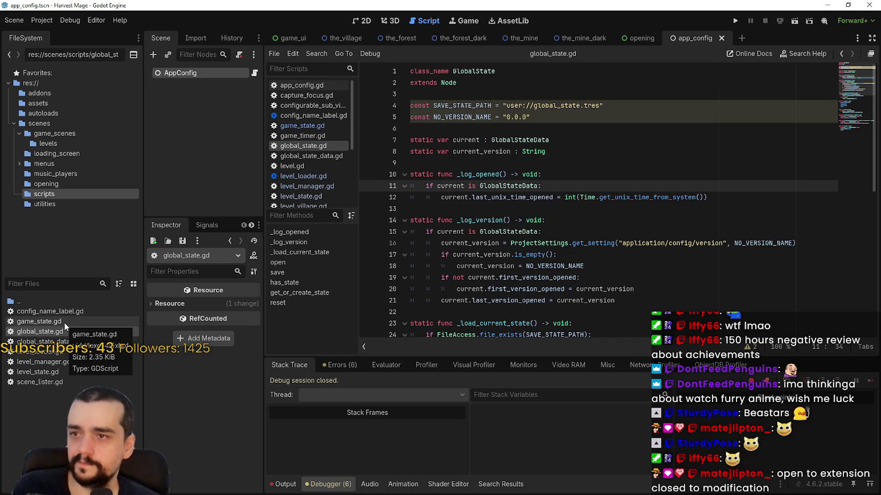
double_click(64, 322)
scroll(482, 173, up, 3)
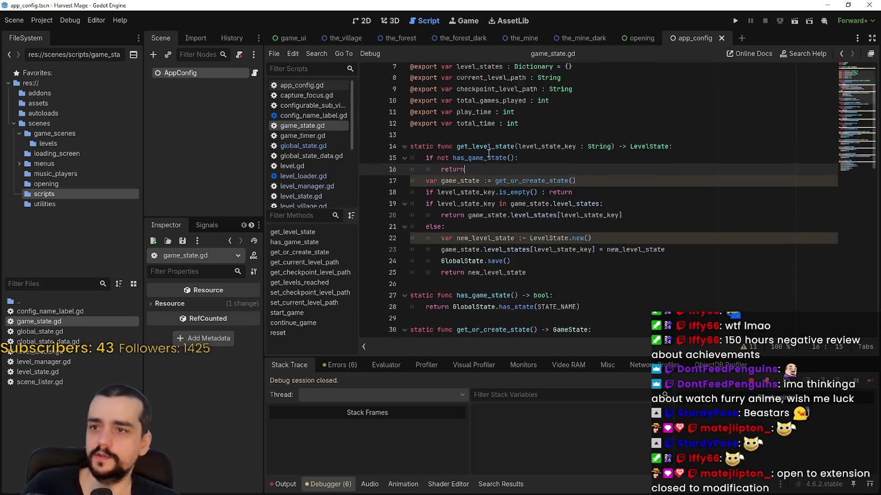
double_click(57, 332)
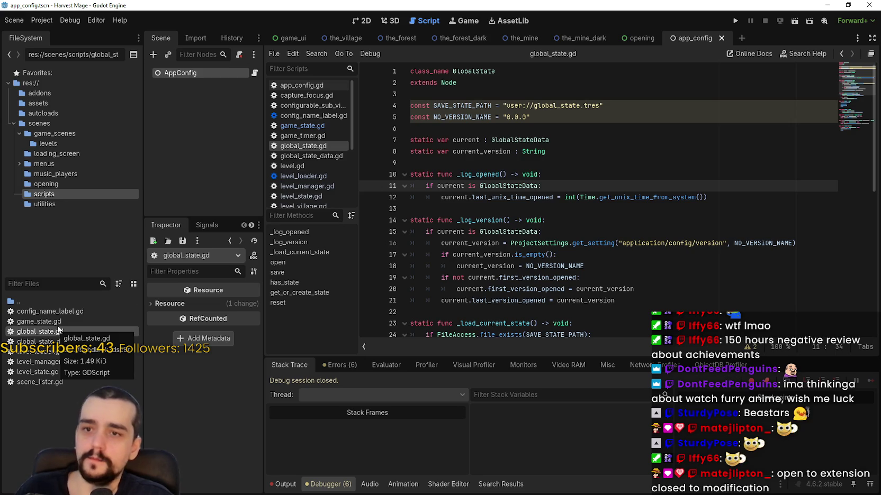
scroll(612, 321, down, 2)
scroll(611, 321, down, 7)
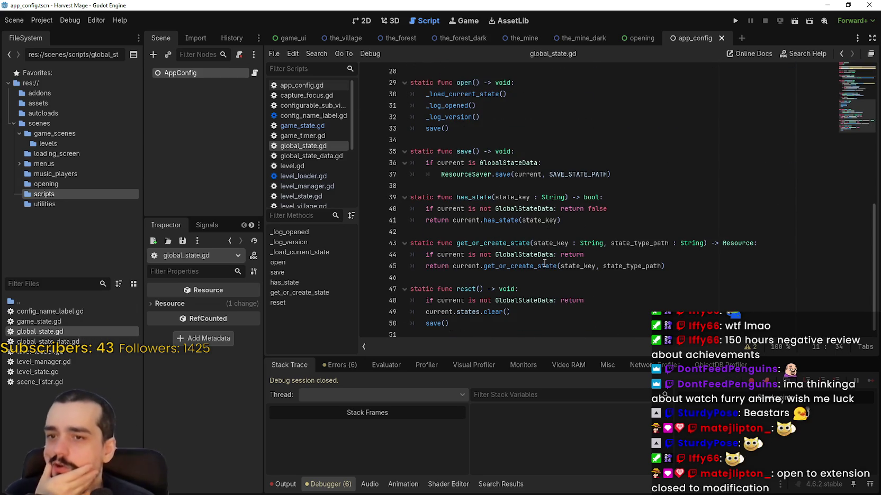
double_click(68, 342)
click(615, 297)
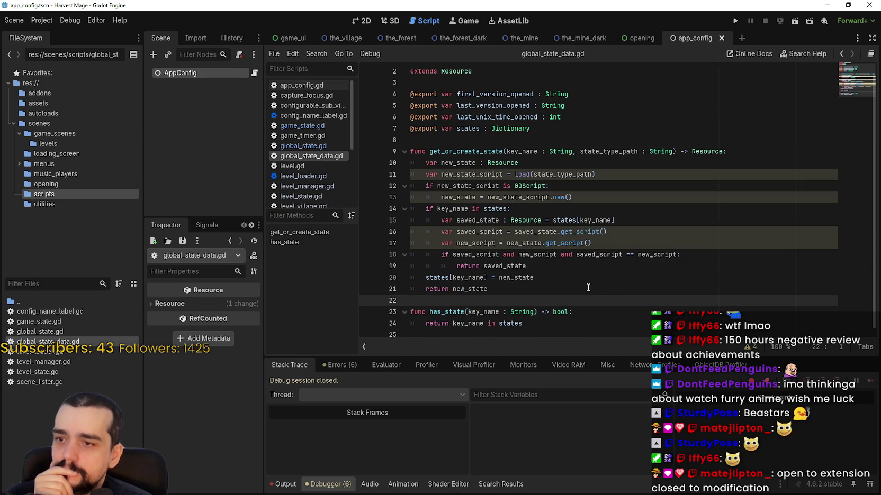
Step: Review level_loader.gd, level_manager.gd and level_state.gd, then switch to the_forest scene
double_click(48, 351)
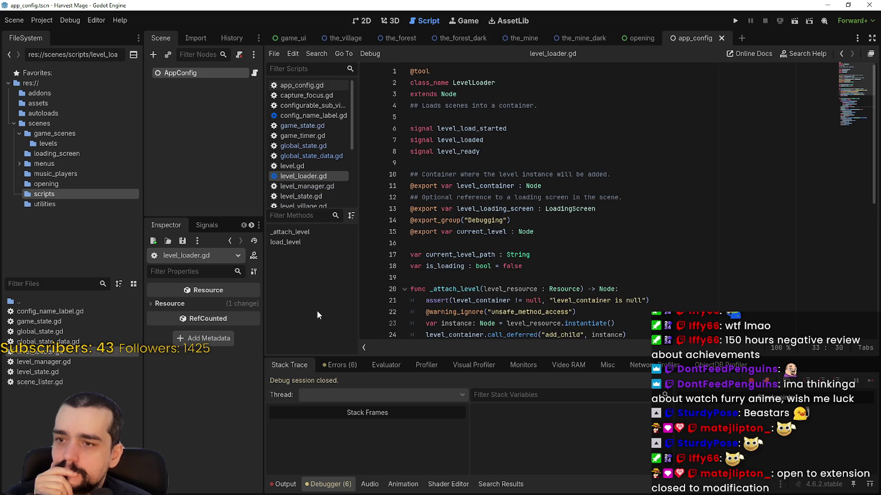
scroll(554, 261, down, 6)
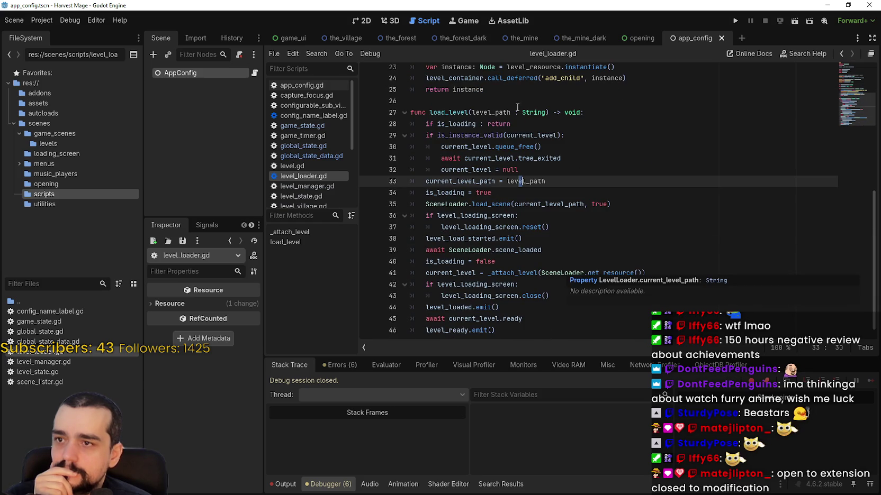
click(518, 108)
double_click(73, 362)
double_click(67, 372)
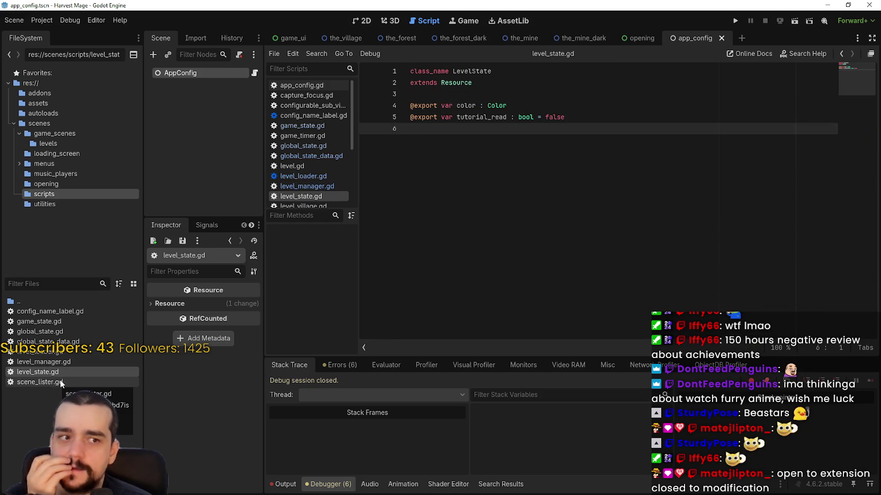
double_click(50, 321)
click(548, 132)
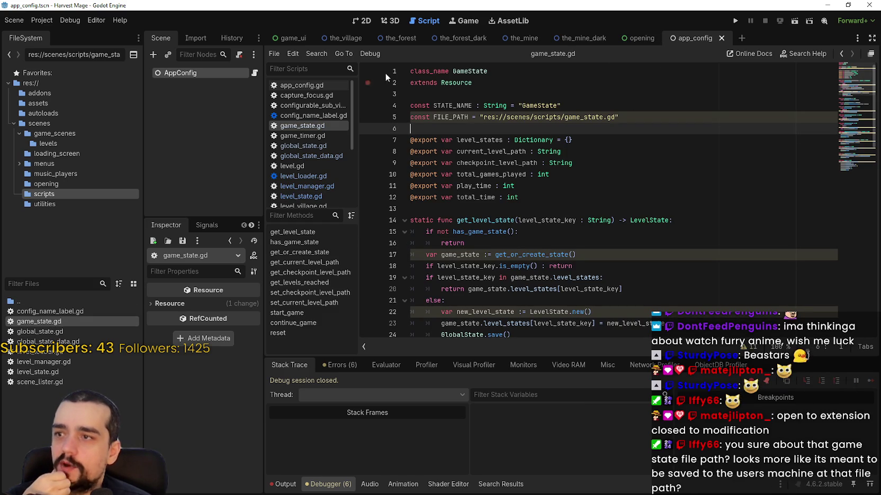
click(402, 38)
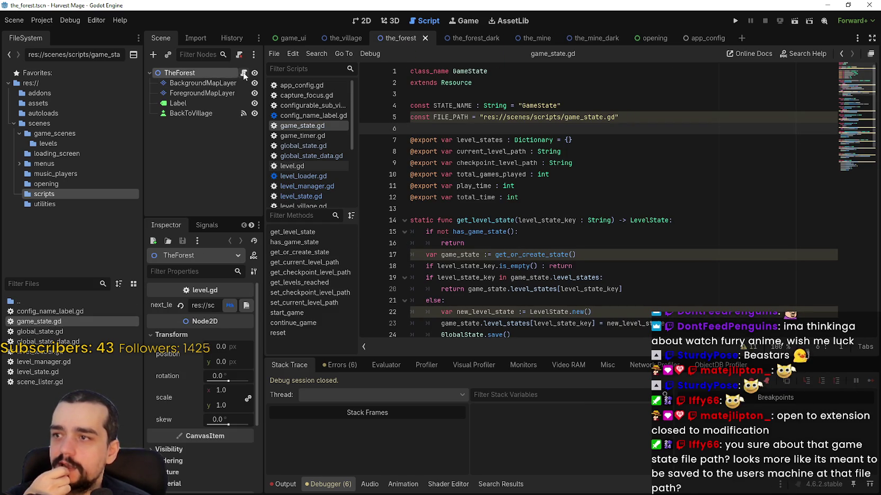
Step: Add 'var level_state : LevelState' after a blank line in level.gd, save, and search the project for level_state
click(244, 72)
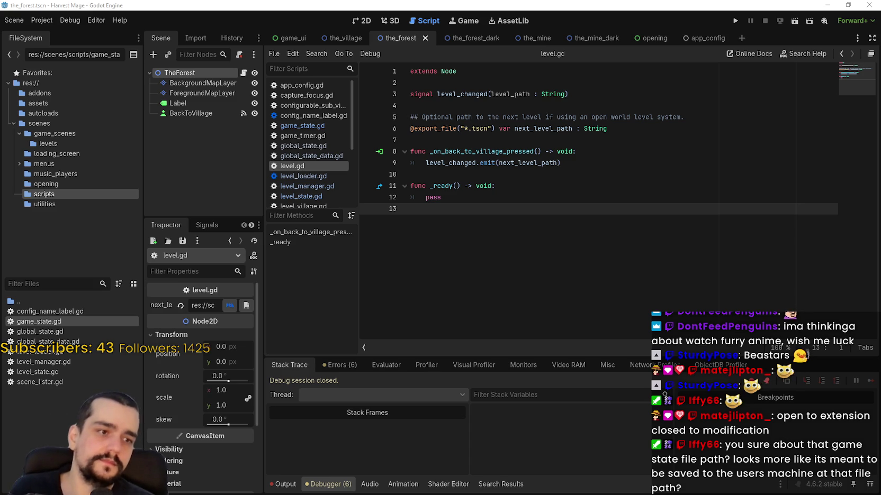
key(Up)
key(Up)
key(Up)
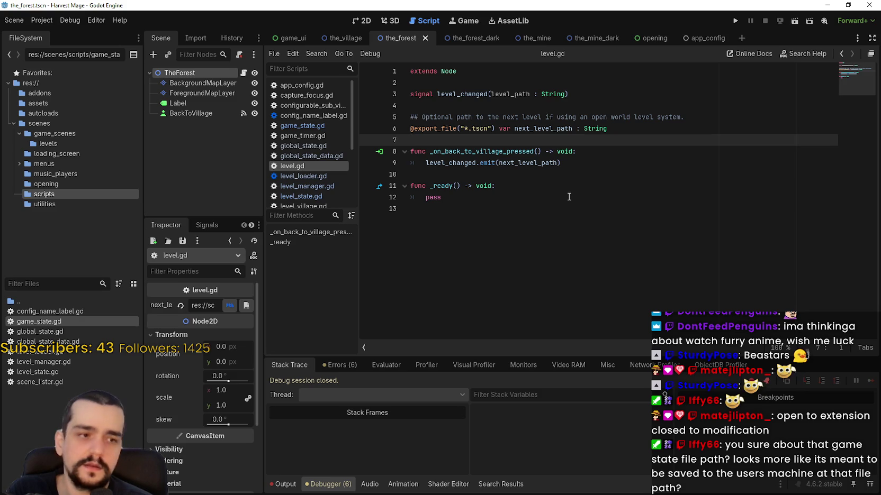
text(var level_state : LevelState)
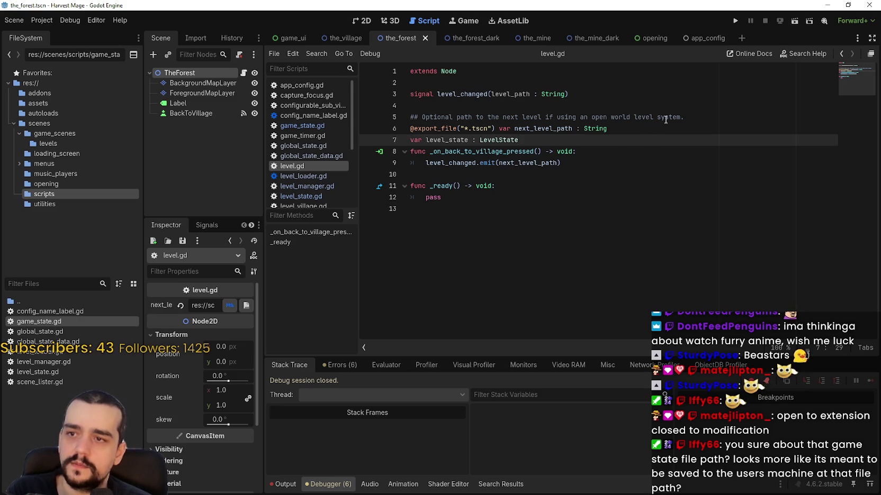
key(Return)
drag(611, 117, 607, 129)
click(611, 127)
key(Return)
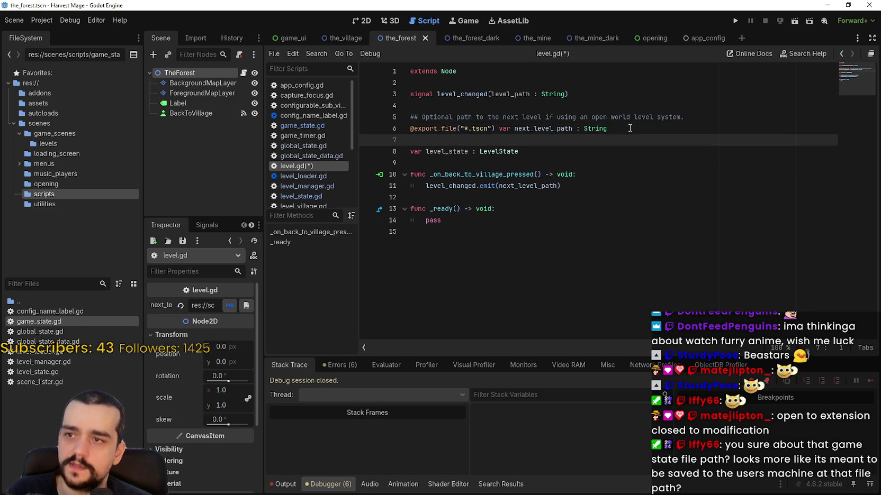
key(ctrl+s)
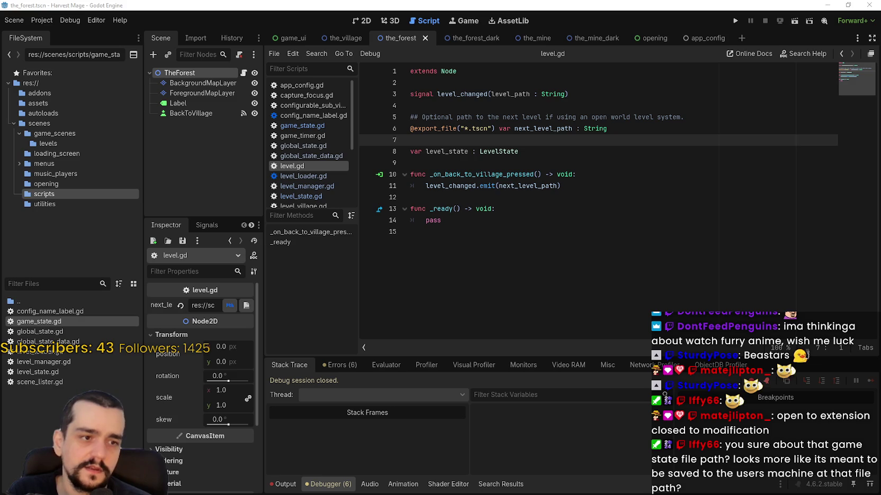
double_click(446, 151)
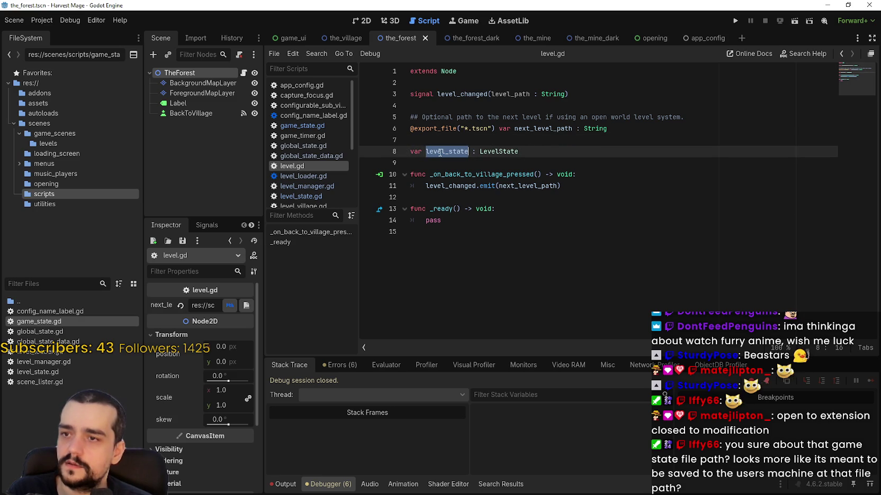
key(ctrl+shift+f)
Step: Run the project-wide search for level_state and open its game_state.gd result
click(439, 291)
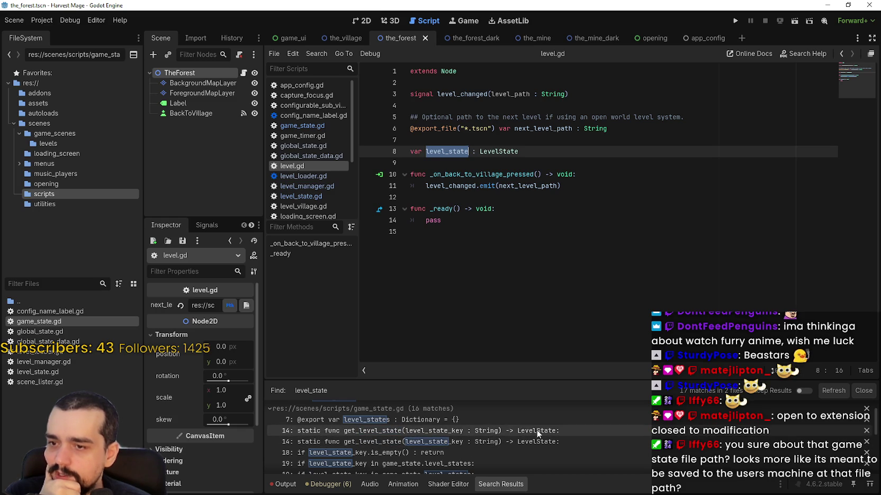
scroll(502, 453, down, 2)
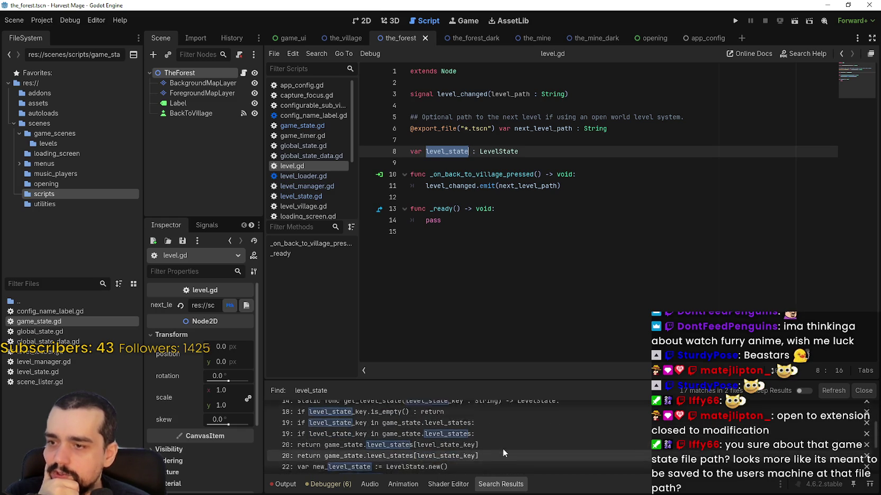
scroll(502, 449, up, 3)
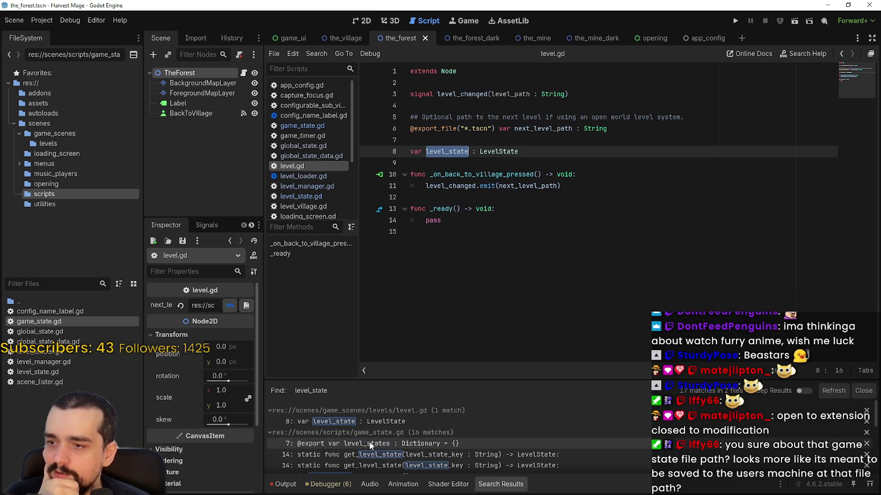
click(371, 436)
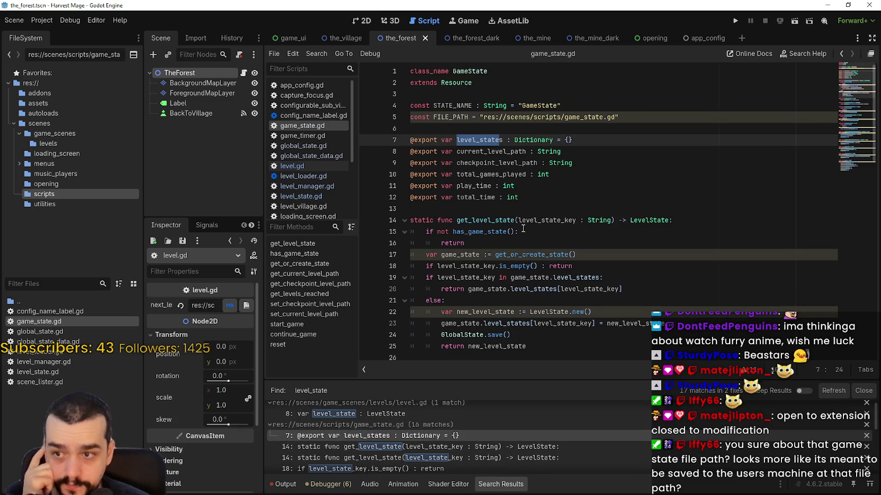
Step: Inspect how level_states, new_level_state and level_state_key are used in get_level_state
click(480, 142)
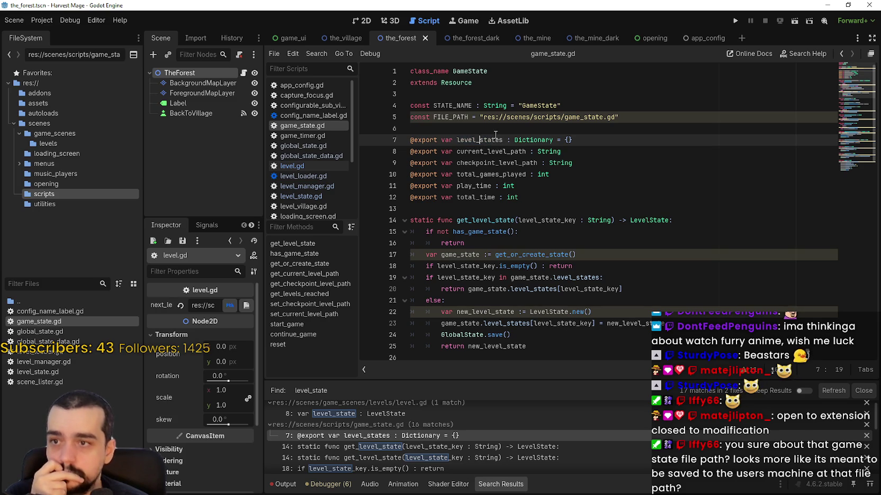
double_click(489, 140)
scroll(527, 312, down, 1)
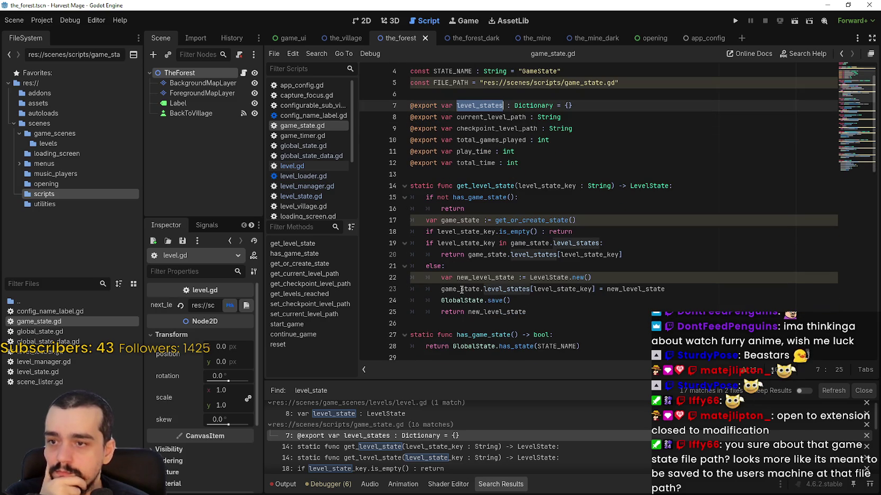
double_click(478, 278)
double_click(563, 277)
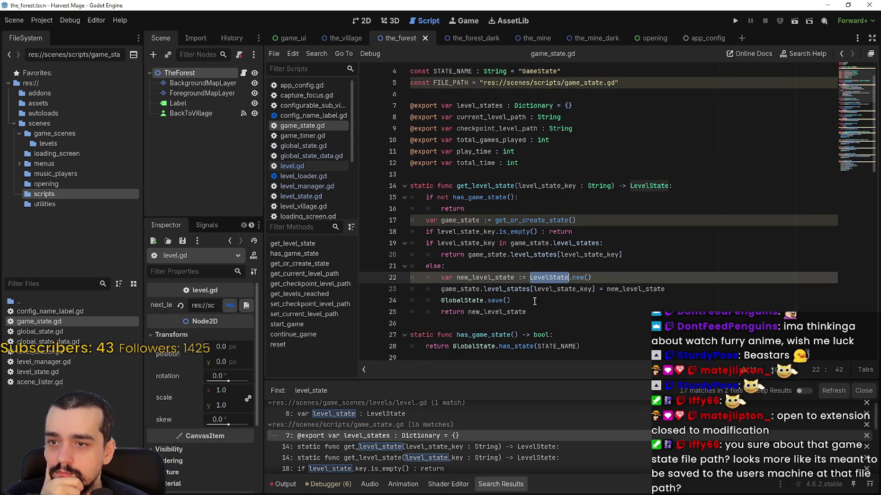
scroll(507, 293, down, 1)
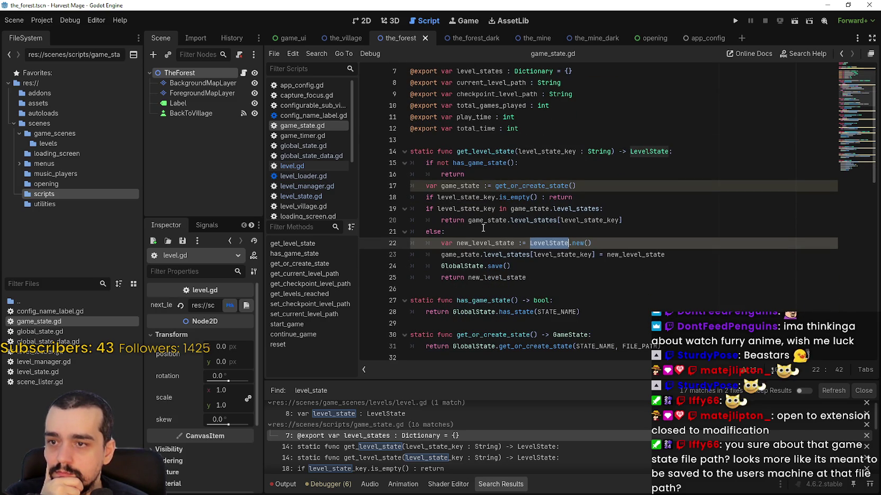
double_click(467, 254)
double_click(509, 245)
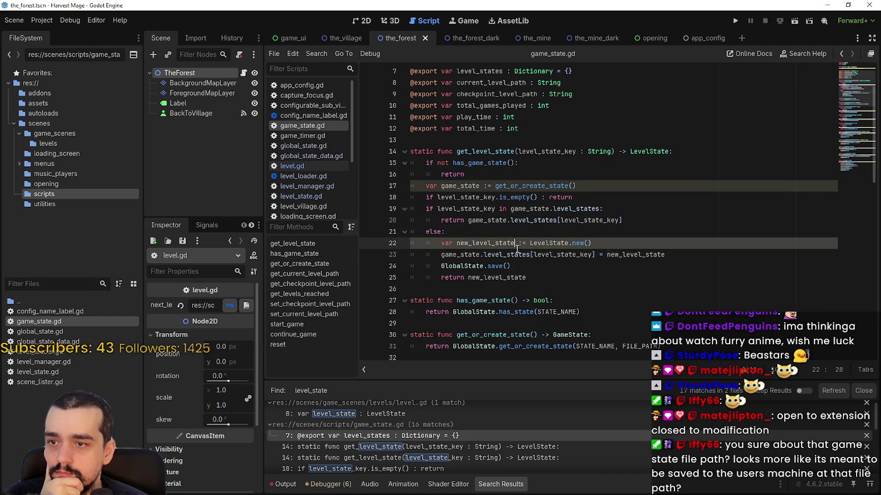
double_click(562, 254)
double_click(623, 254)
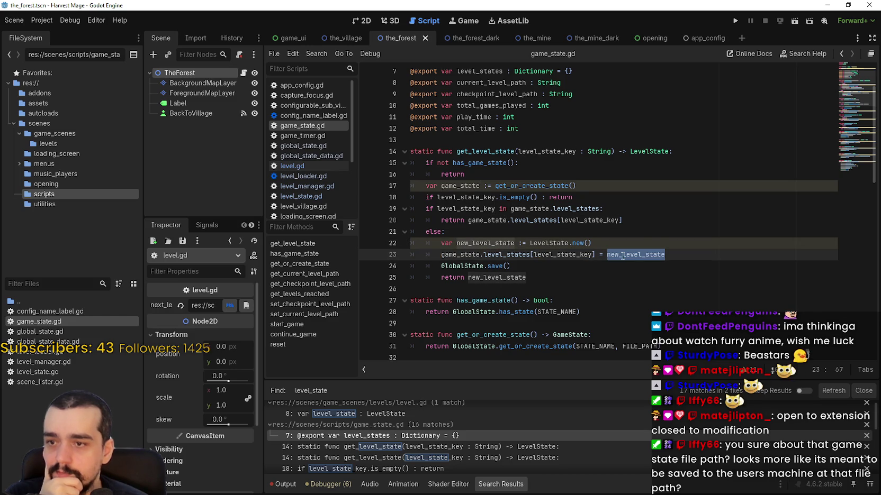
click(500, 268)
click(594, 254)
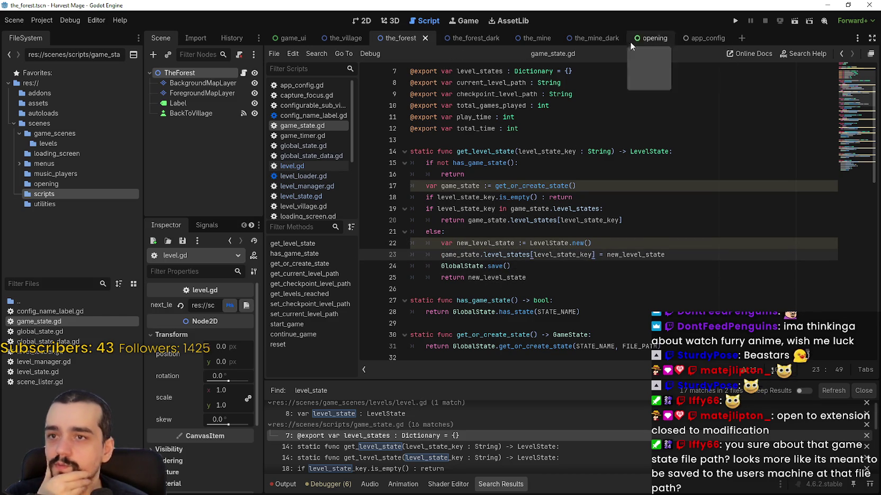
Step: Back in level.gd, select the level_state declaration line
click(244, 74)
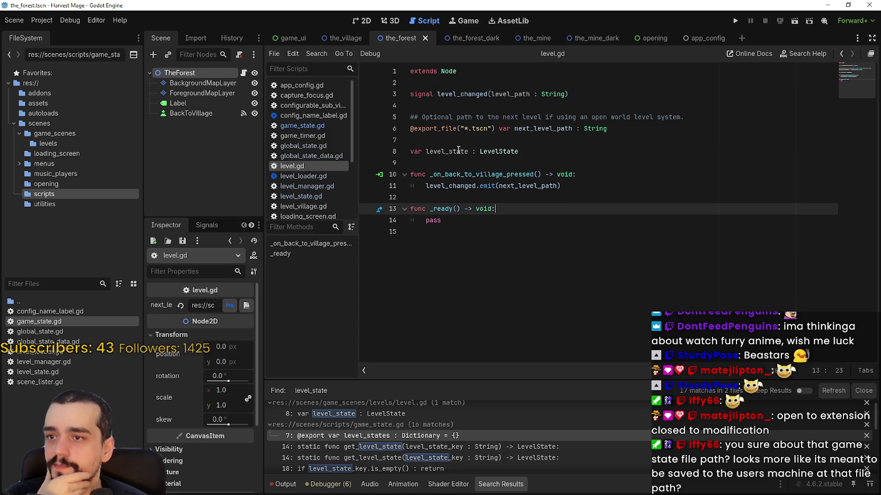
key(End)
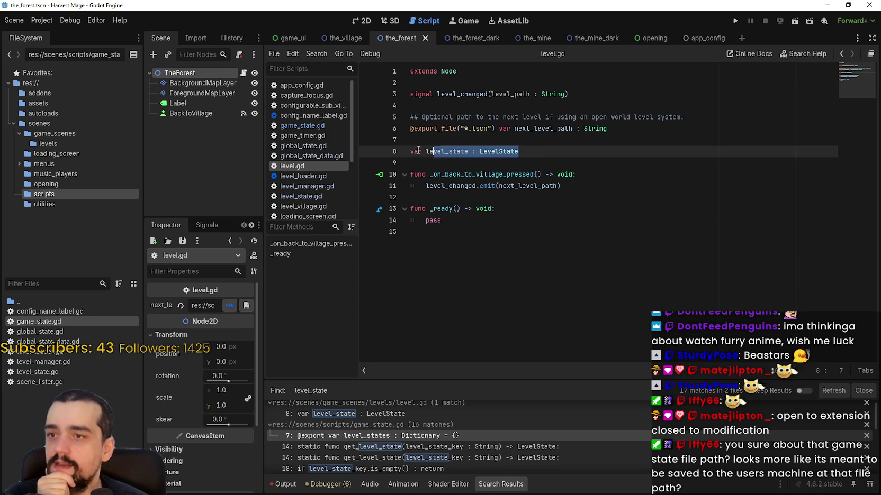
key(shift+Home)
click(669, 220)
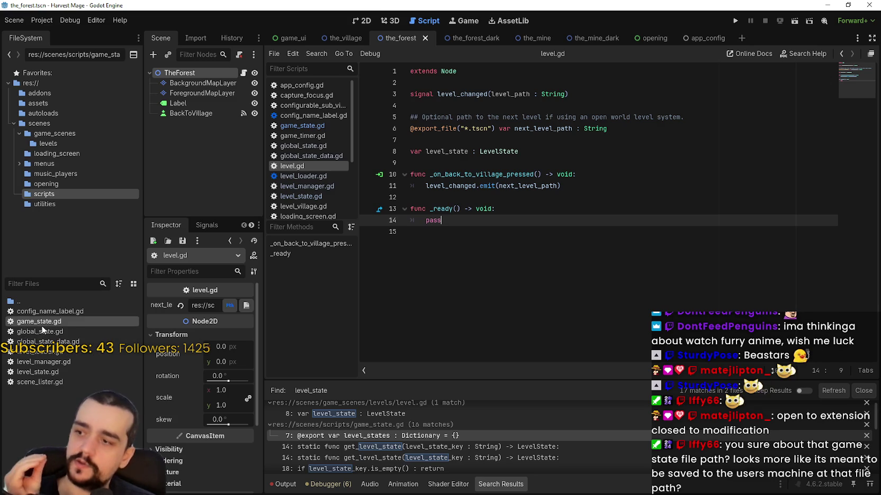
Step: Open level_state.gd and select the entire LevelState script
double_click(57, 371)
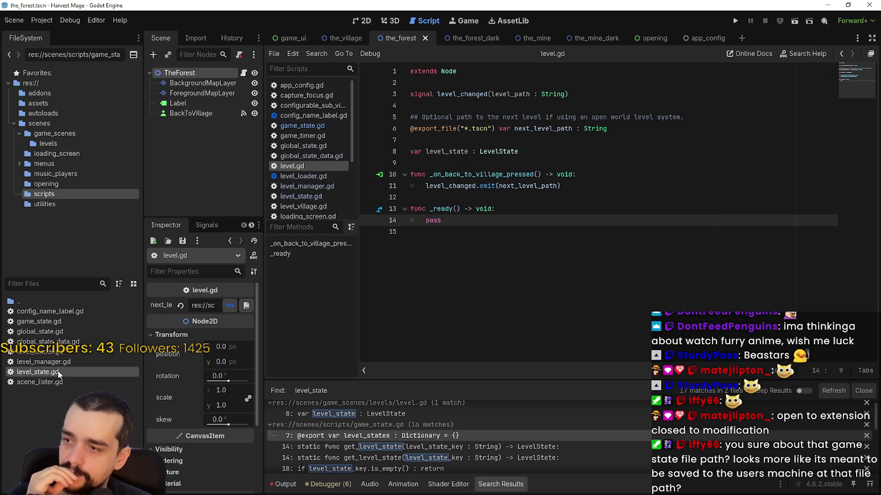
drag(572, 196, 382, 97)
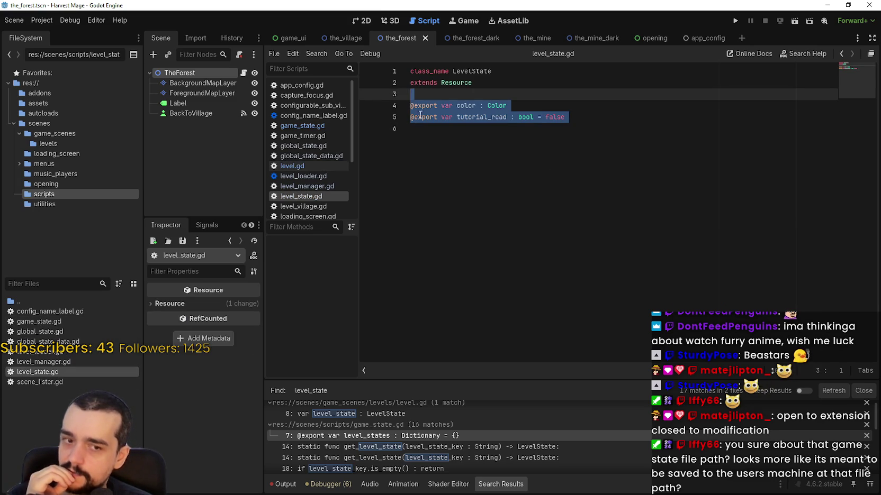
mouse_move(603, 155)
mouse_down()
mouse_move(416, 72)
mouse_move(415, 80)
mouse_move(410, 62)
mouse_up()
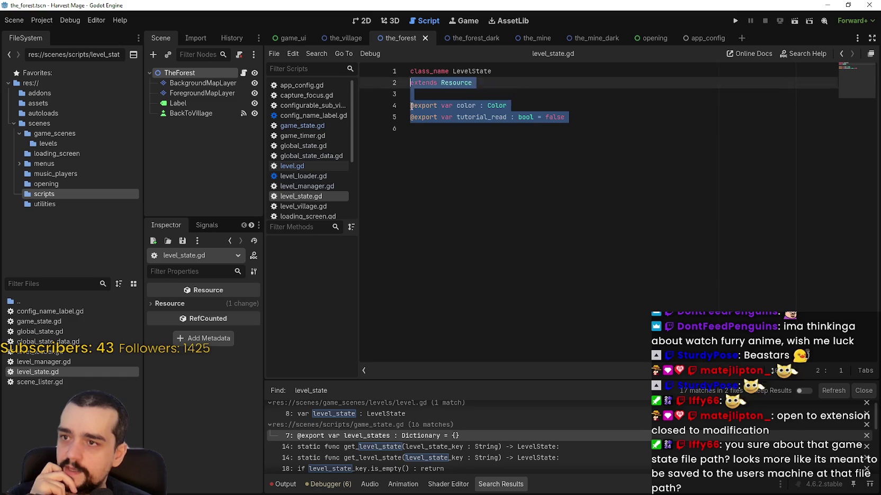
click(434, 179)
drag(434, 179, 376, 44)
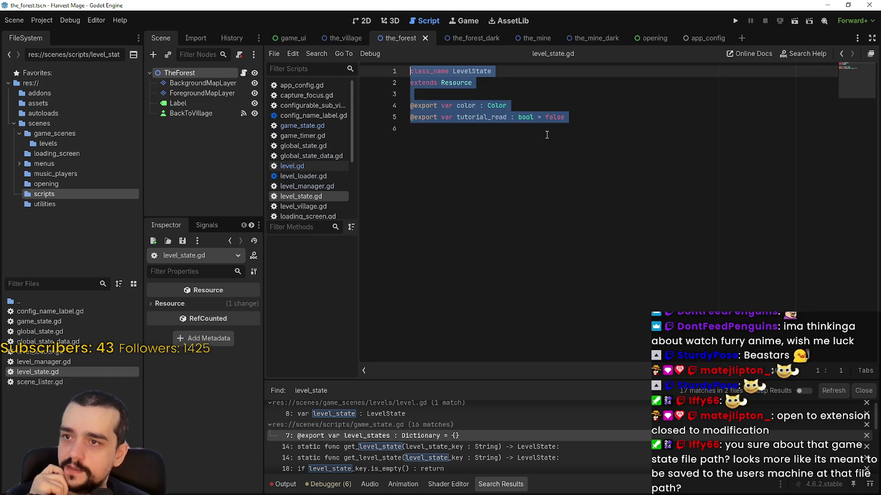
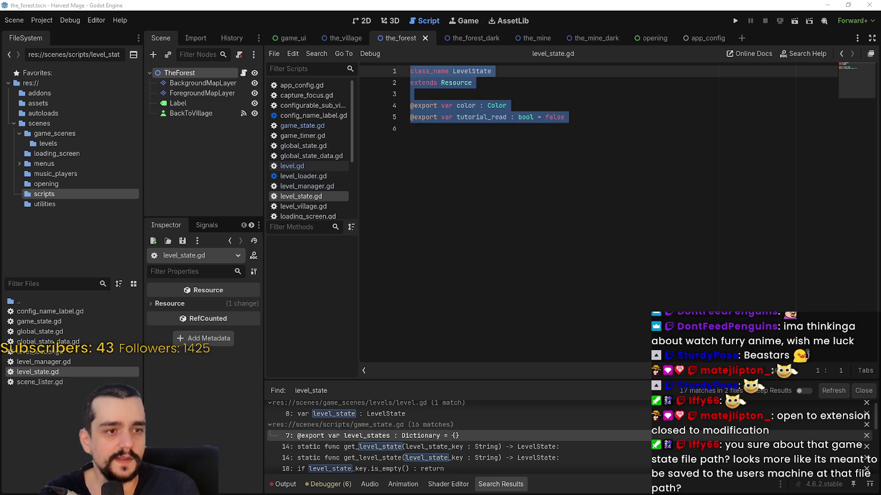
Step: Review the two export lines in level_state.gd and dismiss its file options menu
click(496, 116)
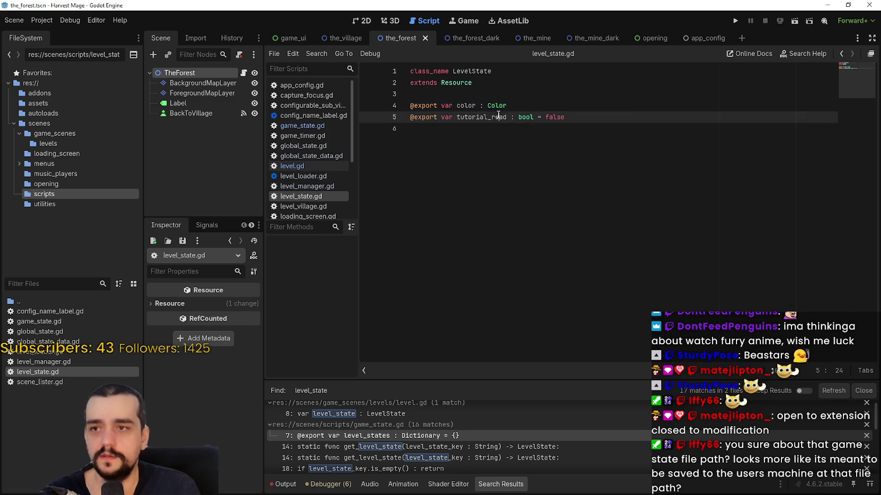
drag(569, 117, 410, 105)
click(701, 183)
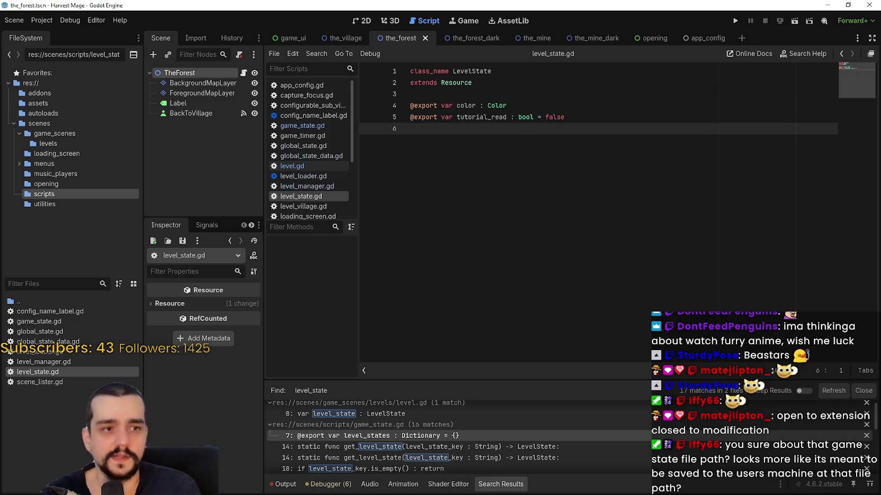
right_click(55, 373)
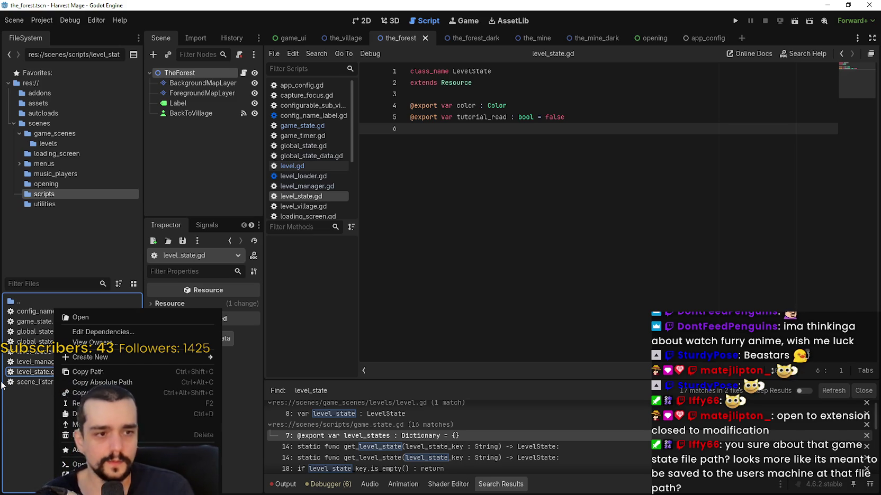
key(Escape)
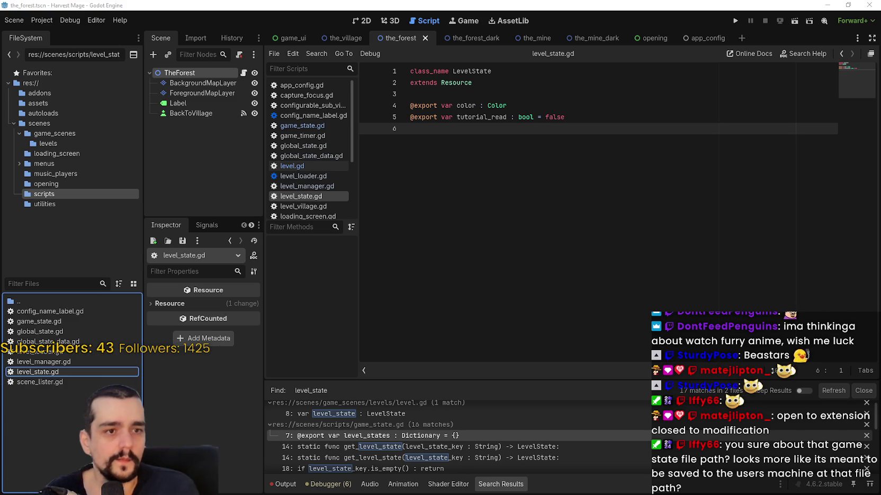
click(524, 129)
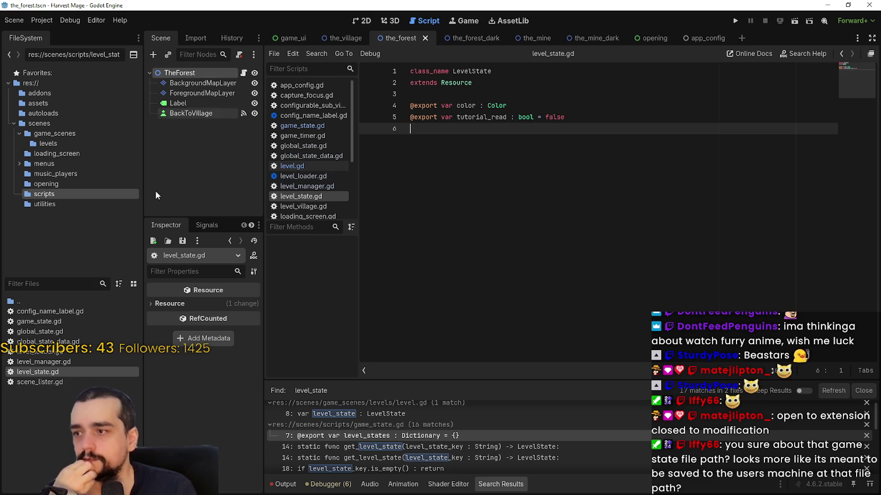
Step: Open level_loader.gd, game_state.gd, global_state.gd and global_state_data.gd from FileSystem
double_click(55, 353)
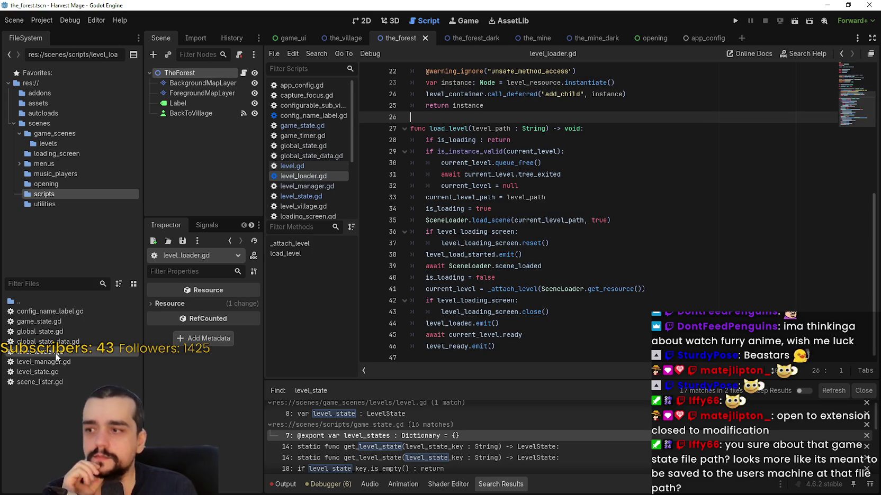
double_click(57, 323)
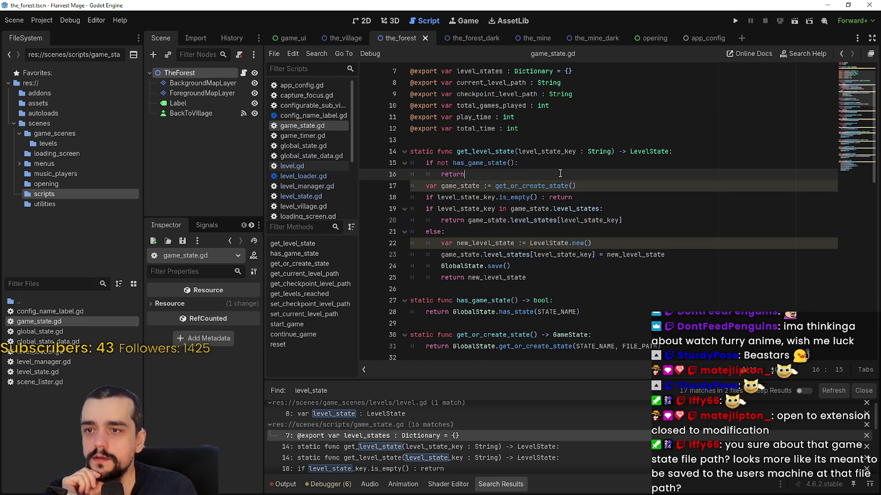
double_click(69, 331)
double_click(68, 342)
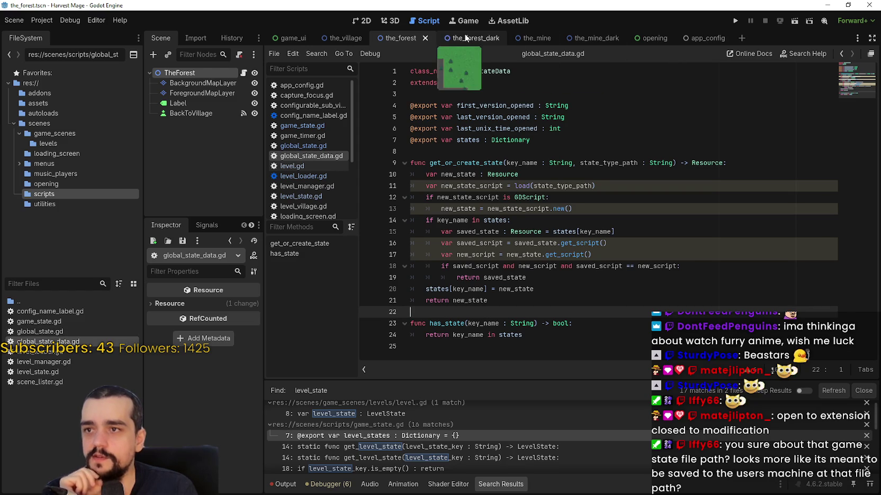
Step: Open the forest level's level.gd and go to the end of the back-to-village handler's first line
click(244, 72)
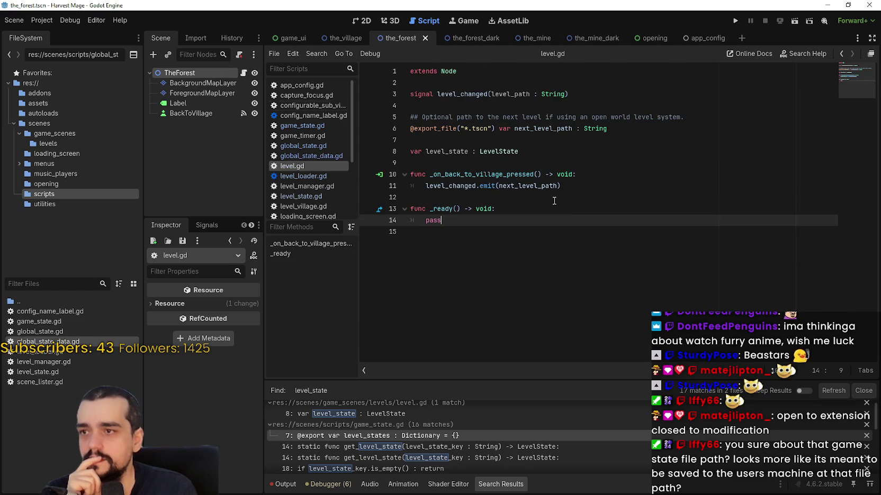
click(597, 185)
key(Down)
key(Down)
key(Down)
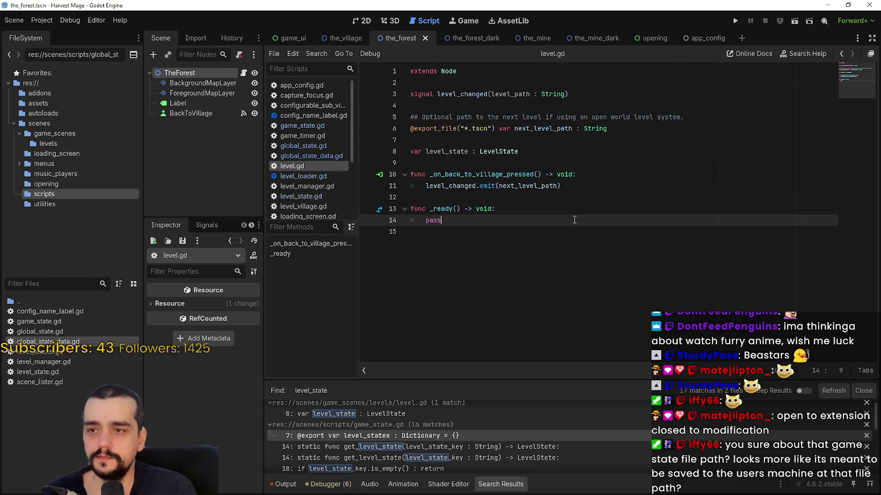
key(Up)
key(Up)
key(Up)
key(shift+Up)
key(shift+Up)
click(548, 235)
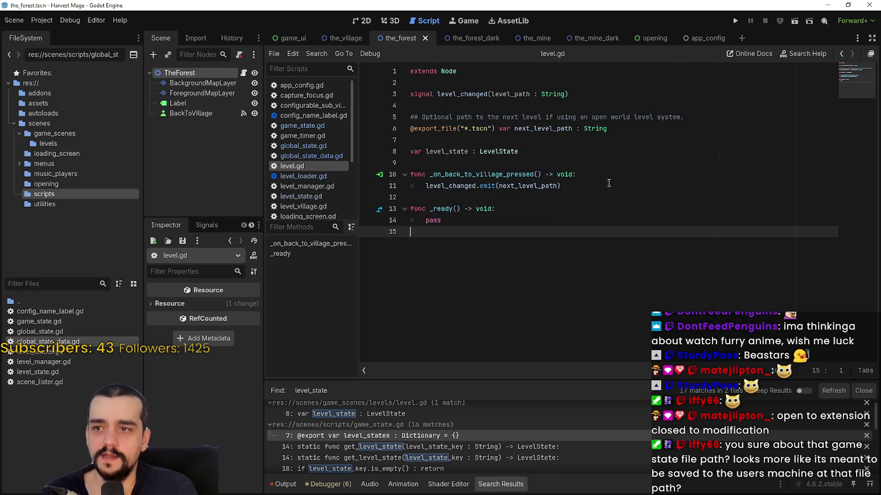
click(593, 186)
click(601, 174)
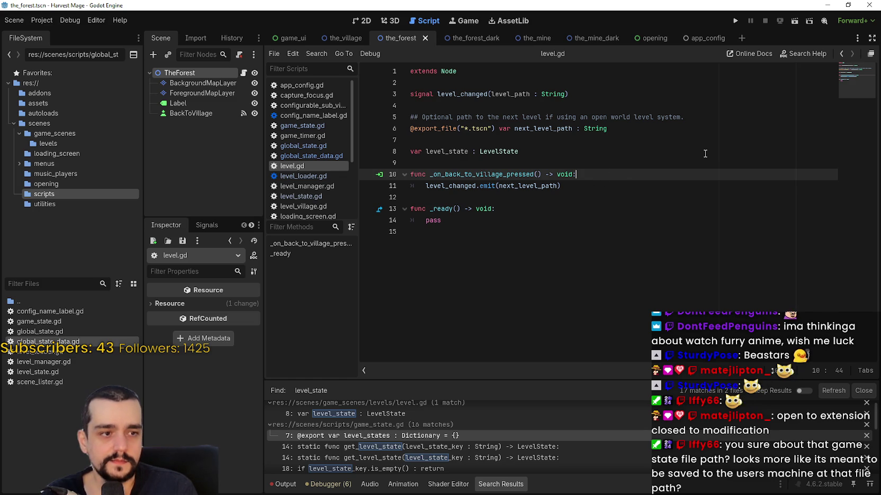
Step: Wrap the tutorial_read = true assignment in 'if !level_state.tutorial_read:'
key(Return)
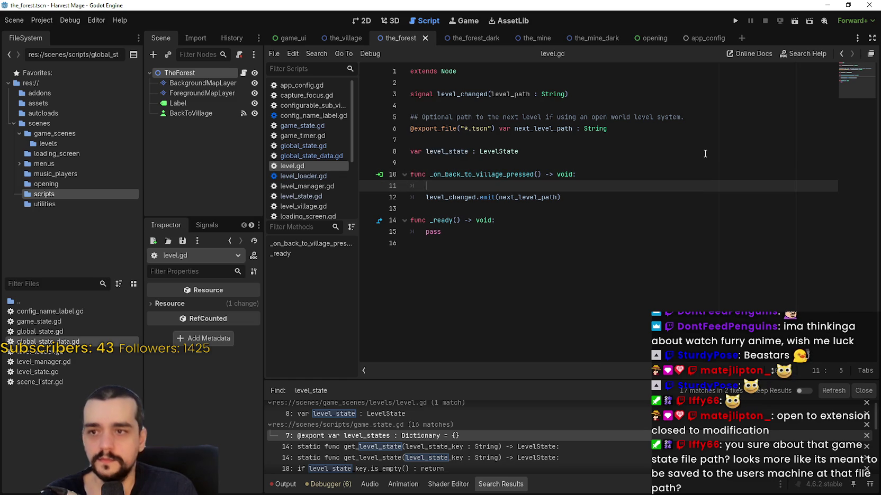
key(ctrl+z)
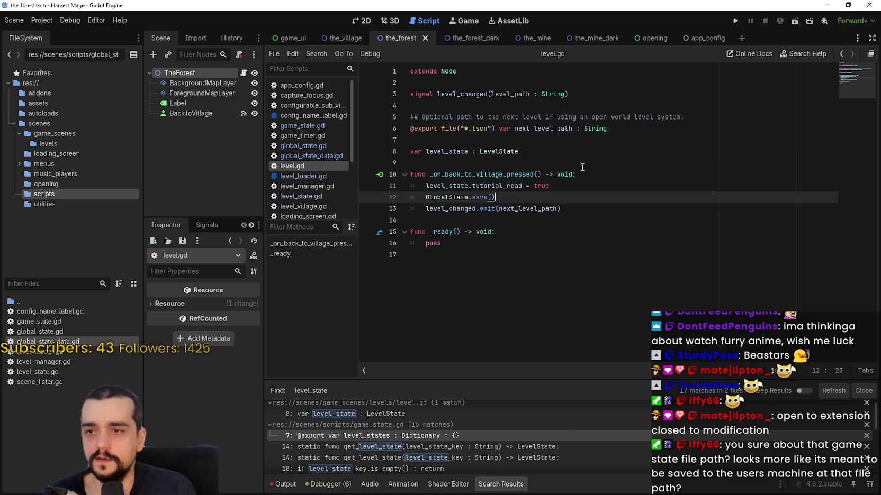
key(Return)
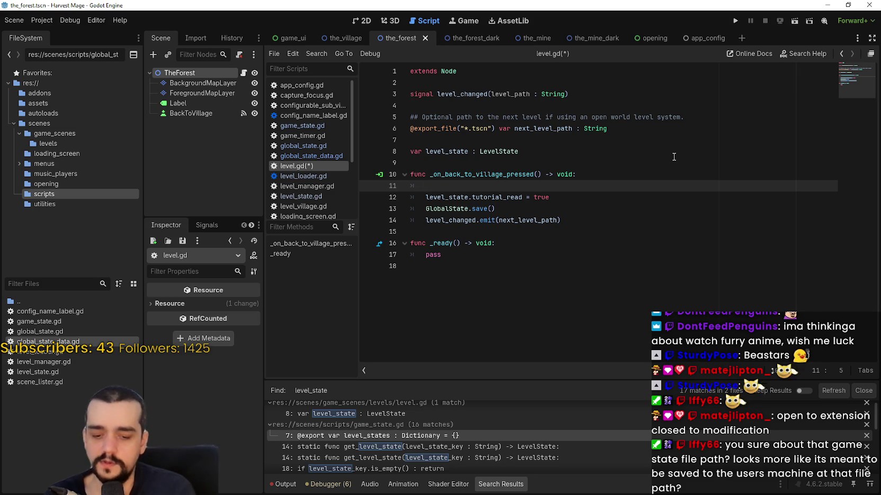
text(_)
key(BackSpace)
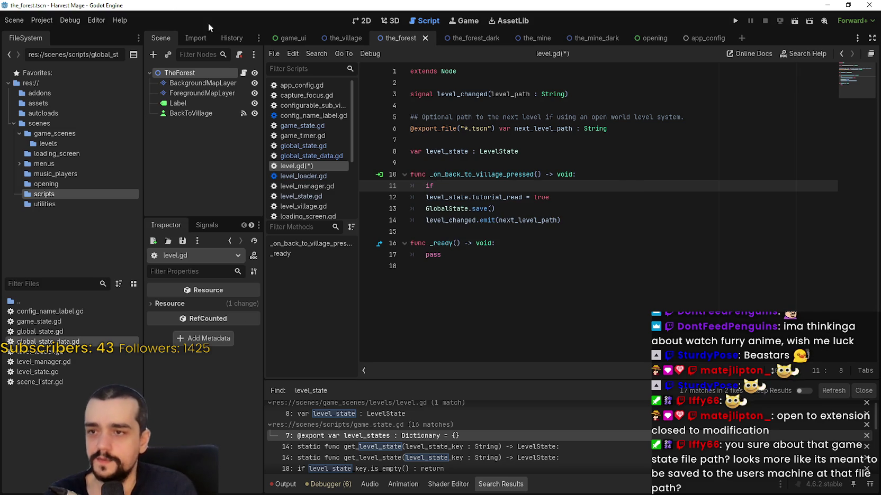
double_click(443, 197)
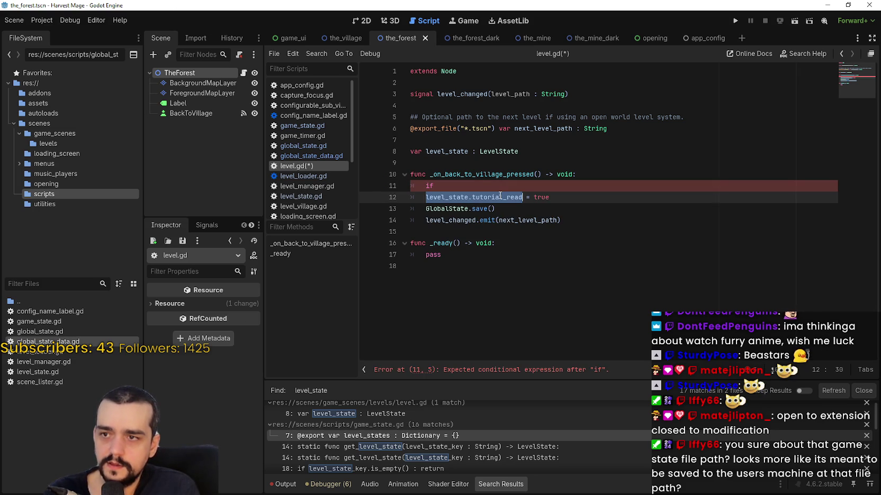
click(479, 185)
text(level_state.tutorial_read:)
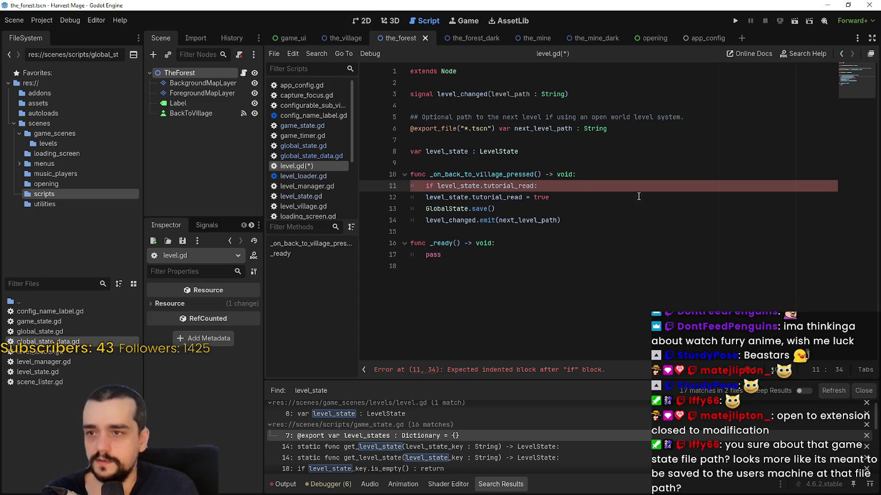
click(436, 186)
key(Left)
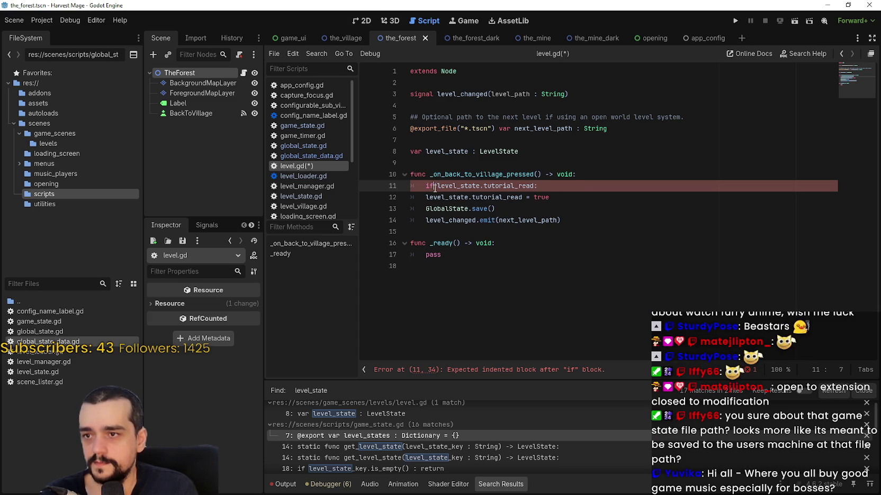
click(425, 197)
key(Tab)
click(644, 201)
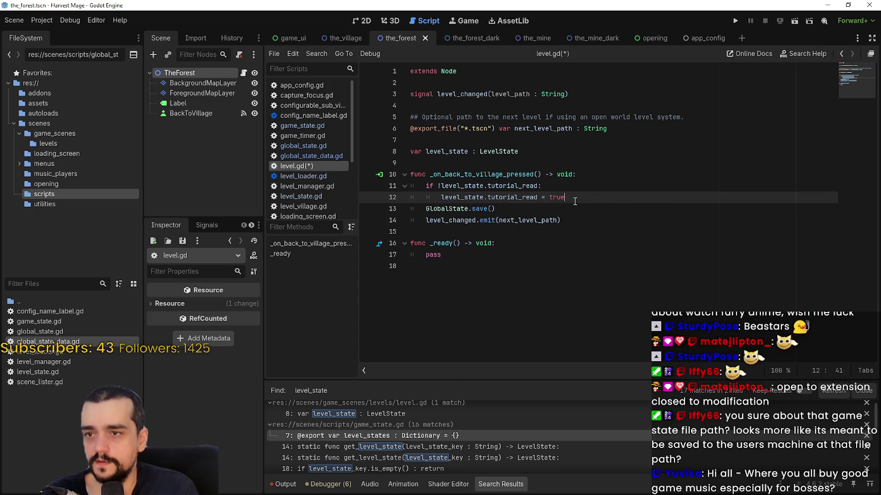
Step: Add an else: branch setting level_state.tutorial_read = false, then save level.gd
drag(572, 201, 409, 181)
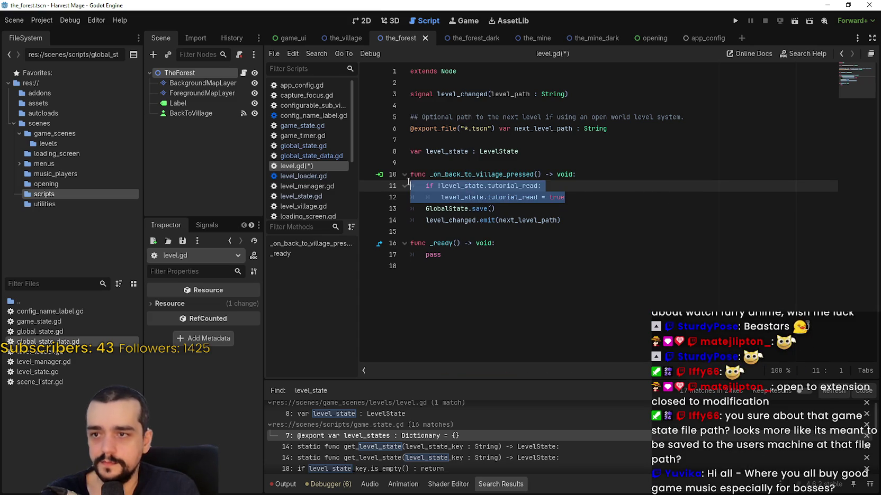
click(642, 200)
key(Return)
key(BackSpace)
text(else)
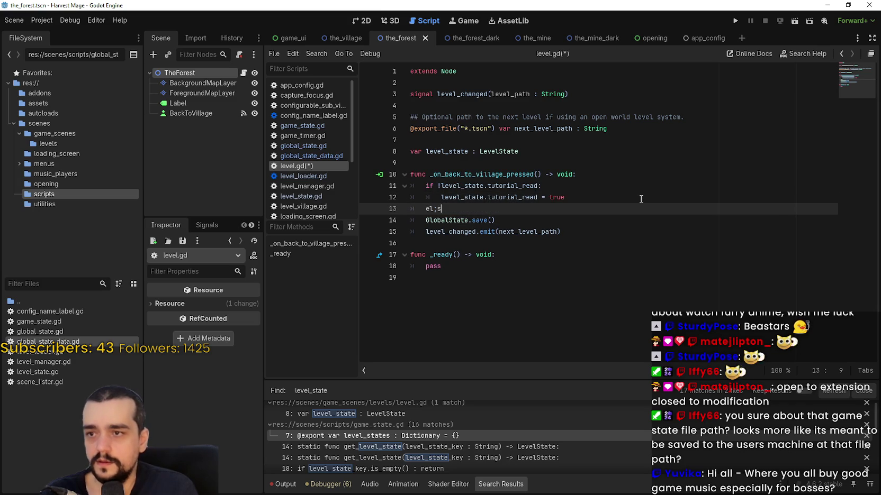
text(:)
key(Return)
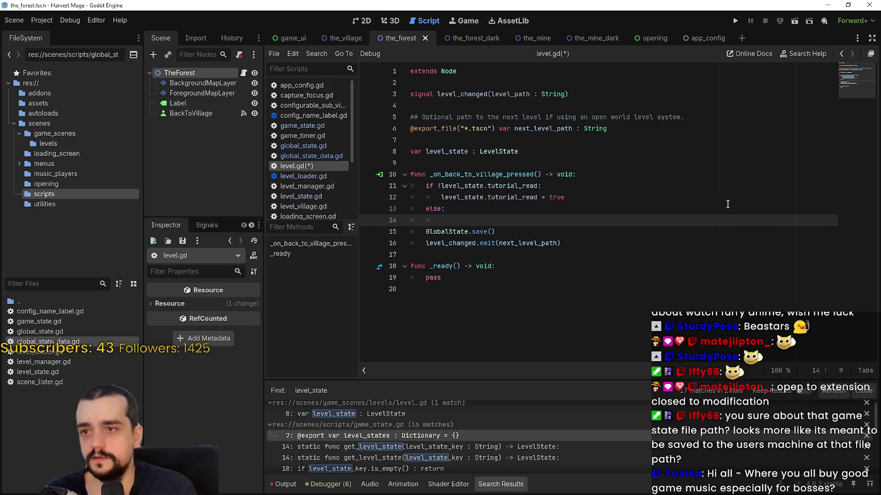
drag(523, 197, 560, 196)
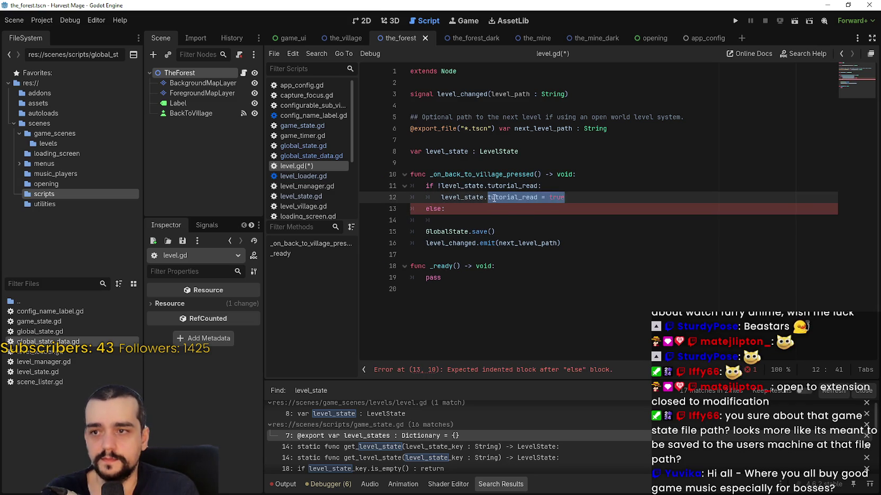
drag(494, 198, 441, 197)
key(ctrl+c)
click(488, 219)
key(ctrl+v)
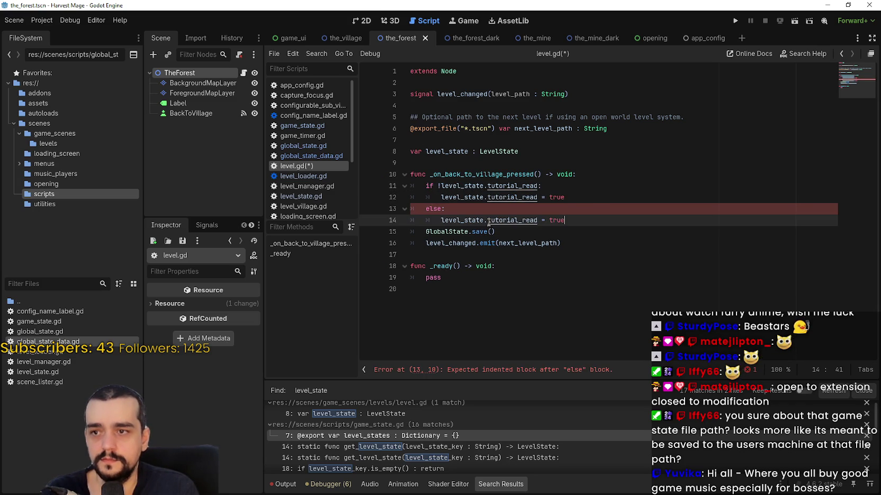
double_click(558, 219)
text(false)
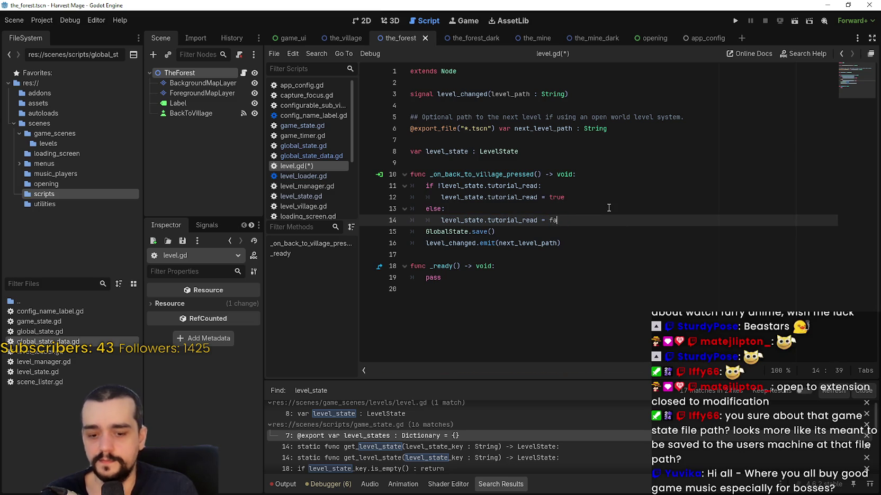
key(ctrl+s)
key(Down)
key(Down)
key(Down)
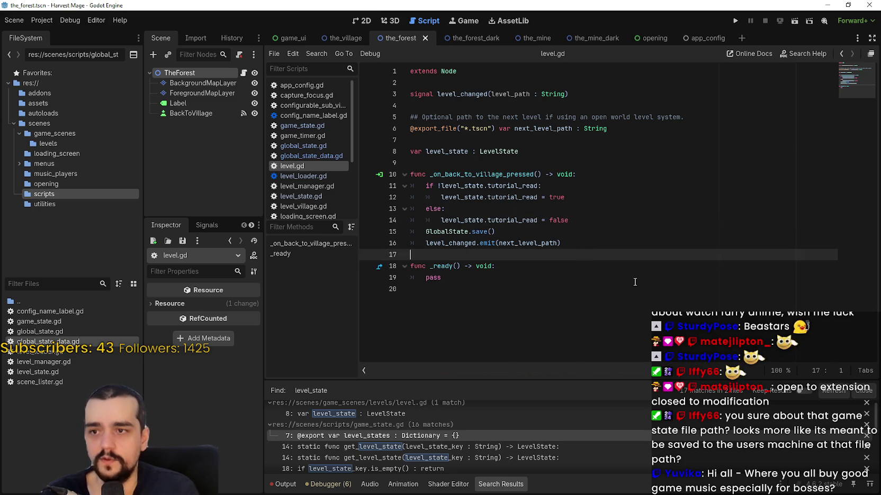
Step: Run the game and open global_state.tres from the project's user data folder in Notepad
click(736, 19)
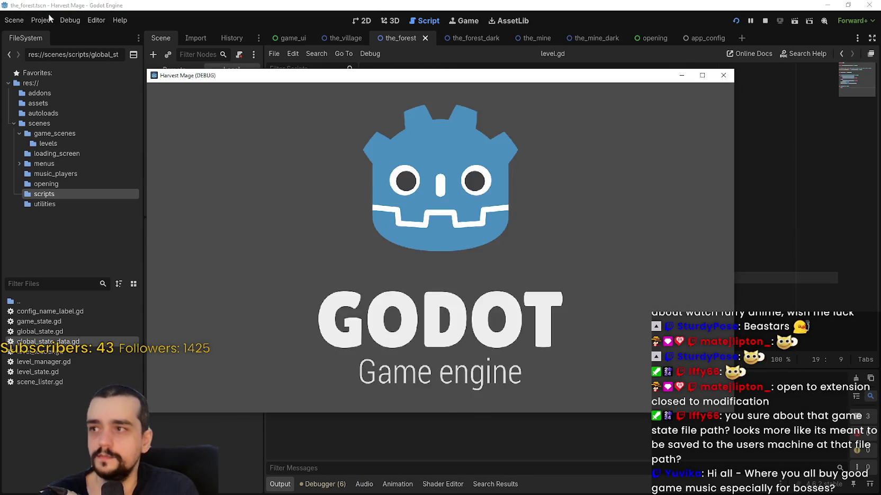
click(41, 19)
click(68, 105)
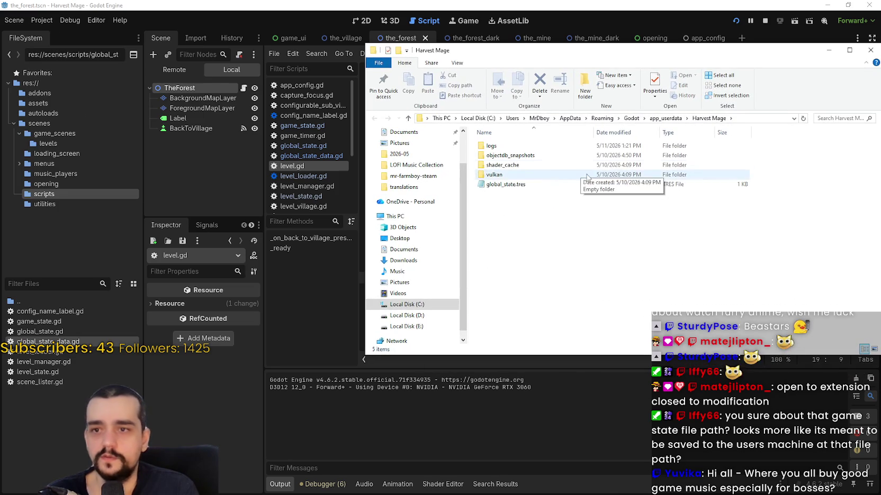
click(529, 184)
key(Return)
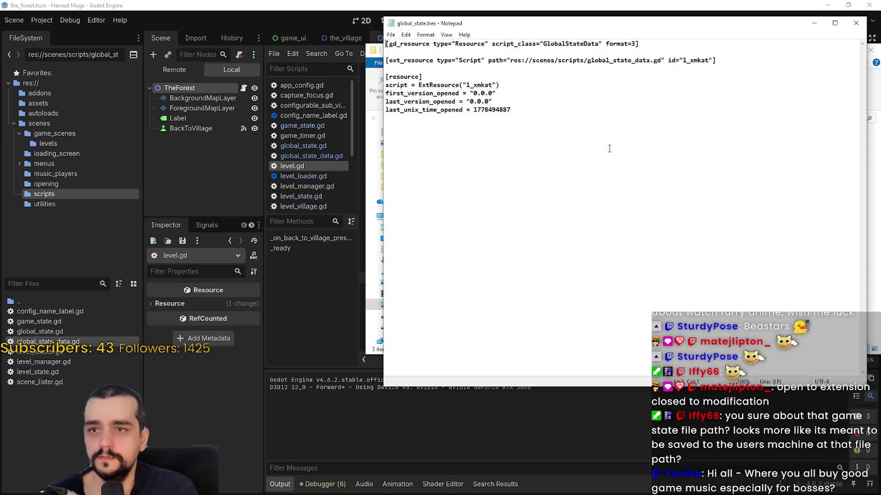
Step: Close Notepad, move the Explorer window aside, and relaunch the game with F5
click(855, 23)
drag(555, 16, 880, 63)
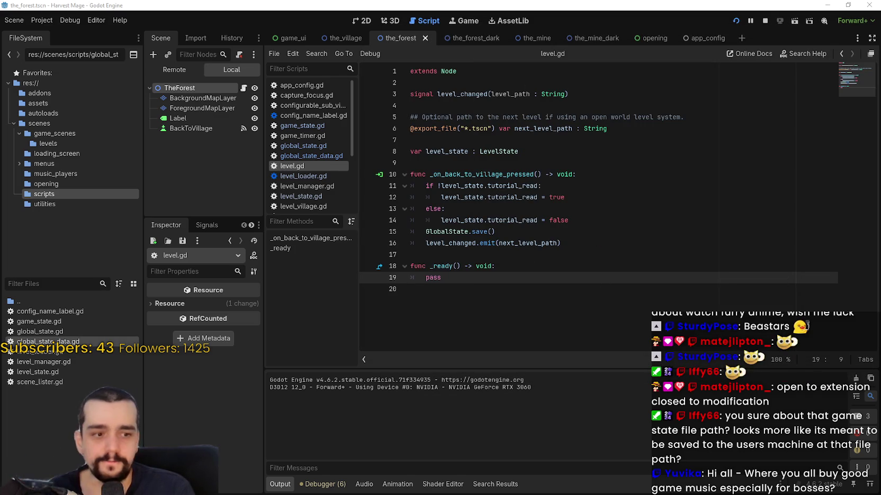
key(F5)
Step: Start a New Game, travel to The Forest, then return to The Village
click(444, 297)
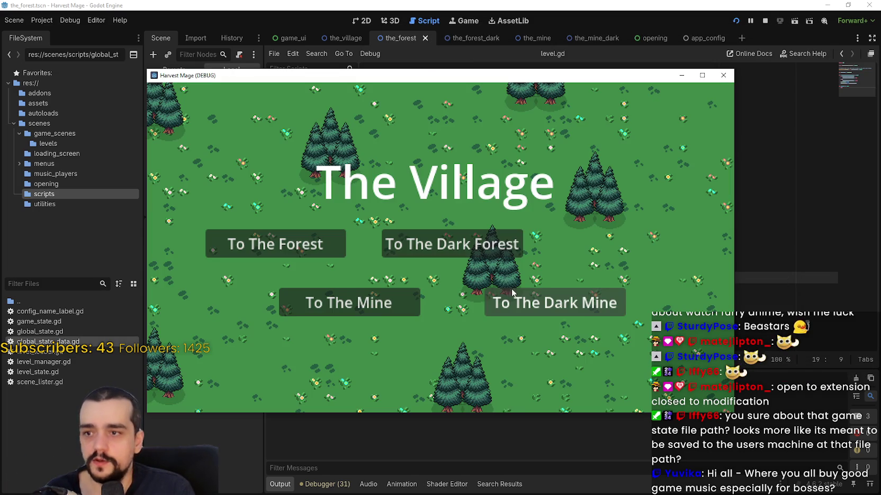
click(317, 245)
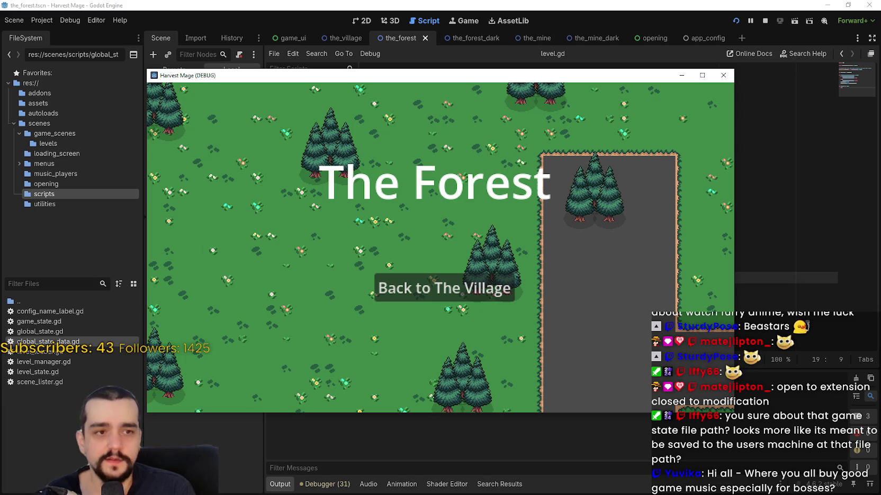
mouse_move(879, 79)
mouse_down()
mouse_move(712, 80)
mouse_move(453, 25)
mouse_up()
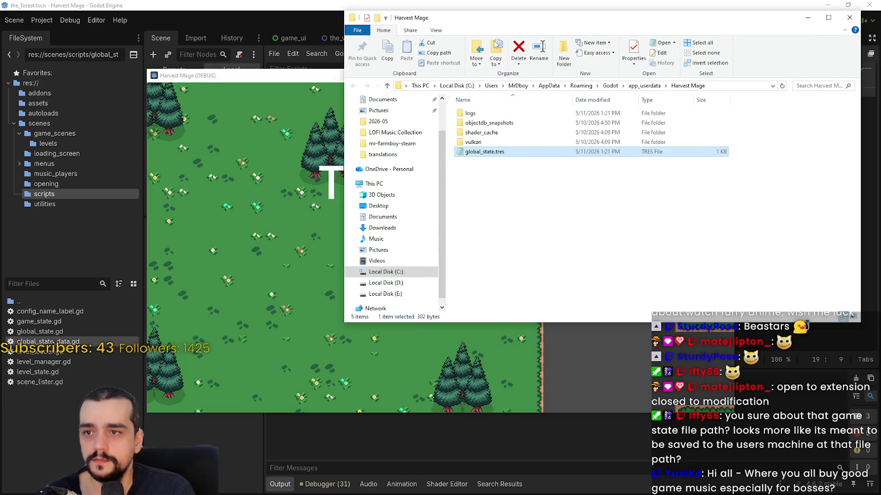
click(479, 9)
click(473, 283)
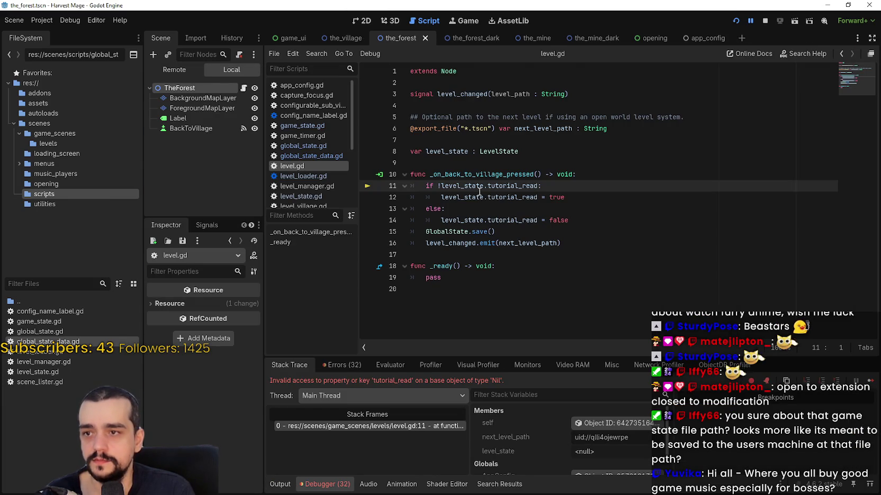
Step: Inspect the null level_state crash at the back-to-village handler, then stop the game
mouse_move(480, 194)
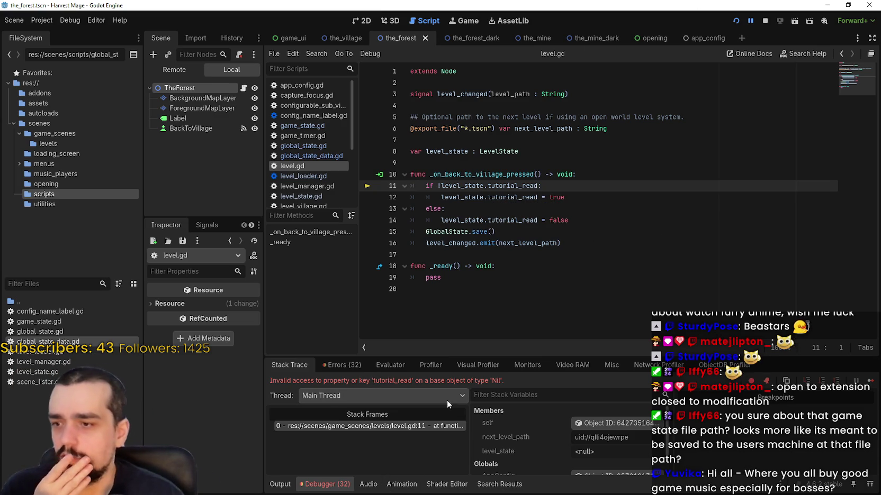
scroll(589, 438, down, 1)
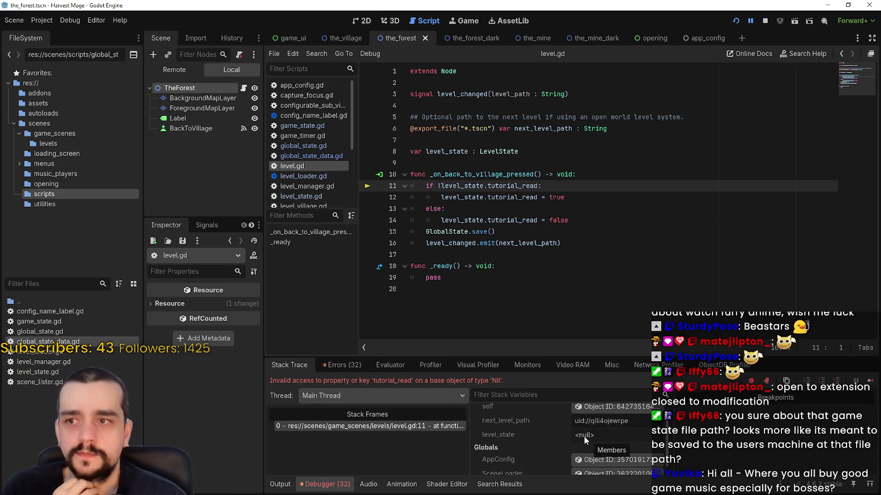
click(480, 172)
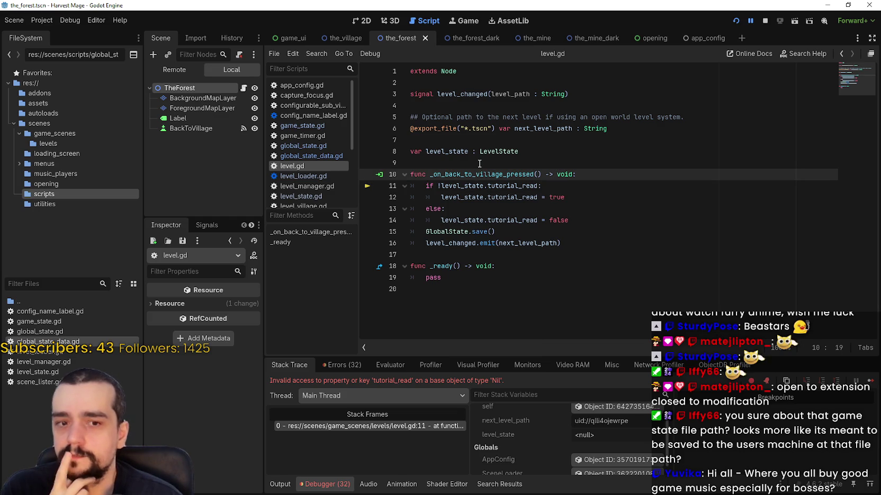
click(476, 161)
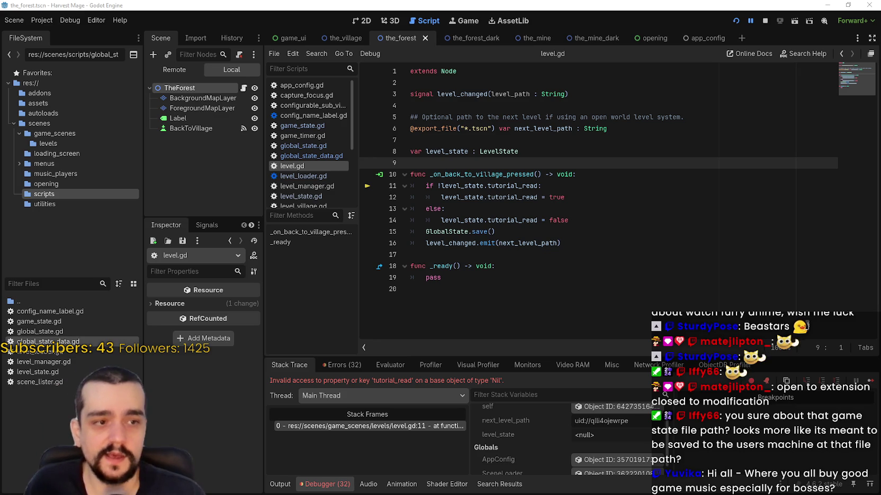
click(764, 21)
click(655, 220)
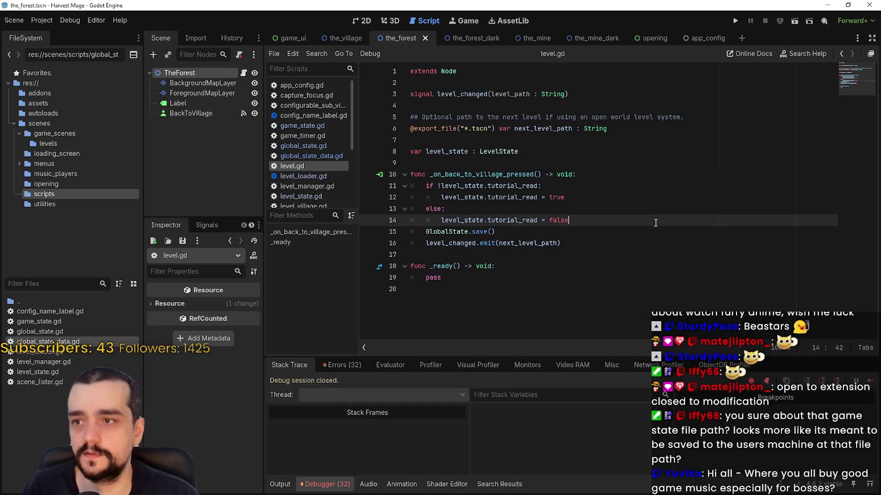
click(654, 278)
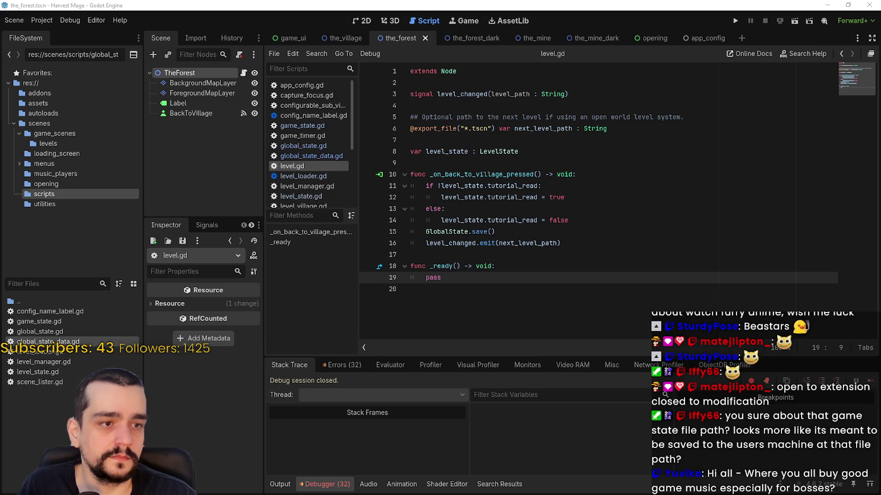
Step: Replace pass in _ready with level_state = GameState.get_level_state(scene_file_path) and save
double_click(433, 278)
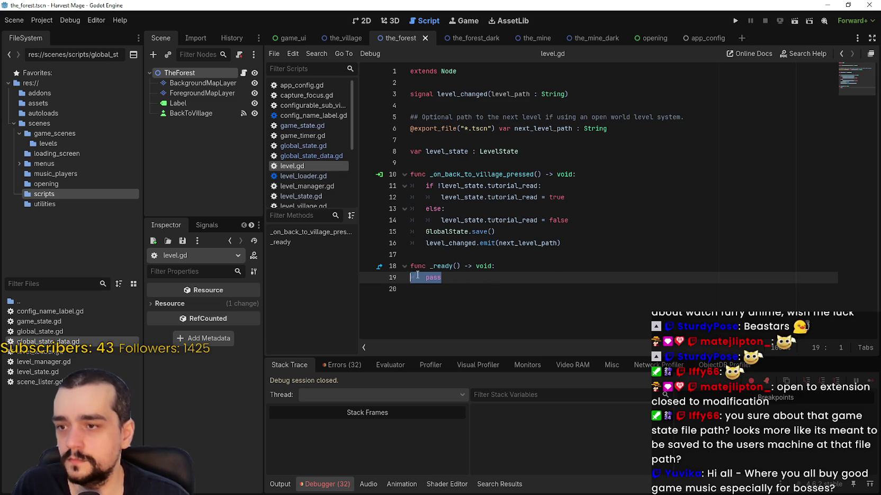
key(ctrl+v)
key(ctrl+s)
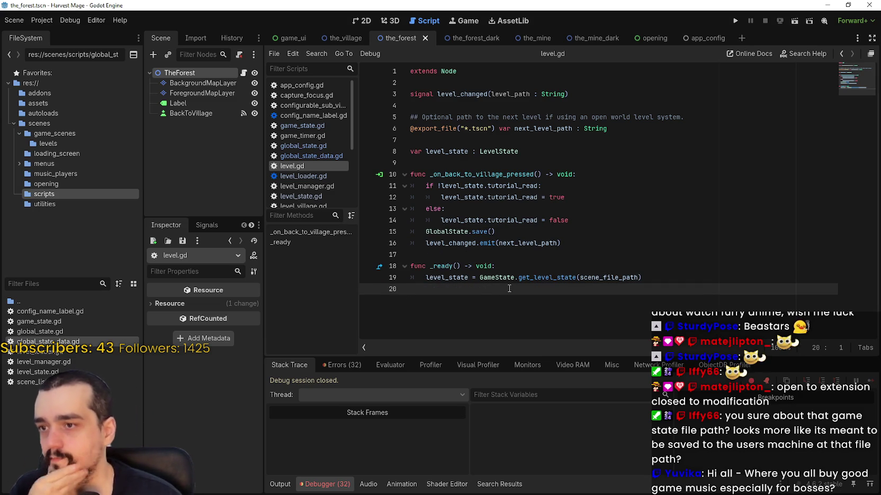
double_click(565, 278)
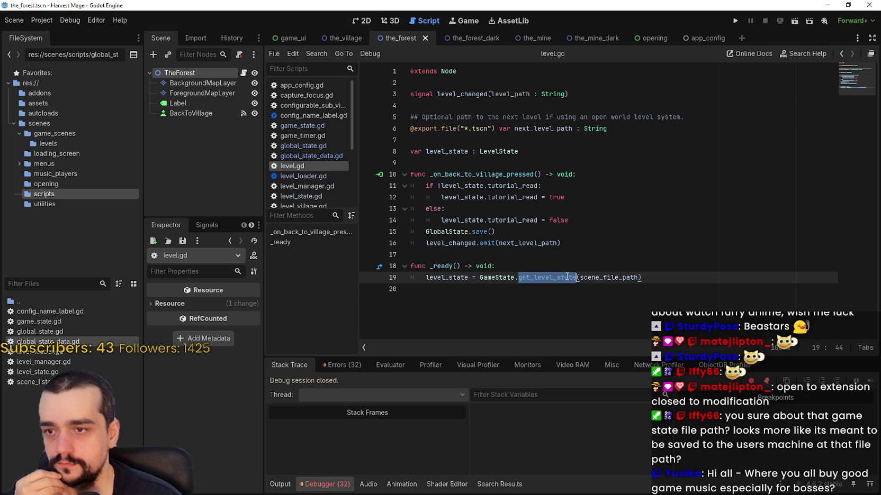
double_click(629, 280)
Step: Rerun the game and repeat the New Game, Forest and back-to-Village trip
click(648, 268)
key(F5)
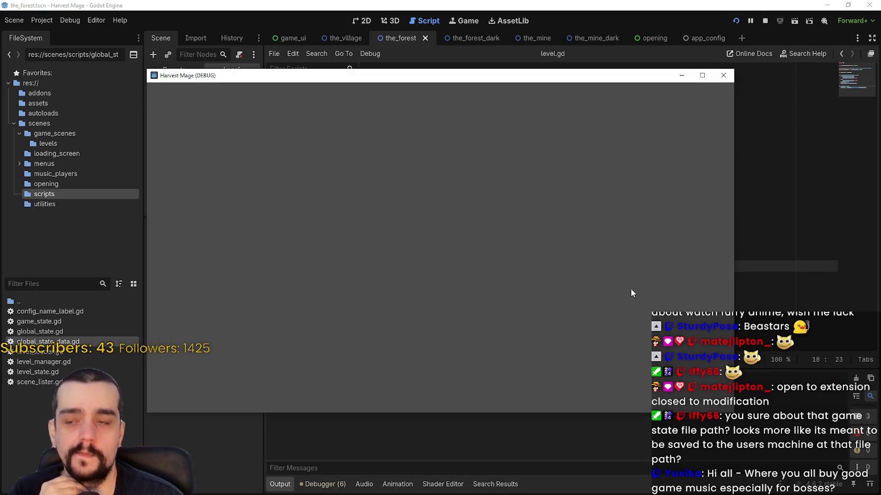
click(452, 273)
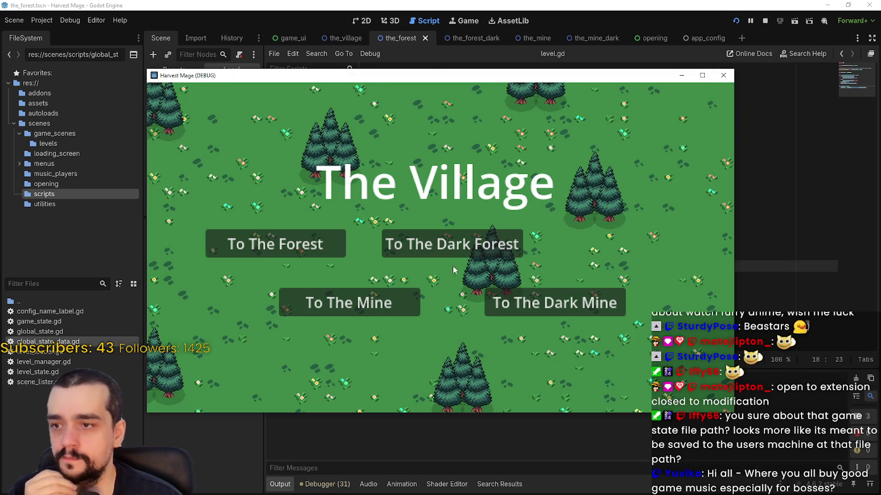
click(327, 250)
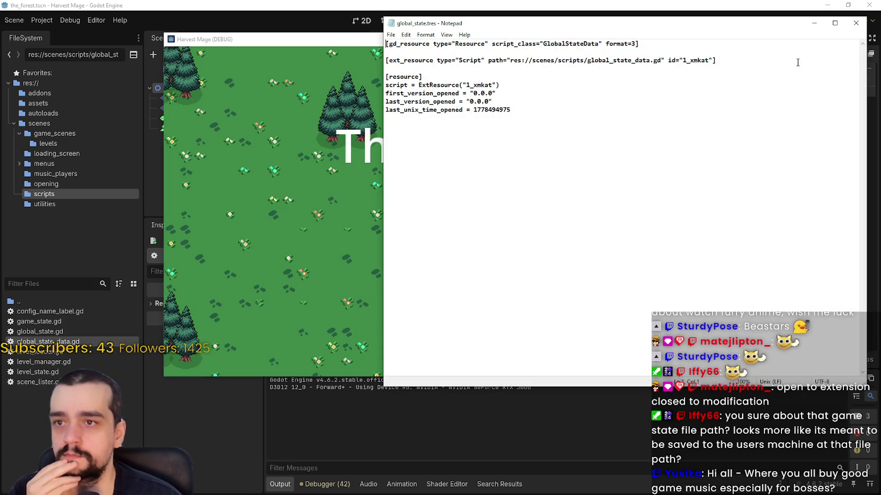
click(856, 22)
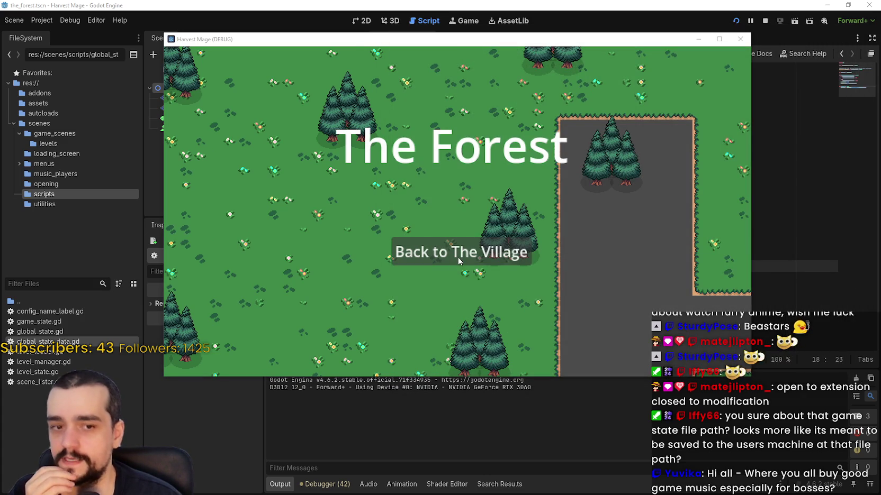
click(459, 258)
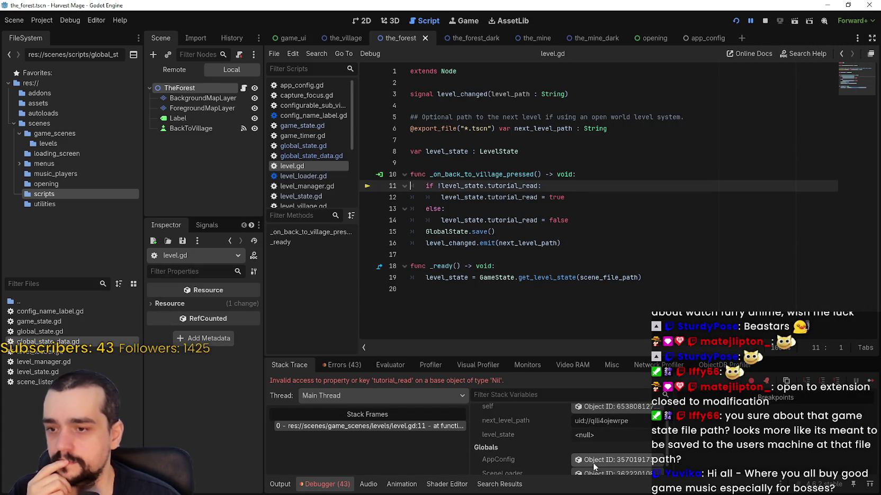
Step: Examine level_state, get_level_state and scene_file_path on line 19, opening scene_file_path's context menu
double_click(460, 279)
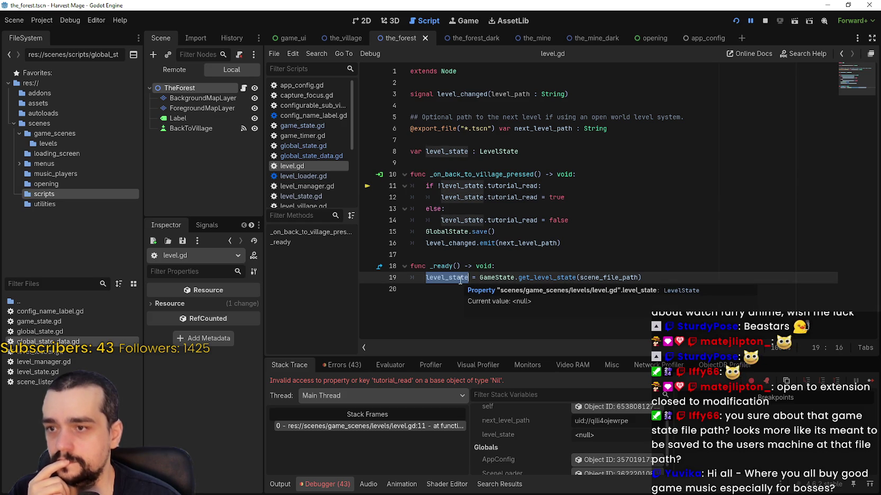
key(Down)
double_click(568, 279)
double_click(609, 277)
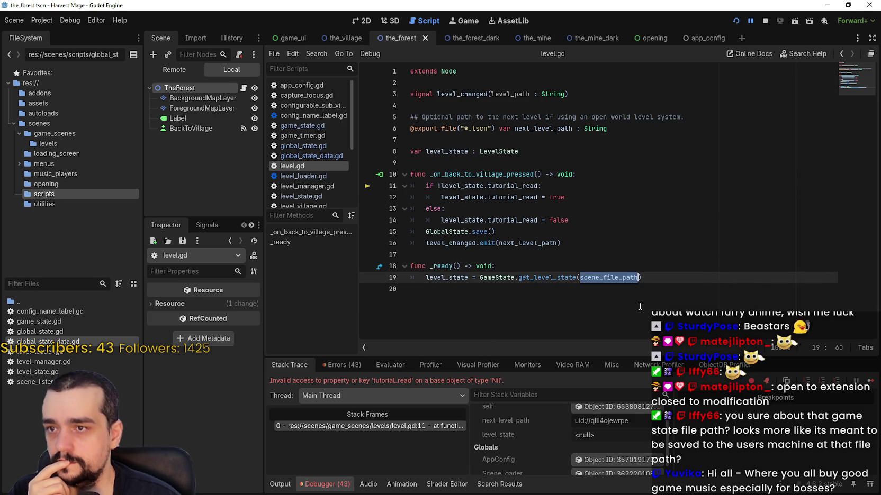
click(617, 277)
right_click(617, 278)
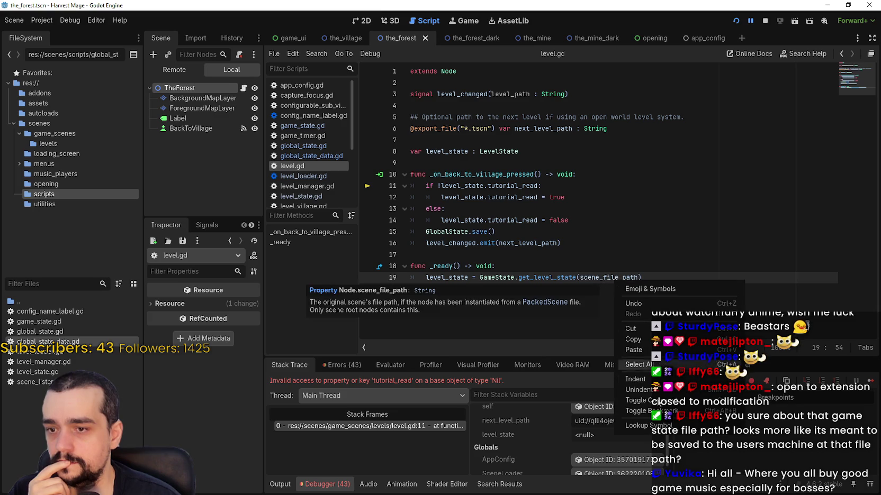
Step: Look up scene_file_path in the Node documentation, then return to level.gd
ctrl+click(603, 277)
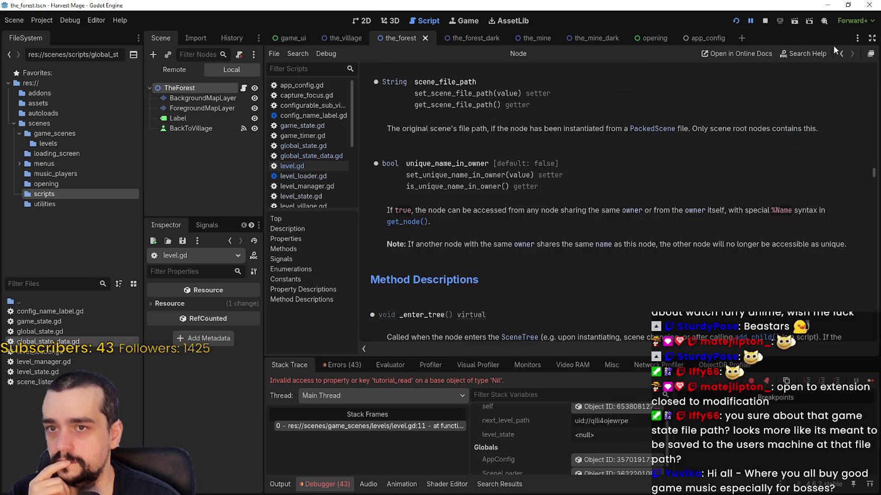
click(419, 427)
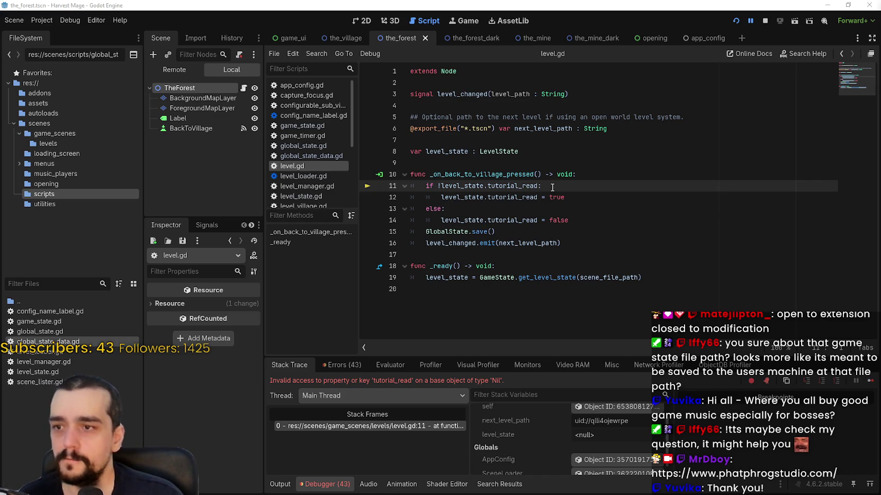
Step: Review the handler code on lines 9–17 of level.gd, ending on the _ready line 19
click(524, 196)
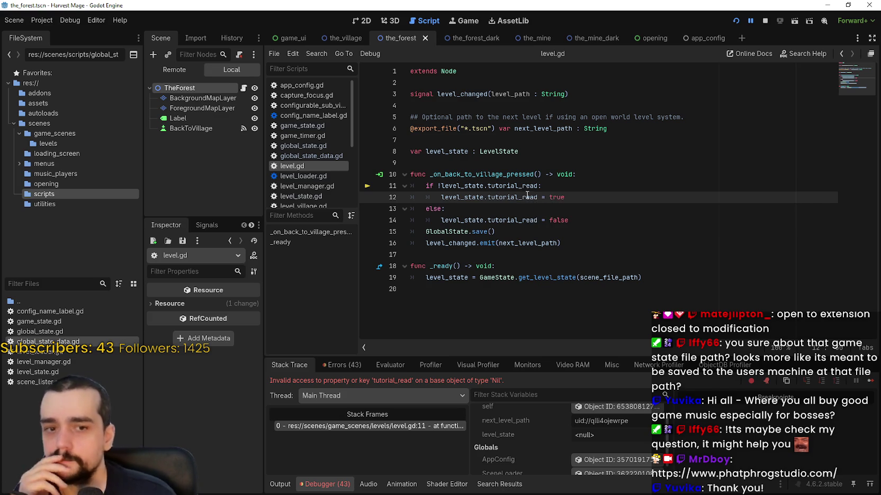
click(538, 256)
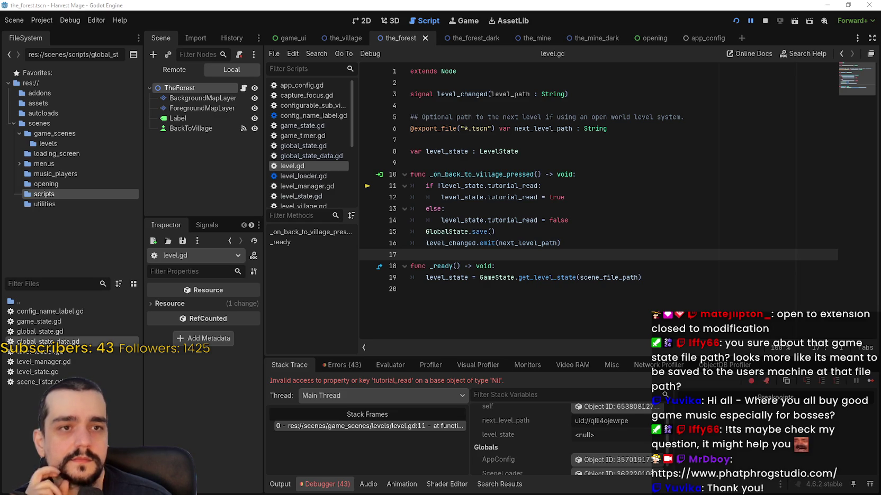
click(554, 219)
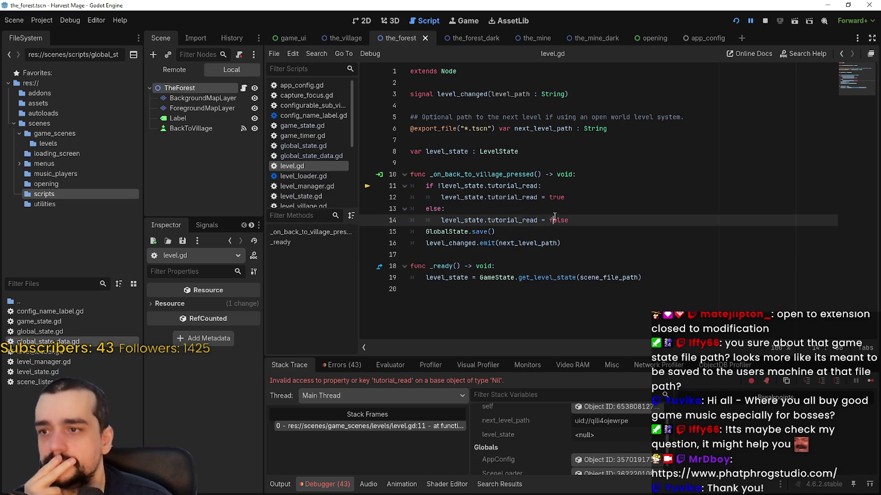
click(562, 205)
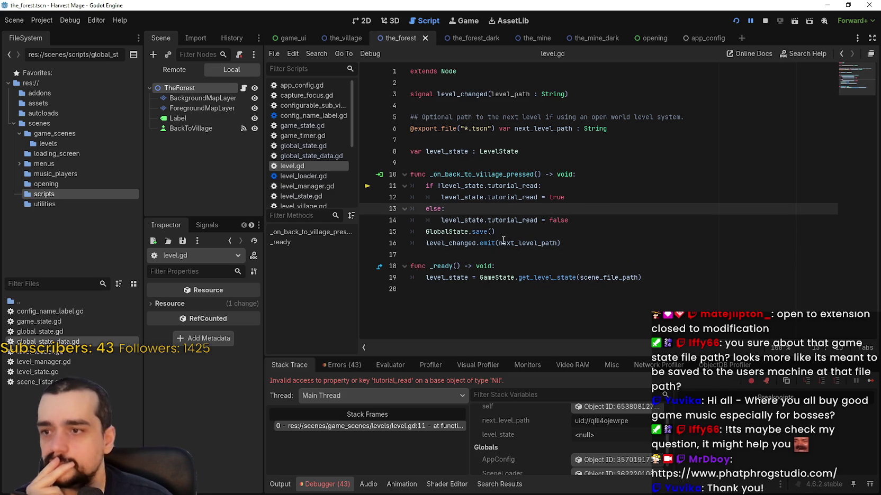
click(498, 255)
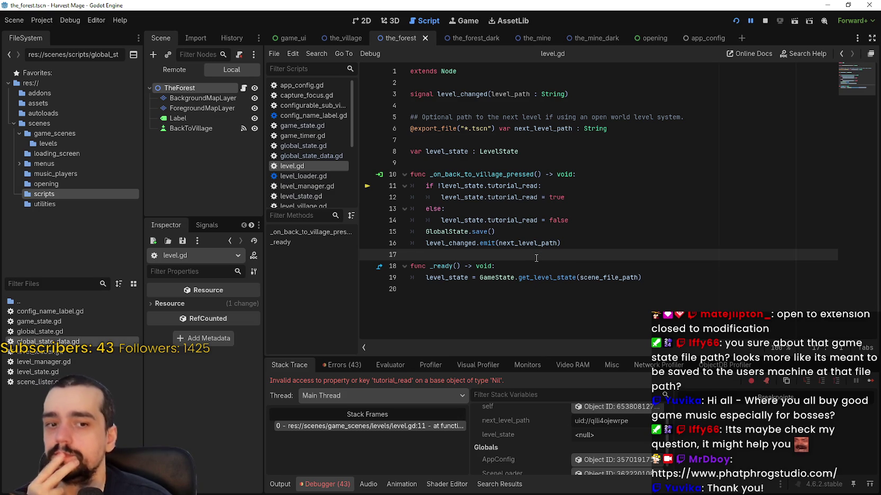
drag(561, 243, 420, 174)
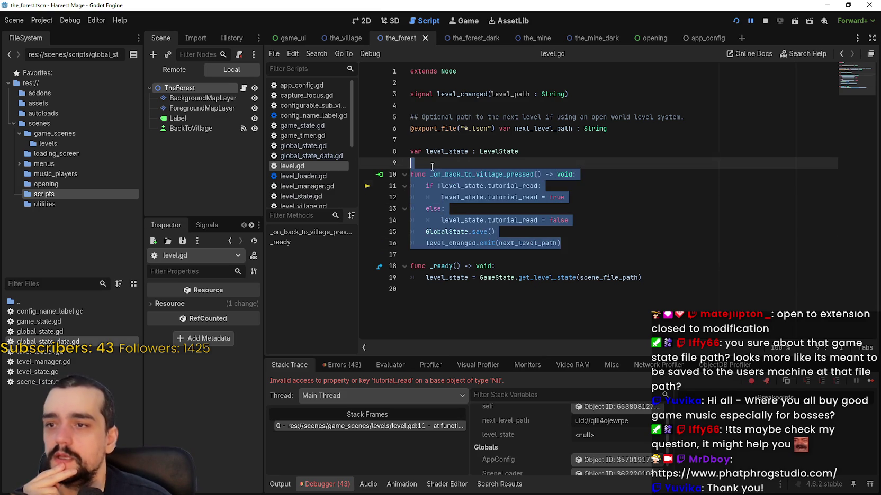
click(576, 278)
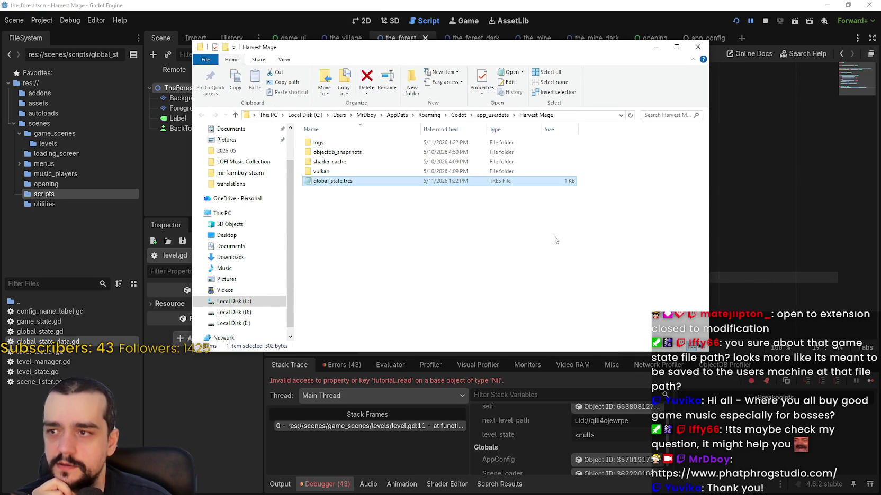
Step: Return to Godot and inspect the FILE_PATH constant in game_state.gd
click(723, 153)
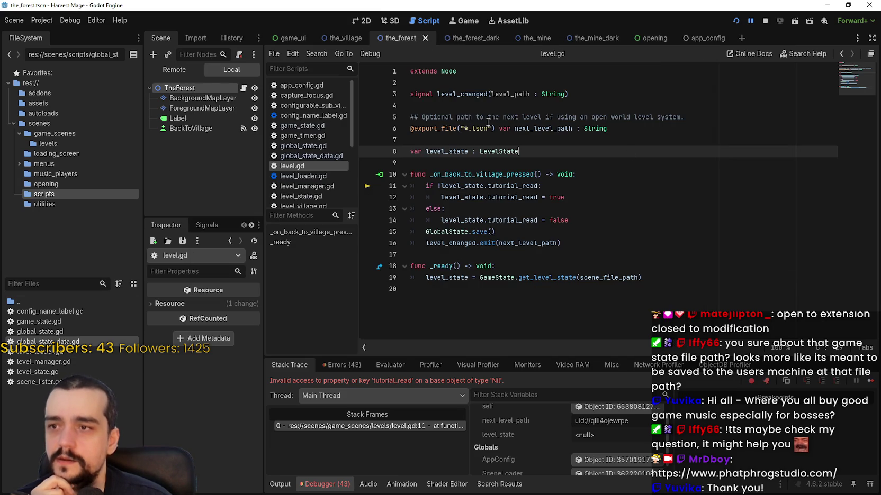
click(484, 138)
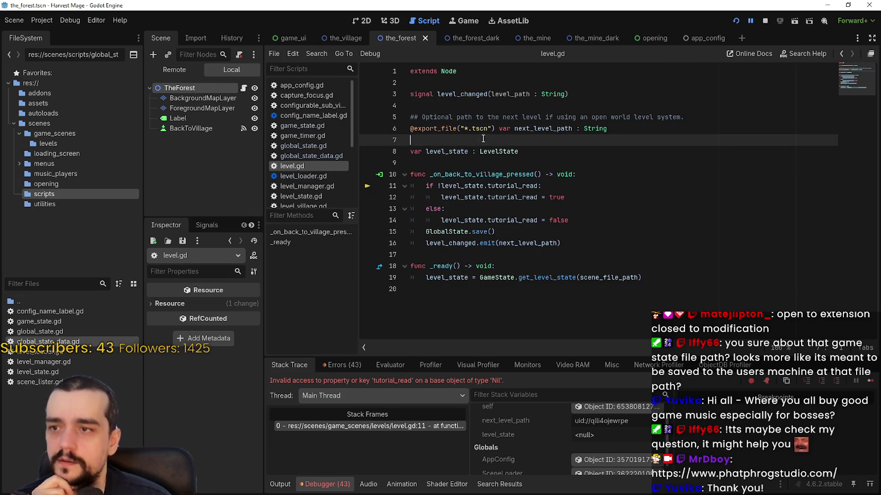
double_click(39, 321)
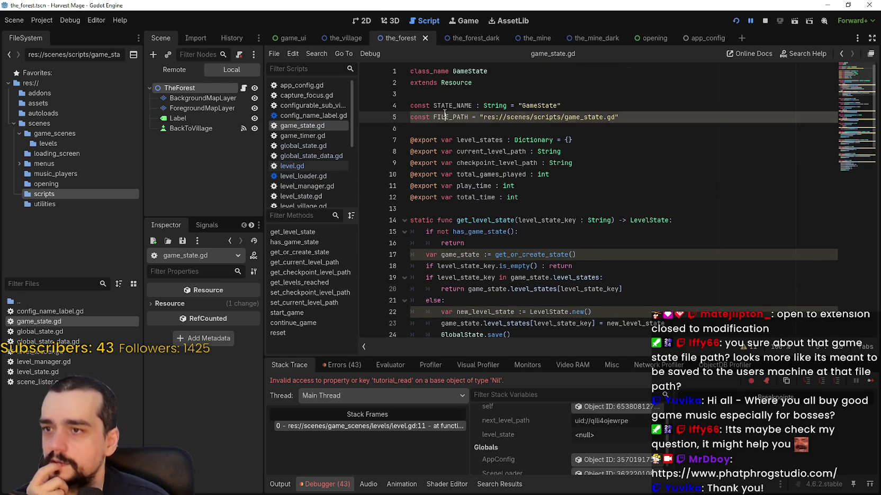
double_click(448, 117)
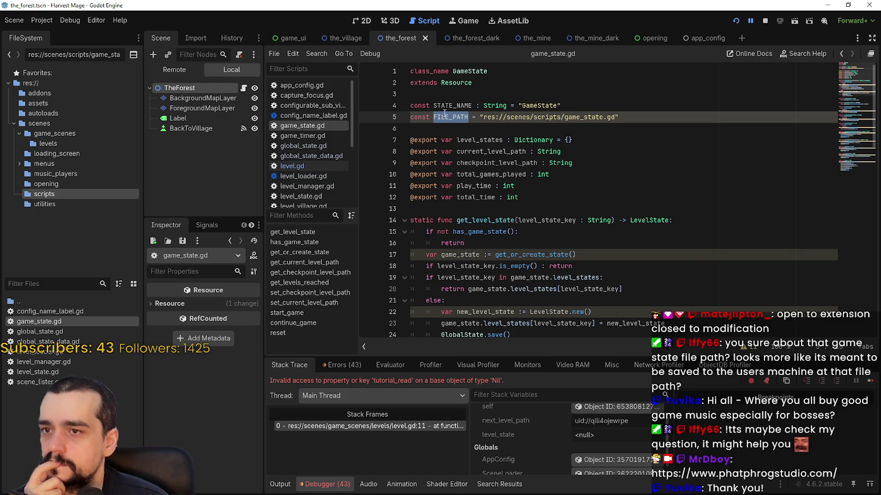
scroll(595, 166, down, 10)
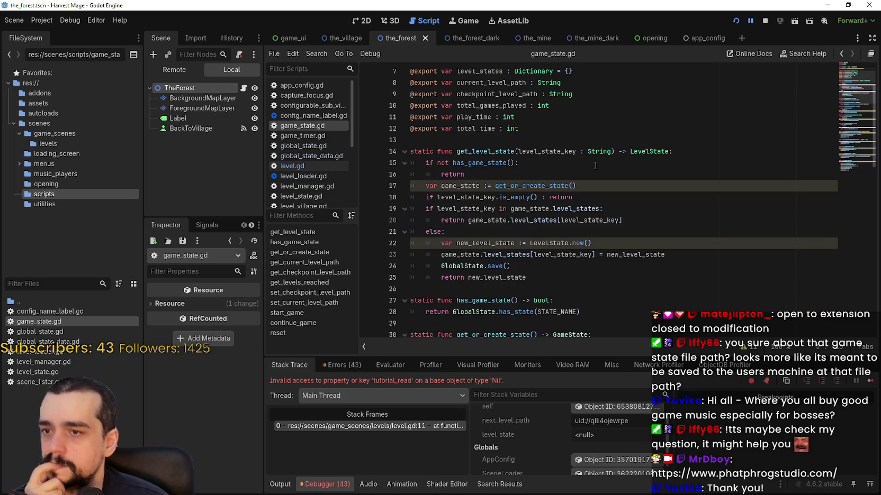
scroll(619, 229, down, 7)
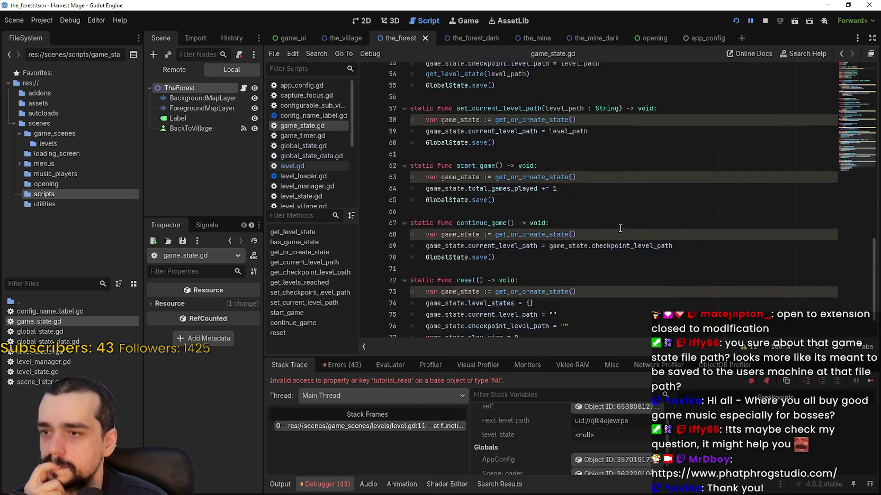
click(838, 111)
drag(839, 111, 843, 65)
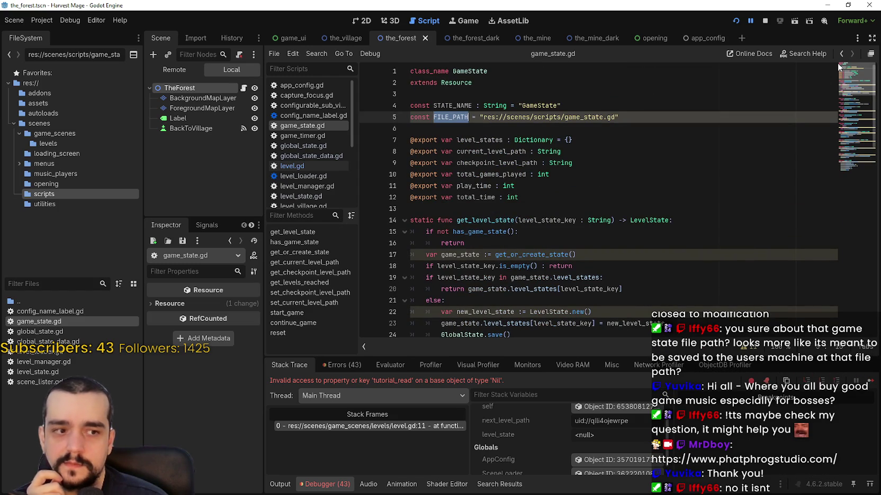
Step: Undo and redo removing Example from LevelState.new(), then open global_state.gd
click(604, 141)
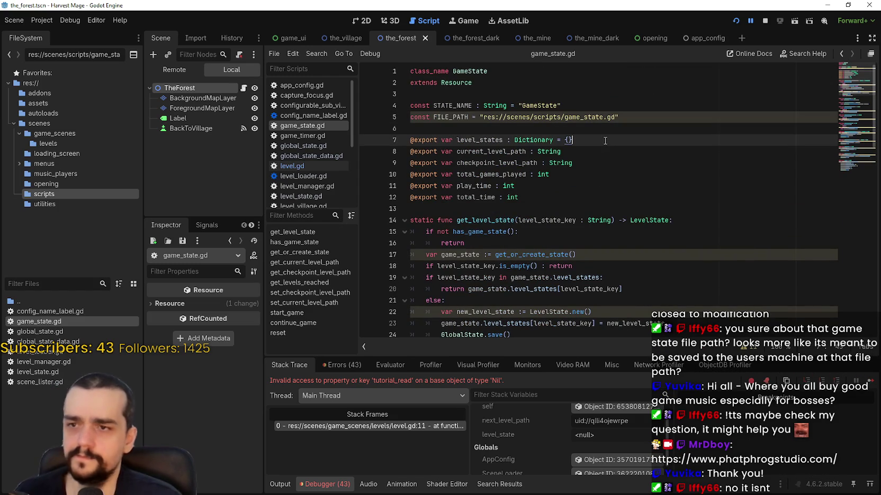
key(ctrl+z)
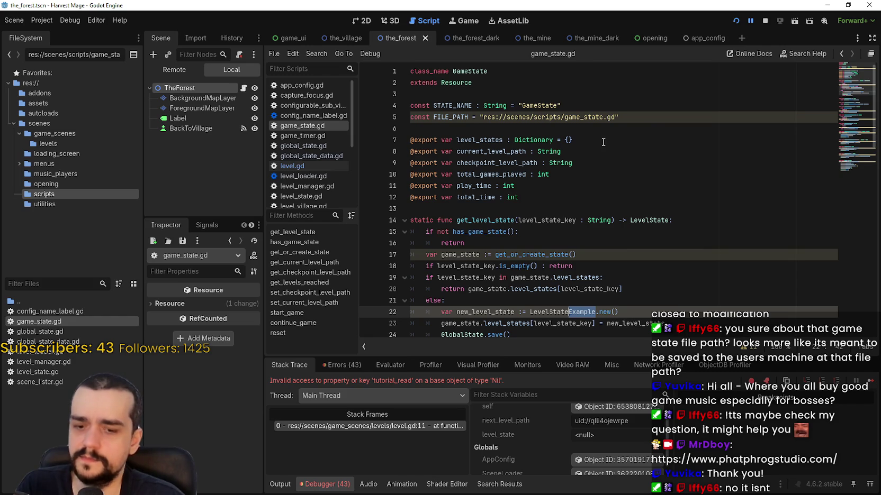
key(ctrl+shift+z)
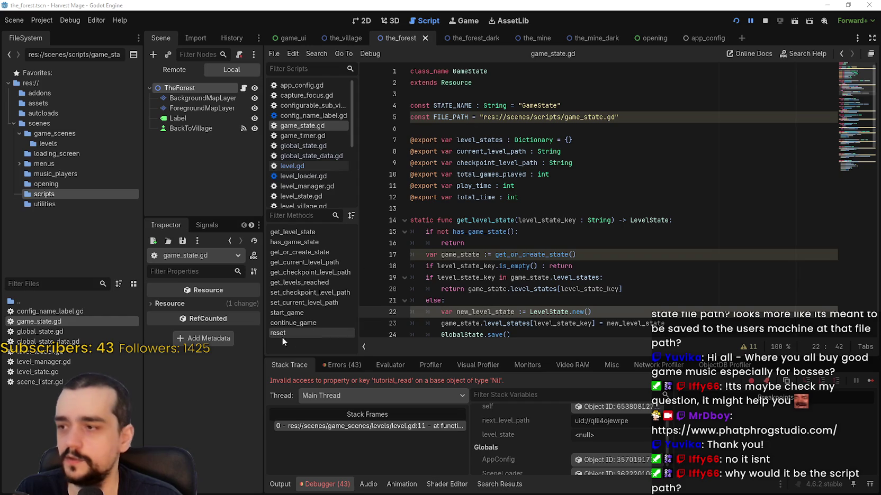
double_click(23, 333)
scroll(491, 201, up, 8)
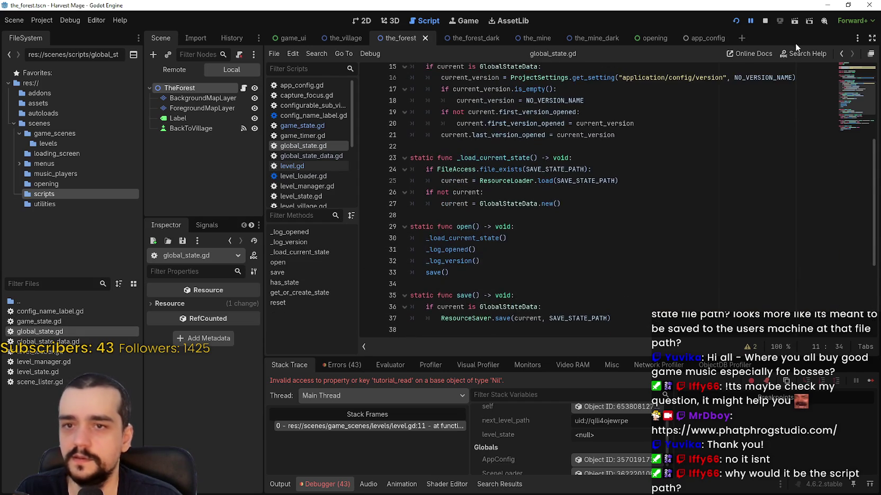
Step: Read global_state.tres in Notepad from the user data folder, then close it and the folder
mouse_move(604, 106)
mouse_down()
mouse_move(492, 106)
mouse_move(512, 105)
mouse_up()
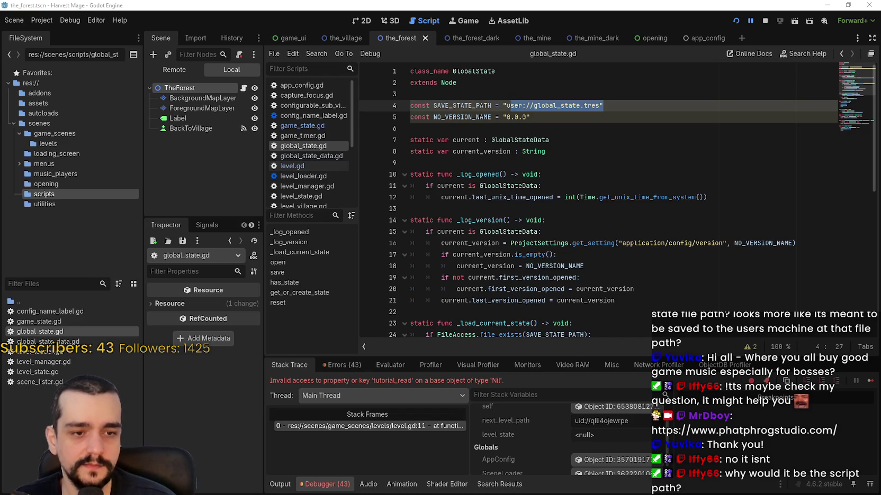
key(alt+Tab)
double_click(333, 181)
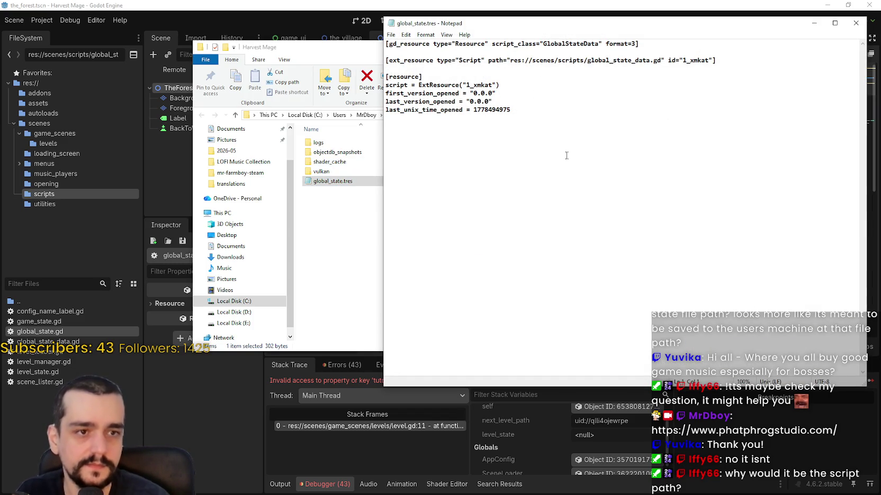
click(856, 22)
click(659, 46)
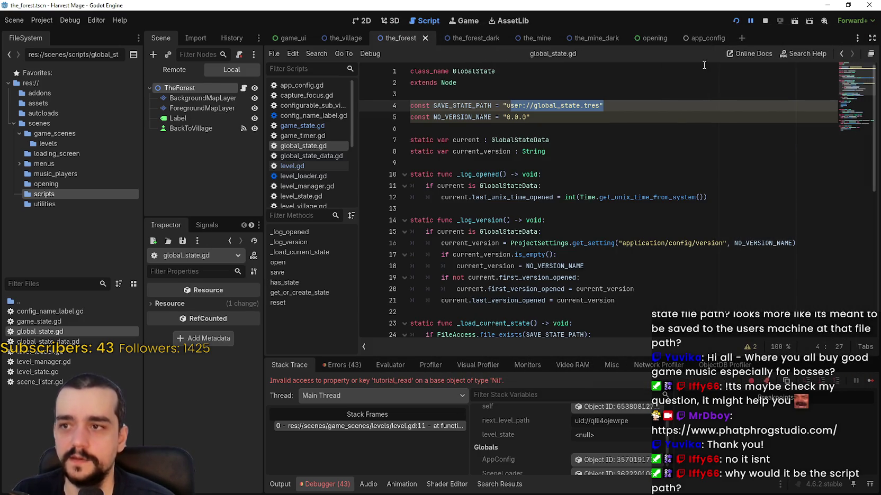
Step: Clear the selection in global_state.gd and reopen game_state.gd
click(664, 128)
scroll(667, 132, down, 2)
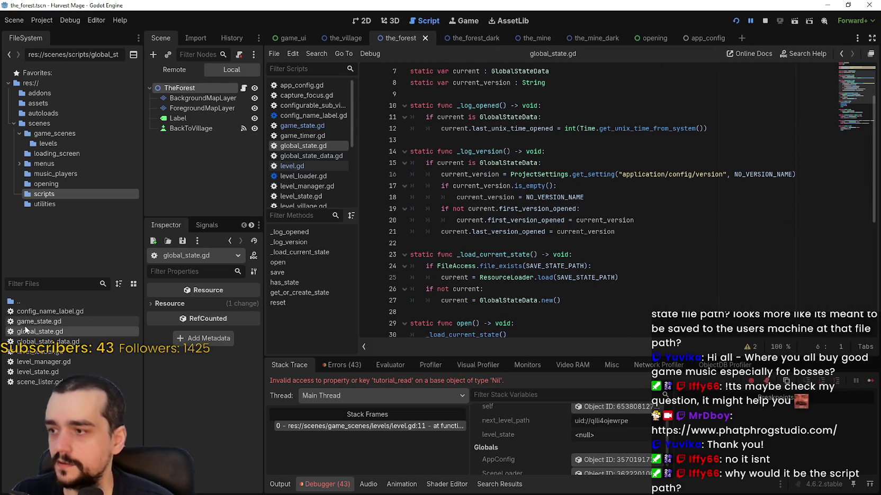
double_click(38, 321)
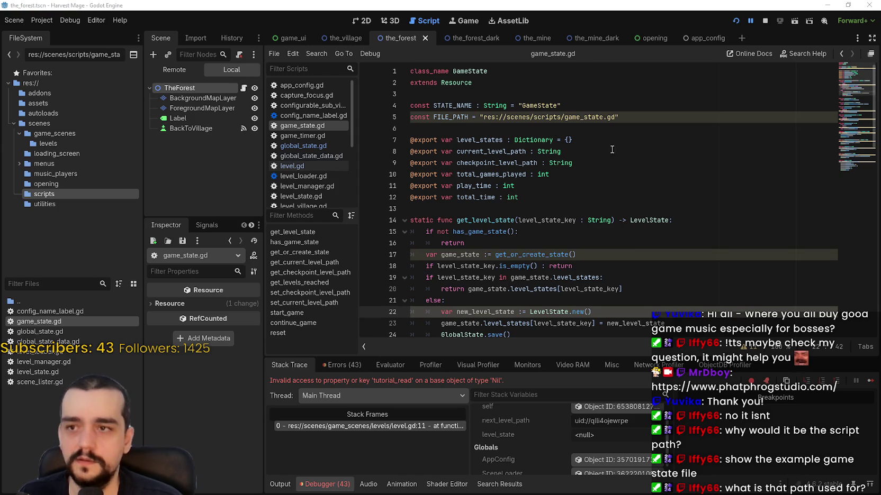
Step: Paste the example template's FILE_PATH line for comparison, then delete the duplicate
text(const FILE_PATH = "res://addons/maaacks_game_template/examples/scripts/game_state.gd")
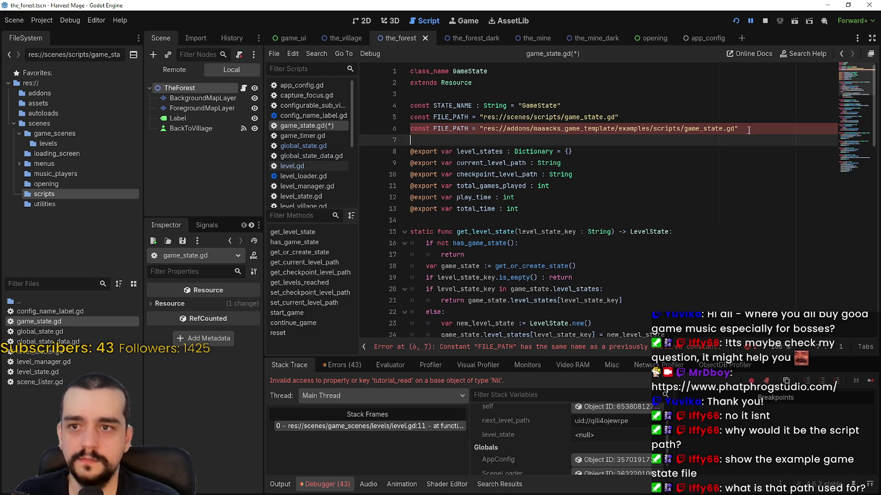
mouse_move(748, 130)
mouse_down()
mouse_move(609, 127)
mouse_move(476, 106)
mouse_move(408, 129)
mouse_up()
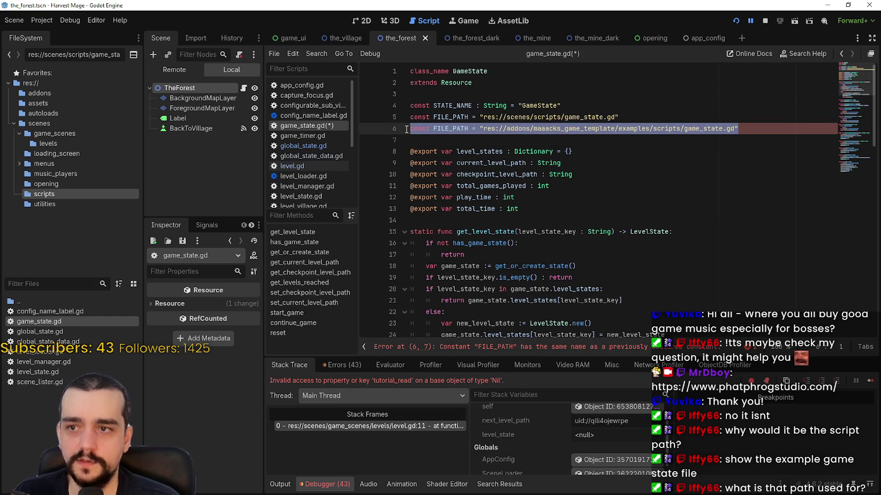
key(BackSpace)
key(BackSpace)
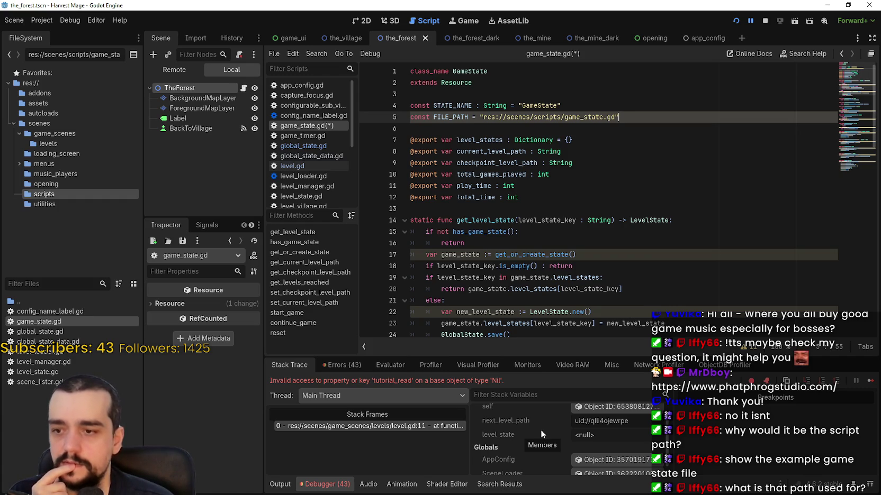
Step: Stop the debug session and begin an indented print( call on line 20 of level.gd
click(509, 197)
click(765, 20)
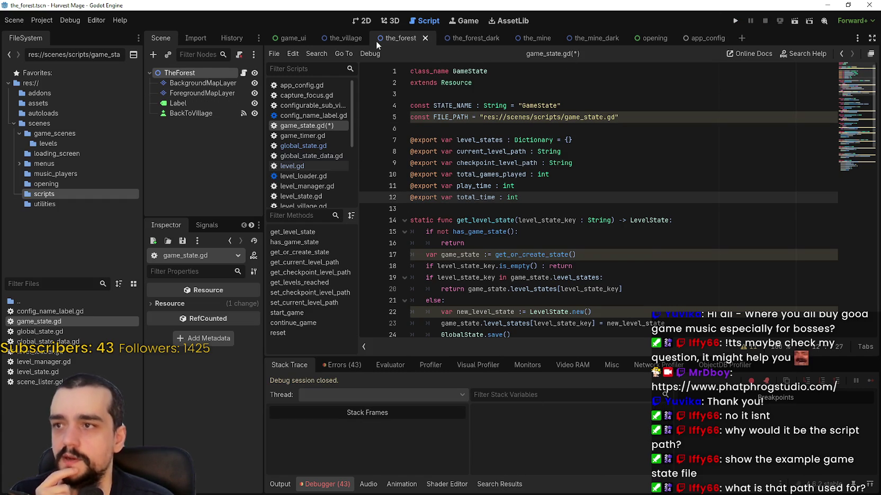
click(243, 74)
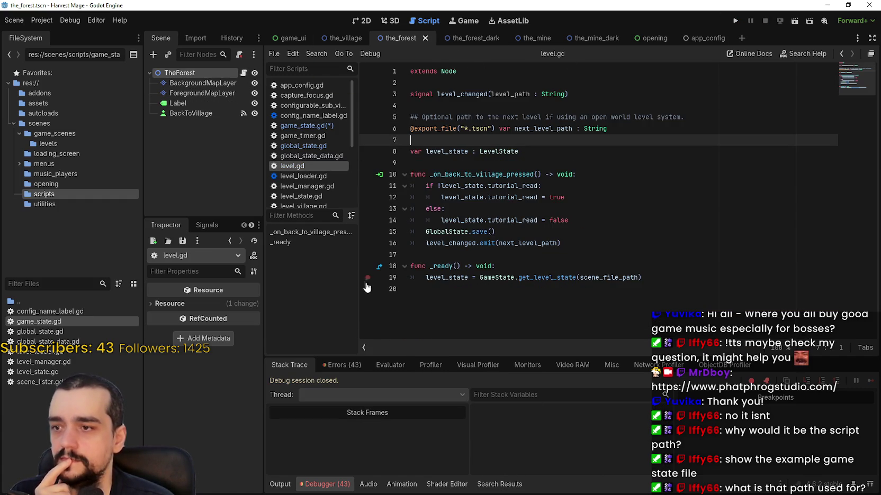
click(436, 285)
key(Tab)
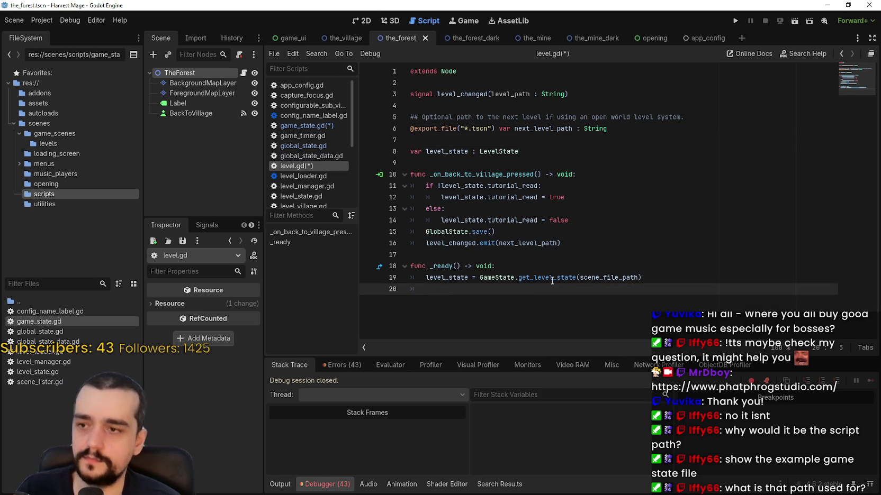
text(o)
key(BackSpace)
text(print()
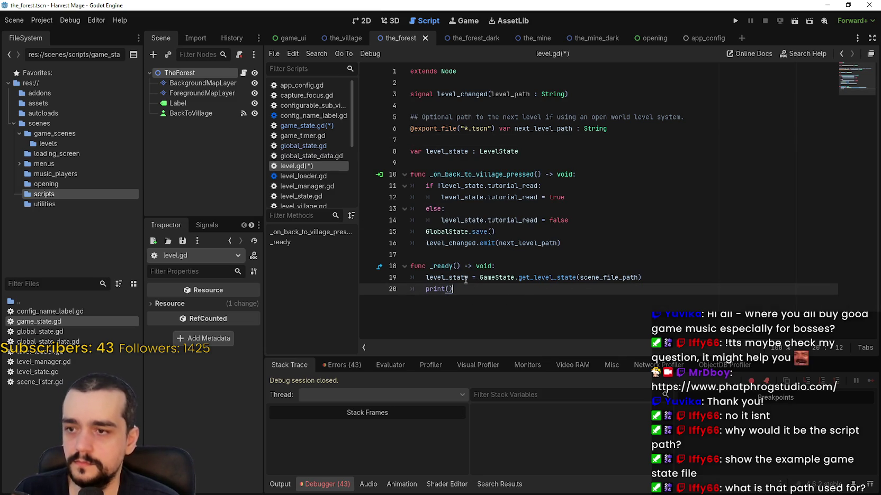
Step: Make line 20 print(level_state), save level.gd, and set a breakpoint on it
double_click(464, 278)
key(ctrl+c)
click(450, 289)
key(ctrl+v)
key(ctrl+s)
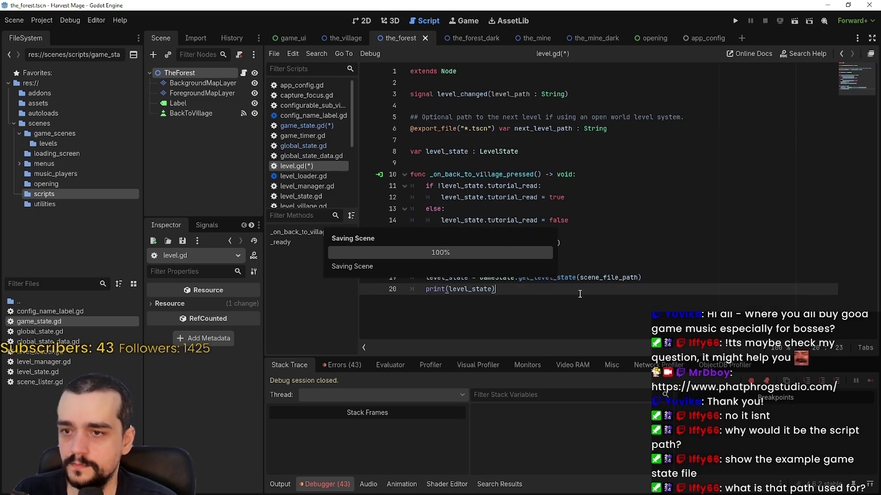
click(367, 289)
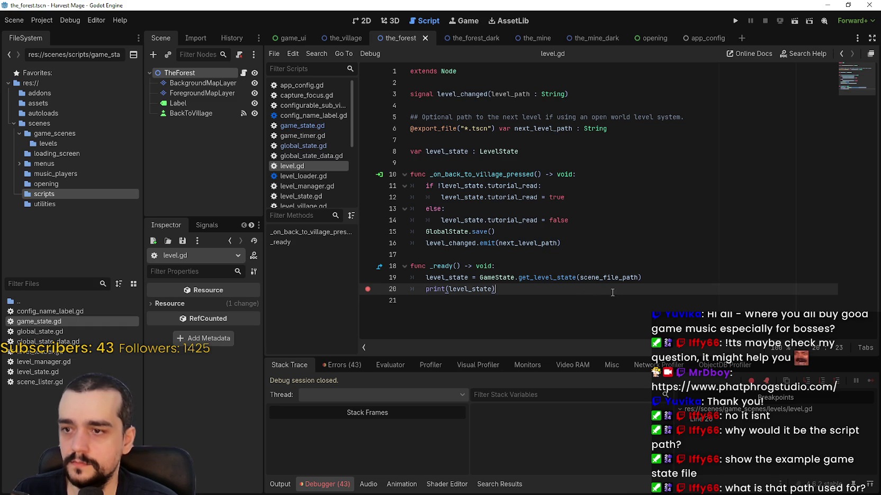
Step: Run the game, choose New Game and To The Forest to hit the breakpoint
click(734, 16)
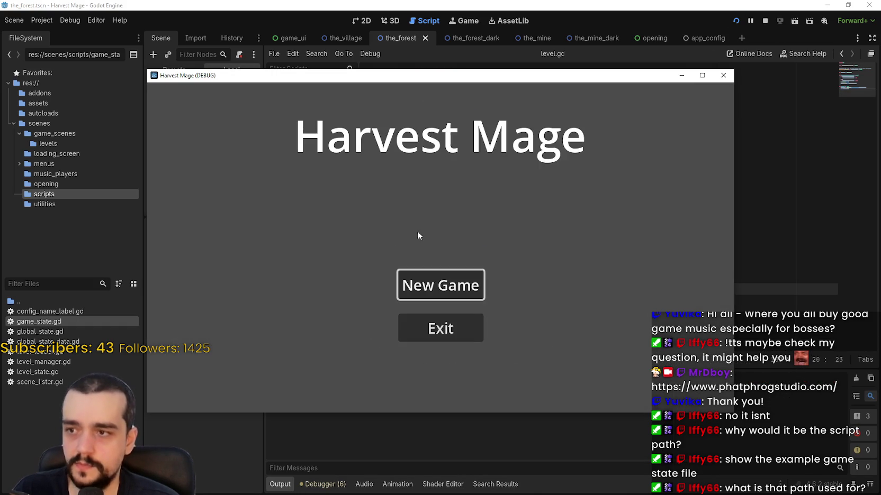
click(420, 283)
click(339, 243)
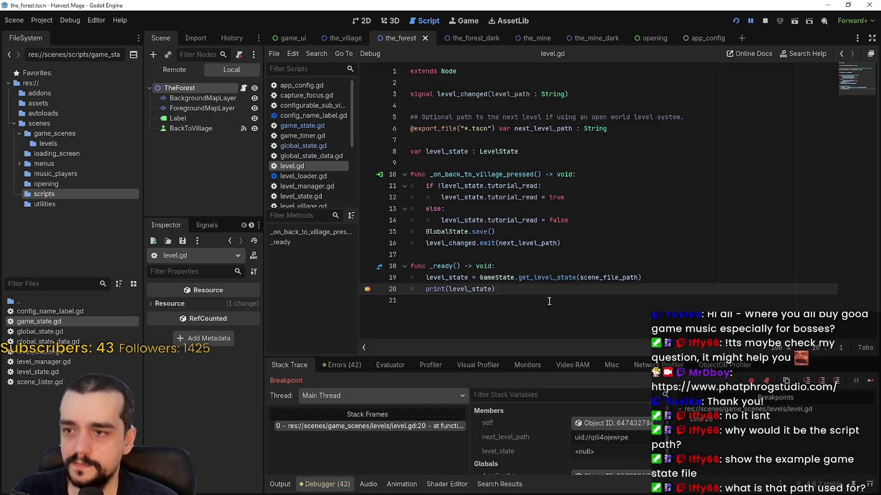
scroll(616, 466, down, 1)
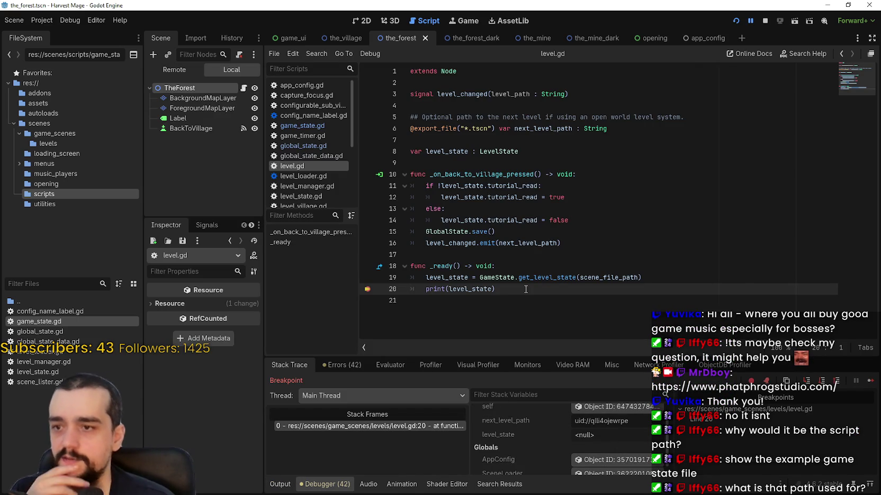
double_click(631, 278)
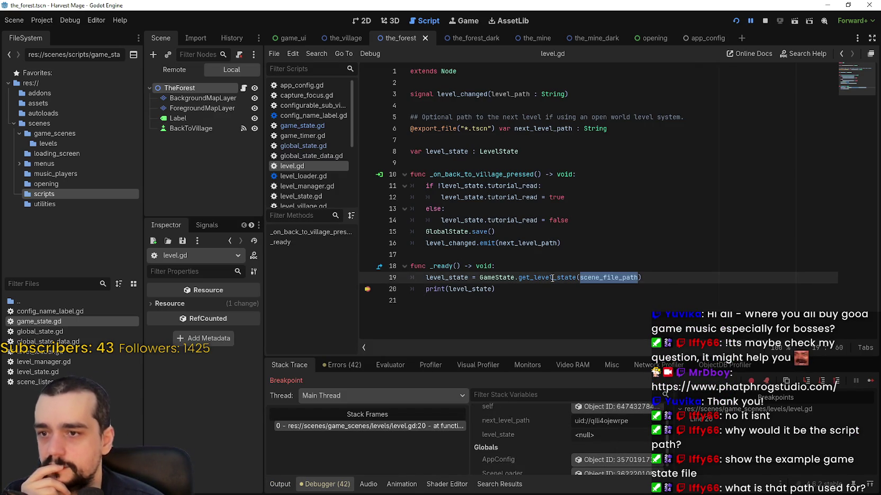
Step: Follow get_level_state into has_game_state in game_state.gd, inspecting level_state_key, LevelState and STATE_NAME
right_click(552, 278)
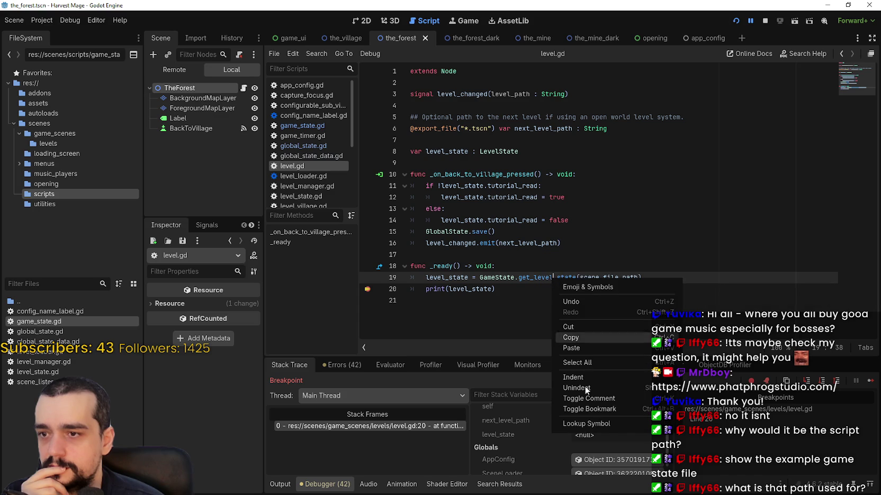
click(603, 424)
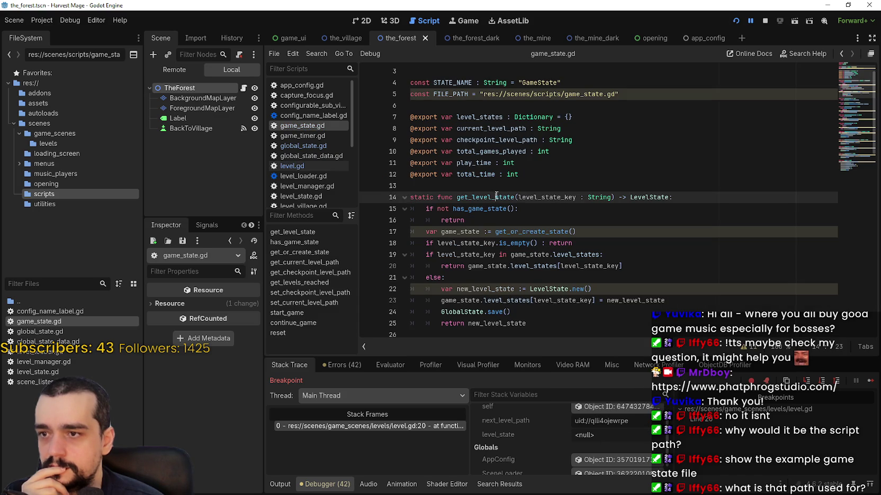
double_click(536, 196)
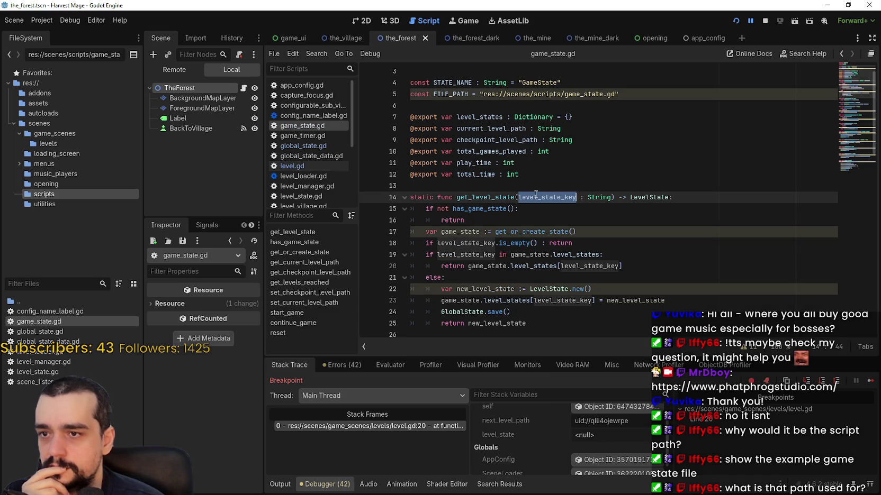
double_click(642, 198)
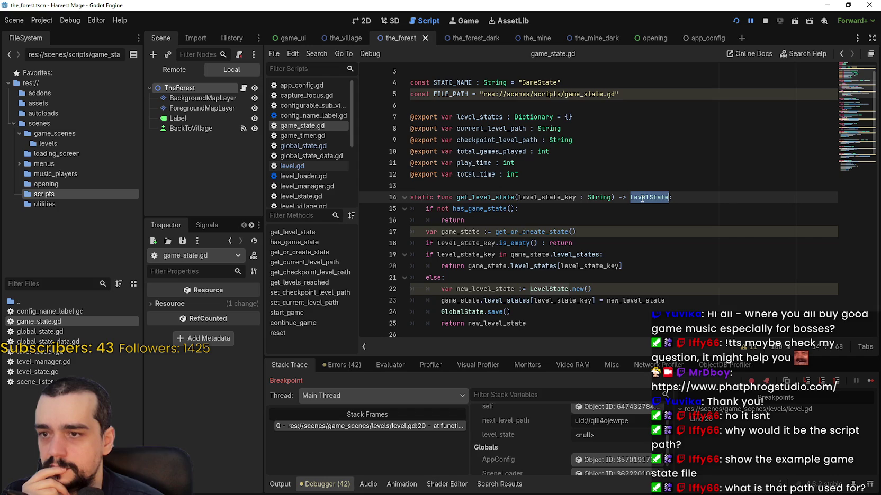
right_click(491, 209)
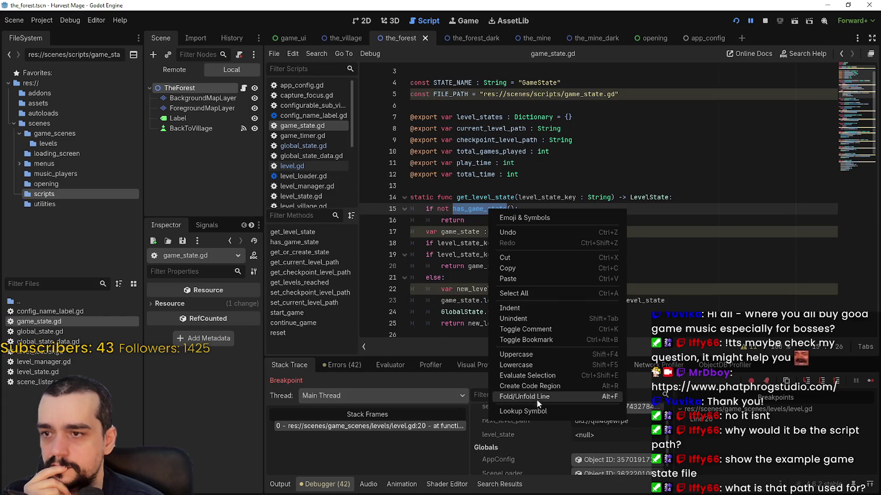
click(529, 407)
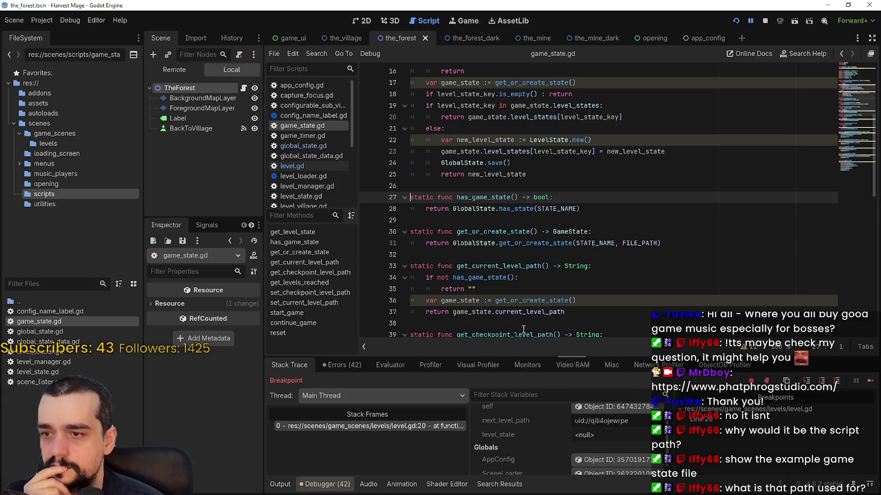
double_click(547, 208)
double_click(481, 209)
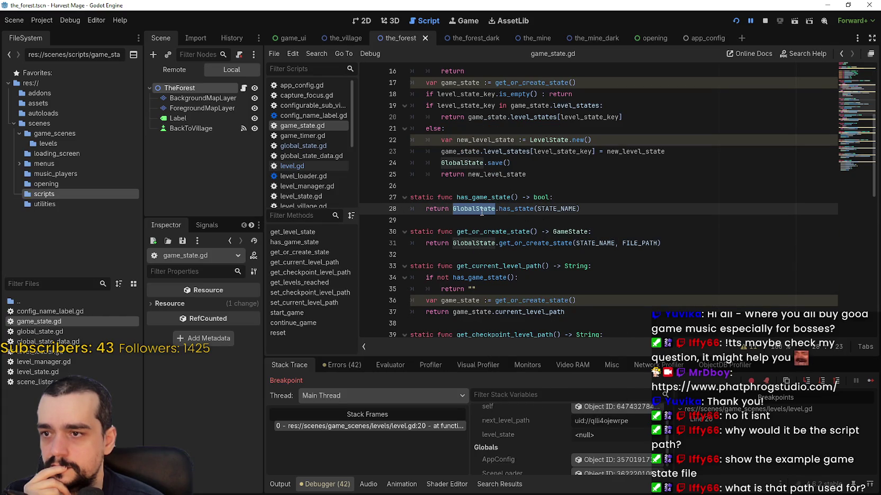
Step: Look up GlobalState on line 28 to open global_state.gd and read through it
right_click(482, 211)
click(549, 409)
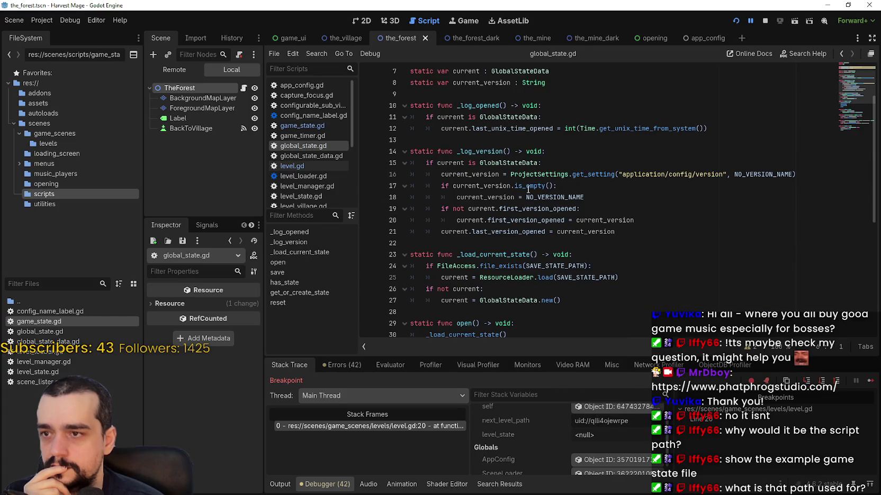
scroll(606, 186, up, 2)
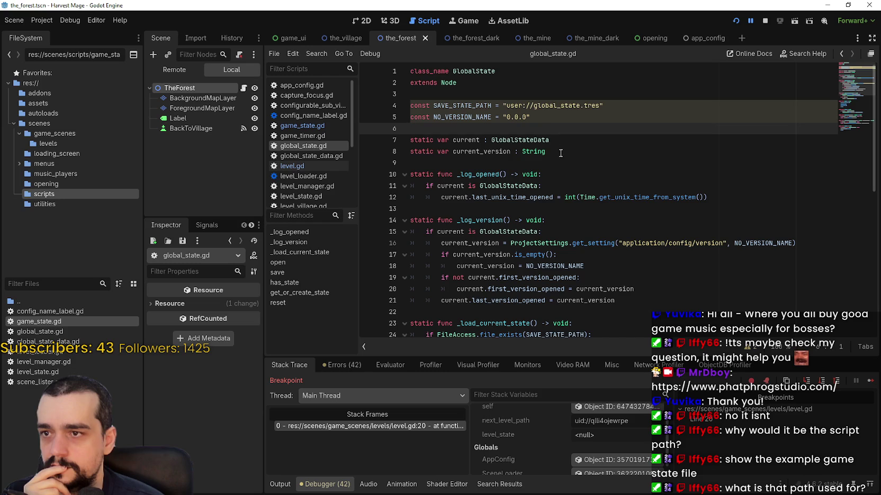
scroll(608, 286, down, 3)
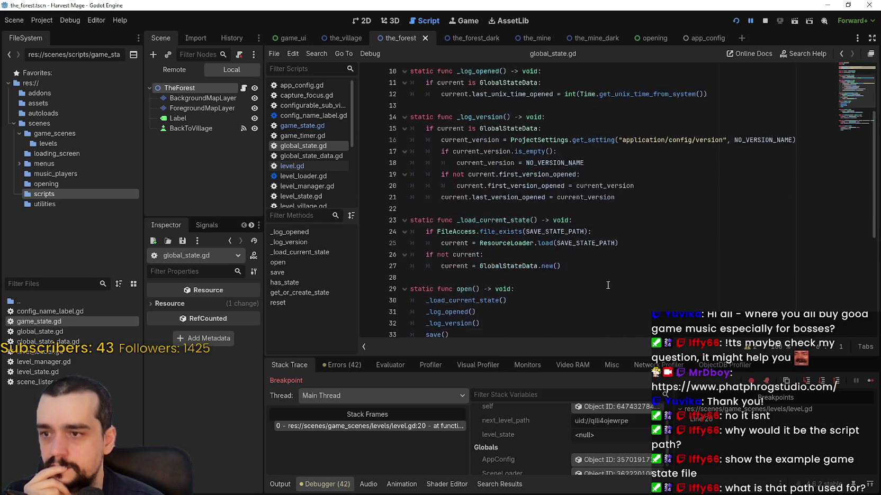
scroll(608, 285, down, 6)
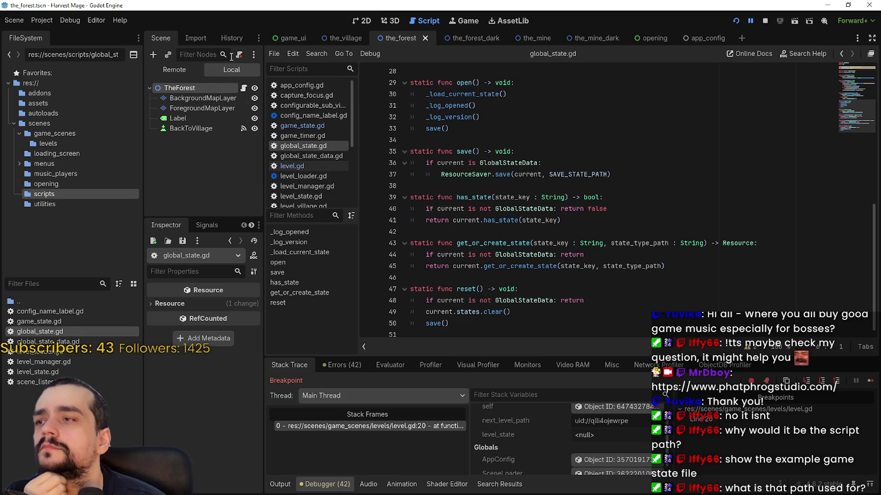
Step: In the game_ui scene, widen the docks and inspect the LevelLoader and LevelManager nodes
click(294, 38)
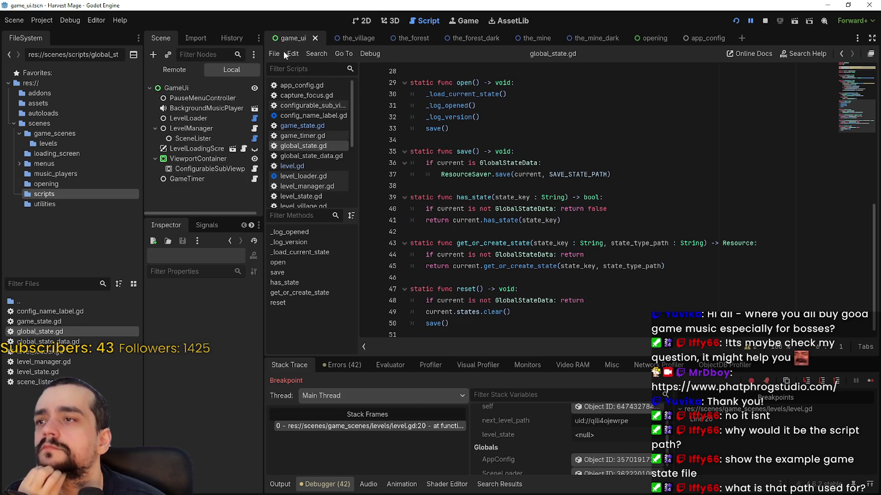
drag(264, 171, 354, 170)
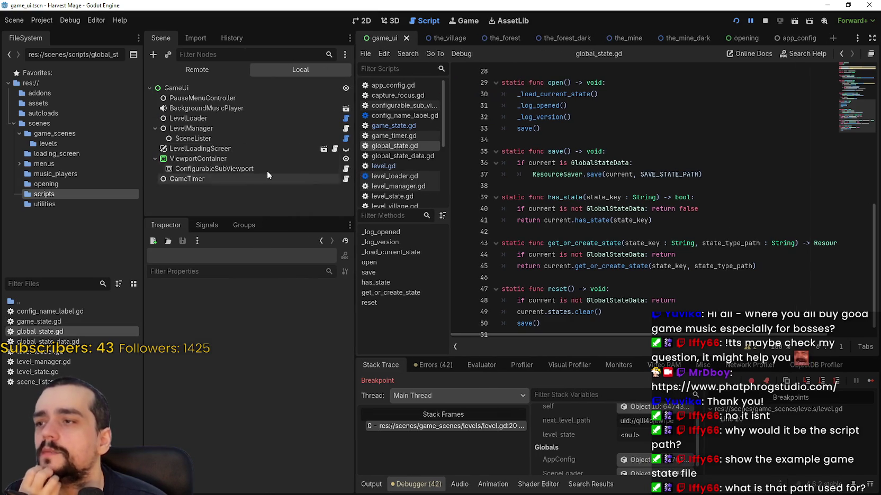
click(204, 119)
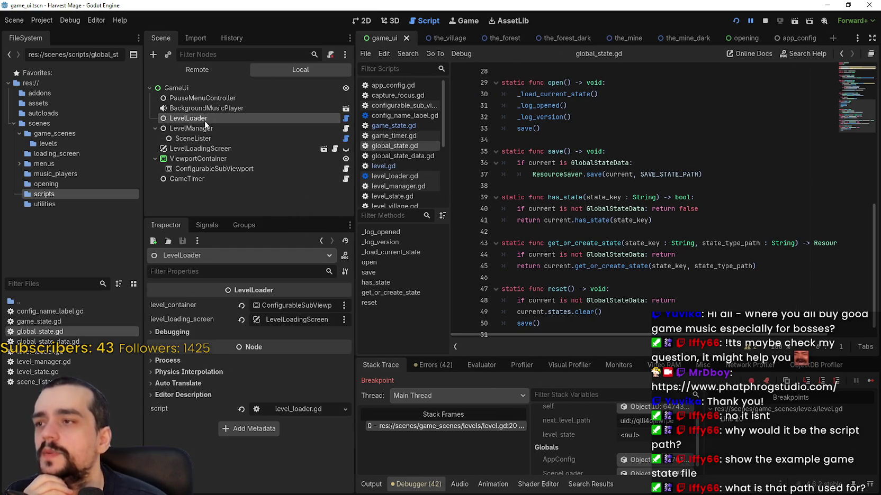
click(198, 129)
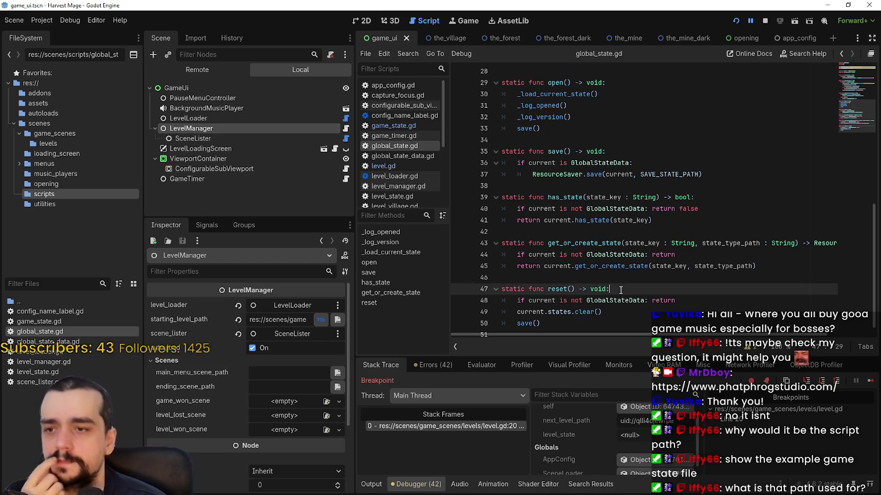
scroll(606, 273, up, 4)
scroll(606, 274, up, 4)
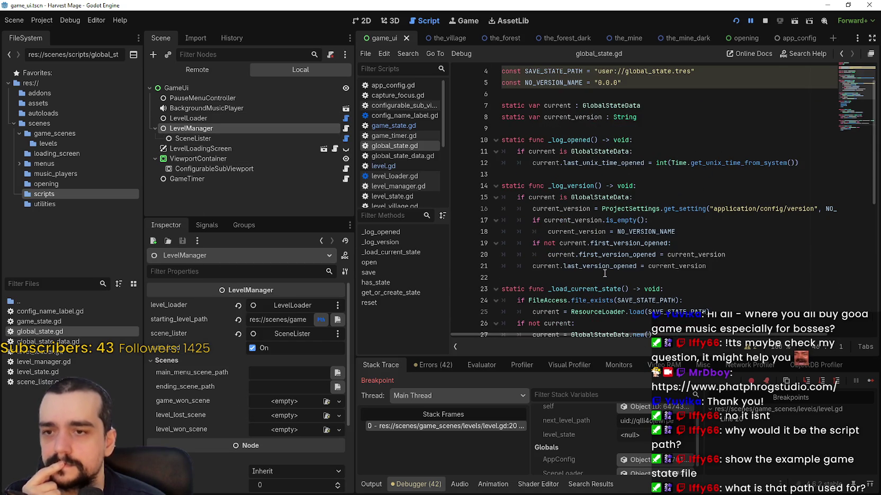
scroll(604, 273, up, 1)
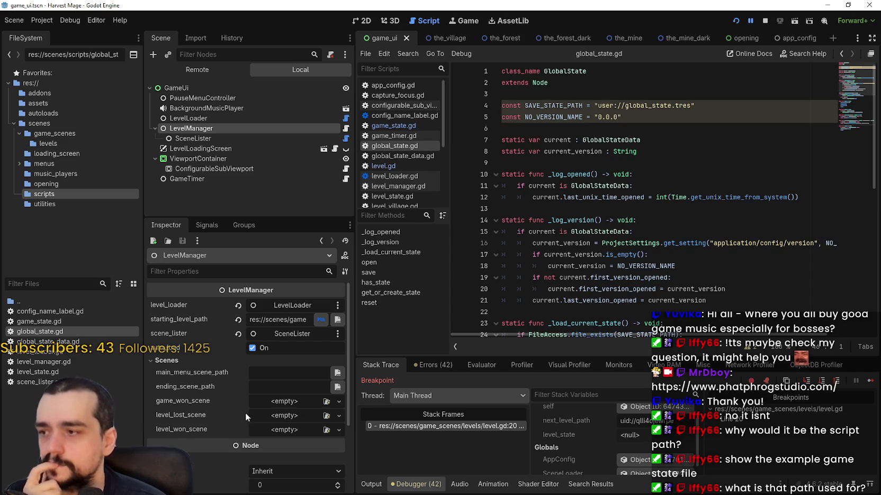
Step: Open level.gd to check scene_file_path on line 19, then return to the_forest scene
click(501, 427)
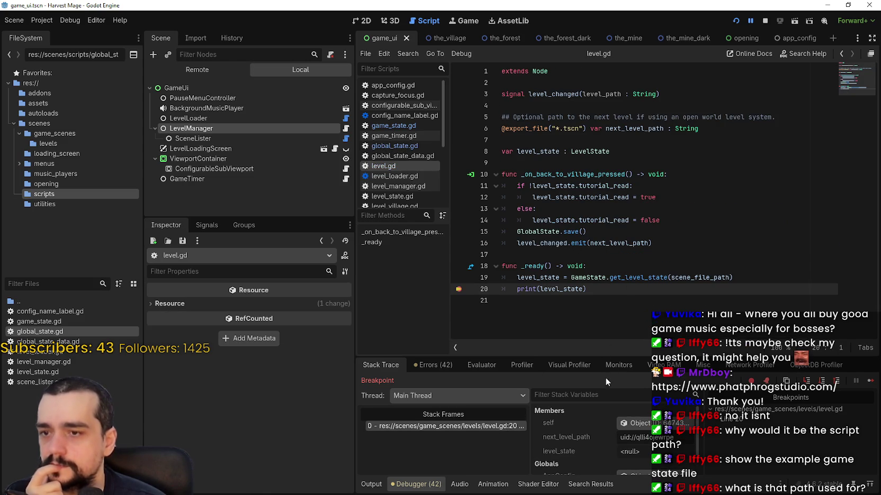
scroll(632, 442, down, 1)
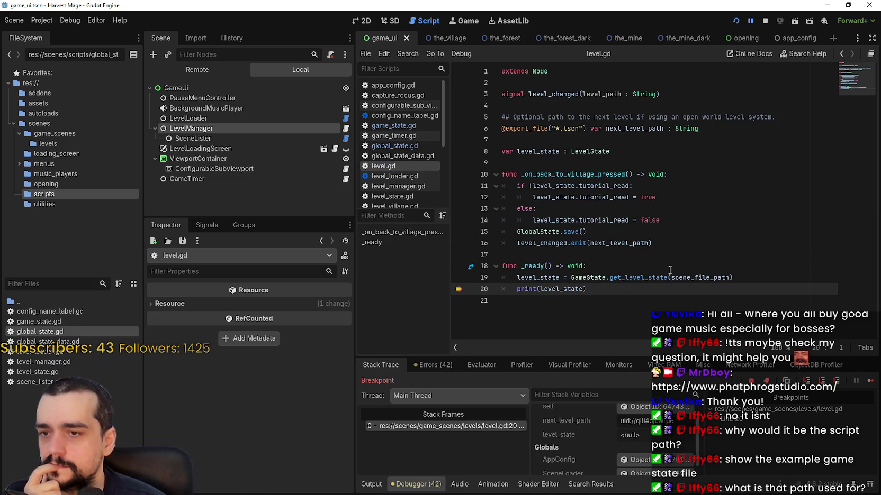
double_click(699, 278)
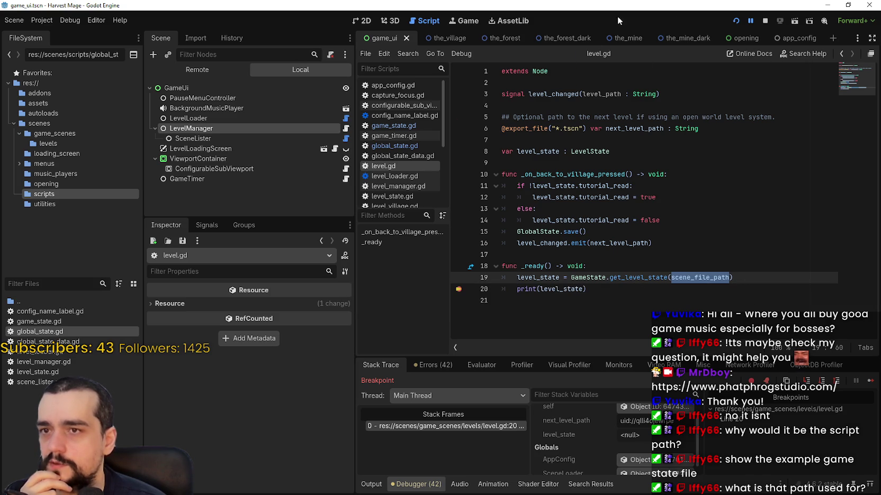
click(505, 39)
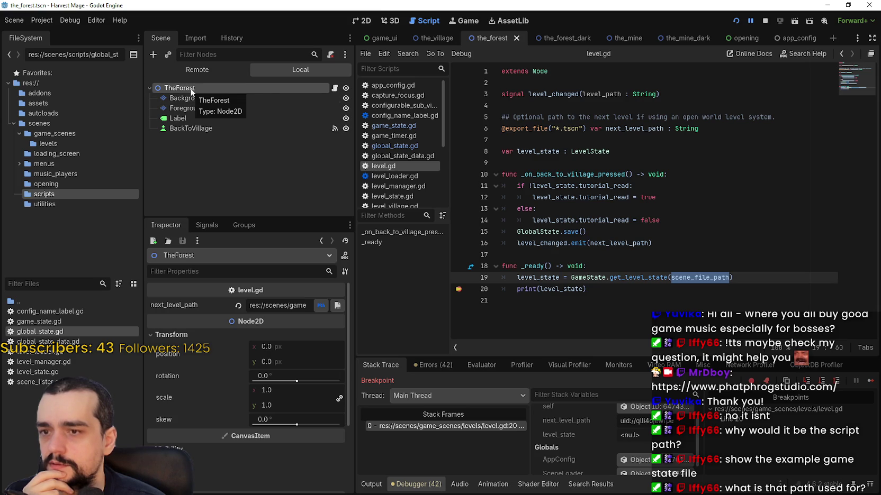
Step: Look up get_level_state from level.gd line 19 and breakpoint its early return at game_state.gd line 16
double_click(657, 277)
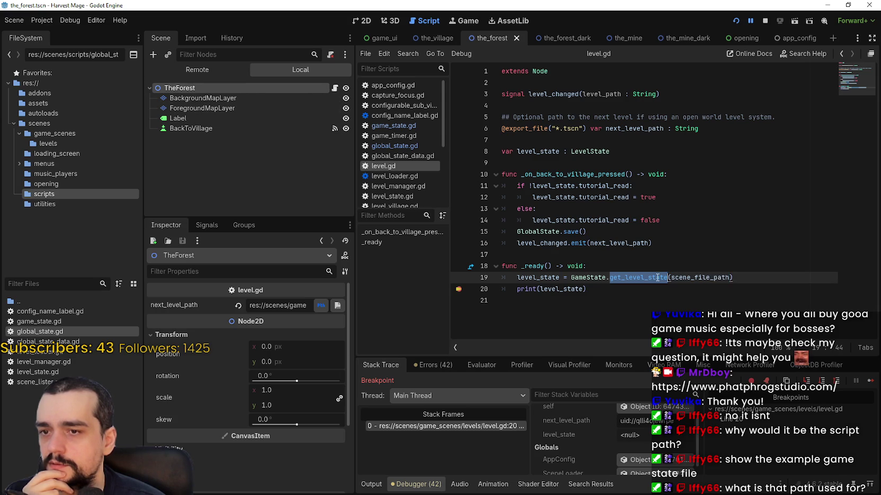
click(723, 277)
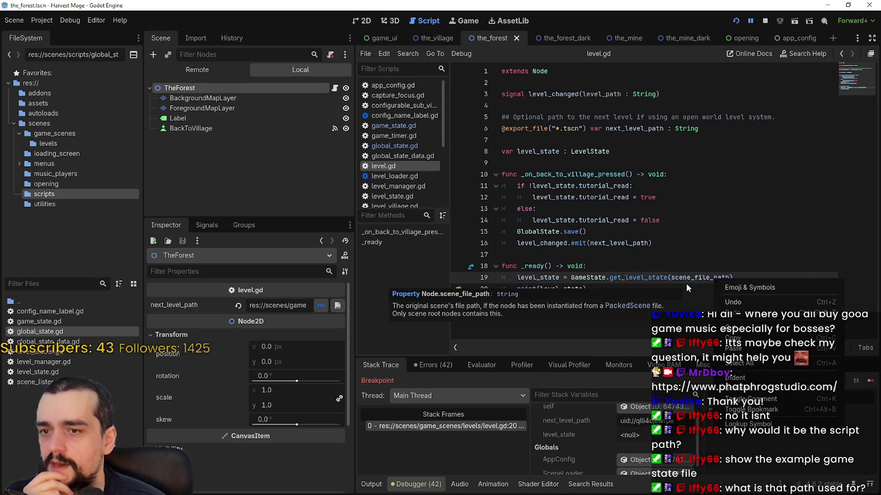
mouse_move(698, 275)
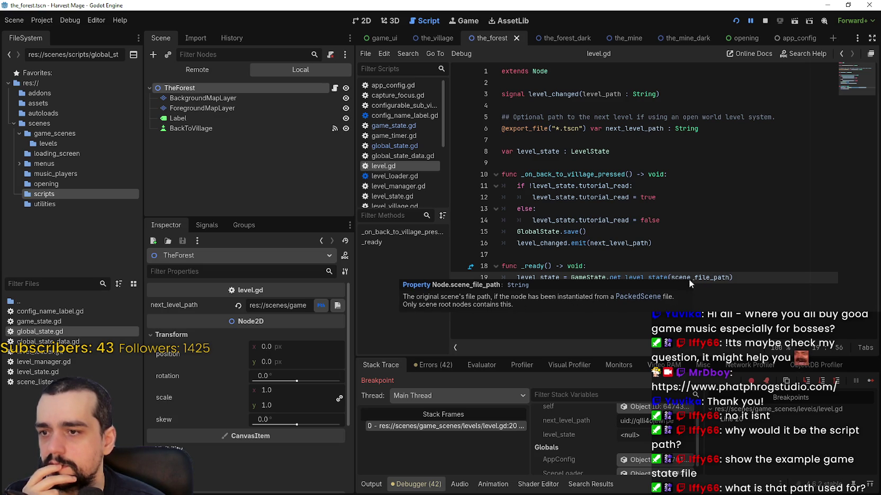
right_click(643, 280)
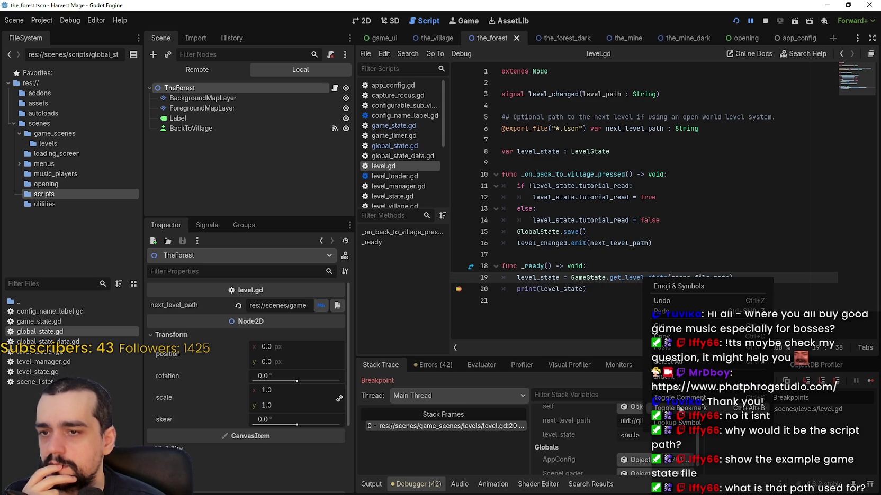
click(679, 421)
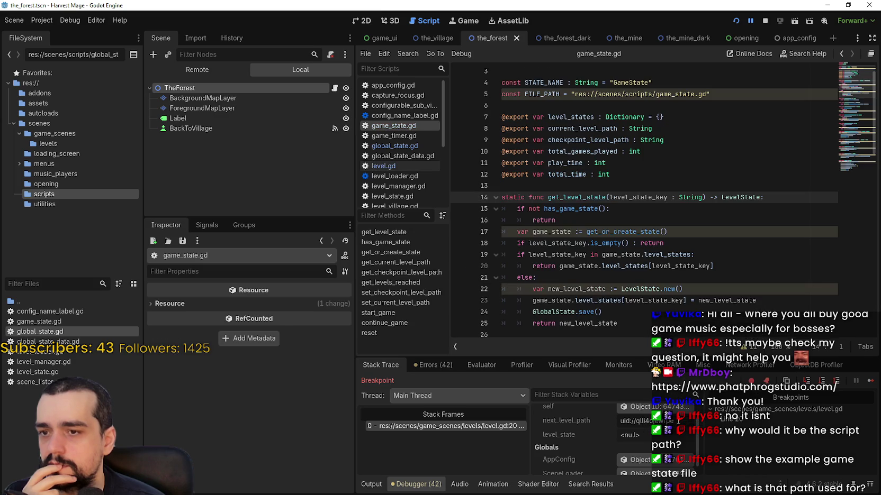
click(640, 189)
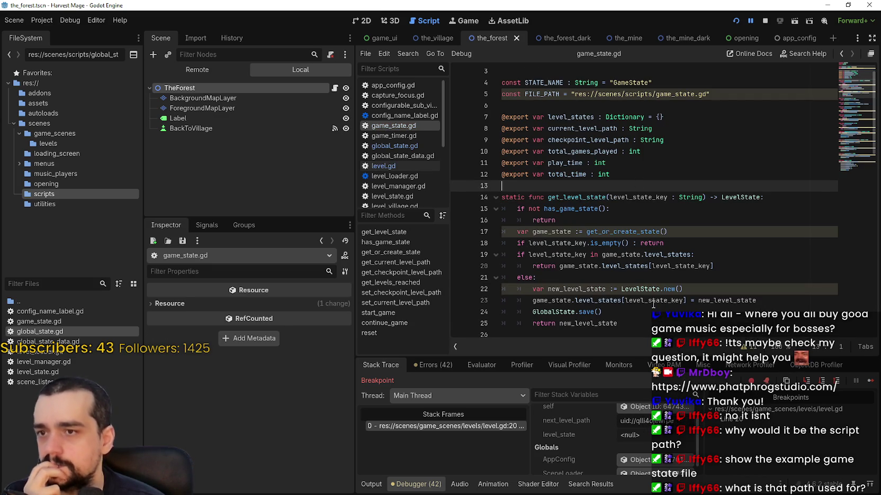
click(603, 221)
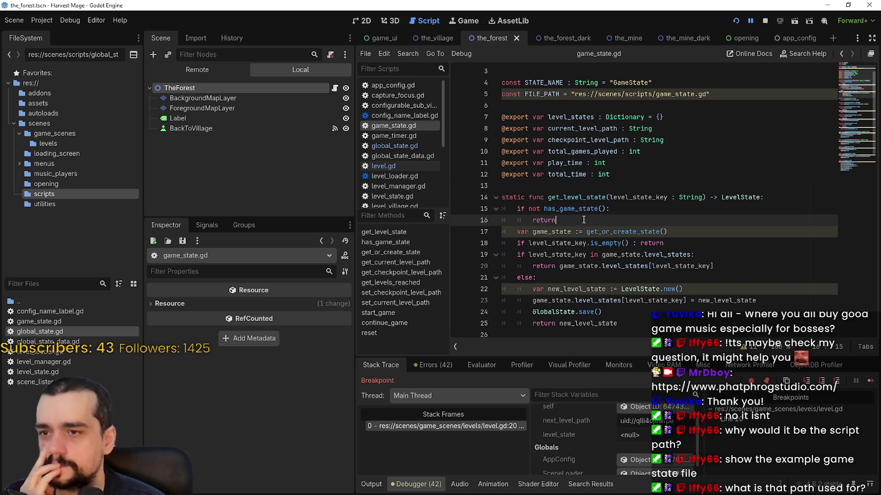
Step: Set breakpoints on lines 16 and 20 of game_state.gd
click(459, 220)
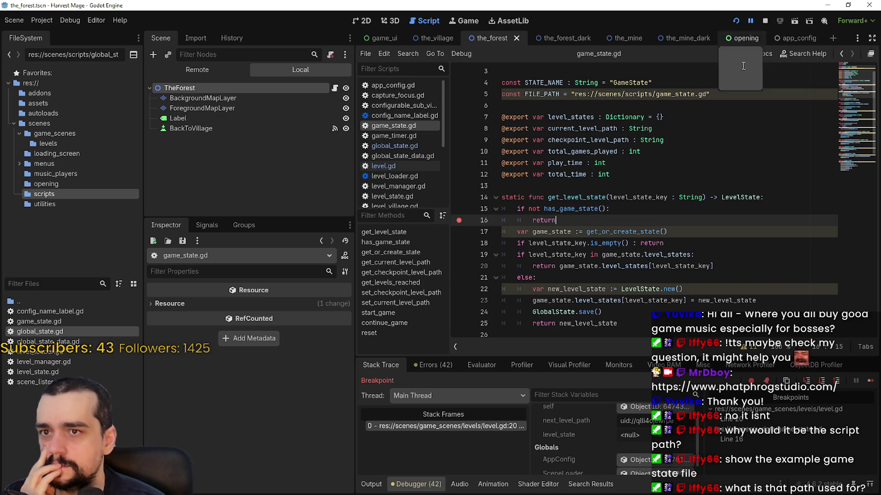
click(460, 267)
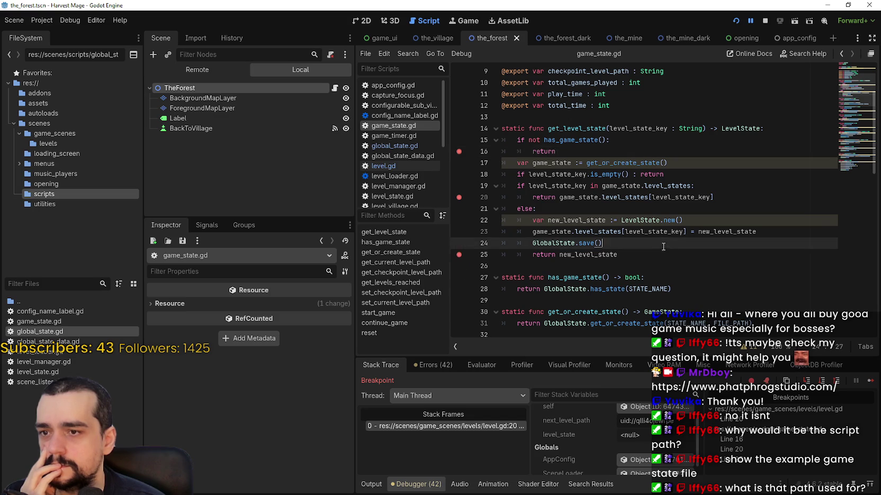
scroll(714, 229, up, 2)
scroll(714, 229, down, 4)
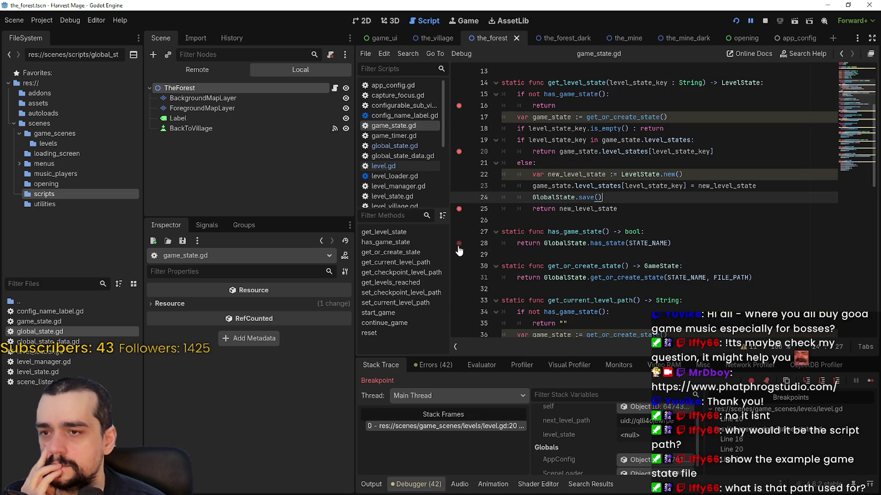
Step: Look up has_state from line 28 and breakpoint lines 40 and 41 in global_state.gd
right_click(607, 243)
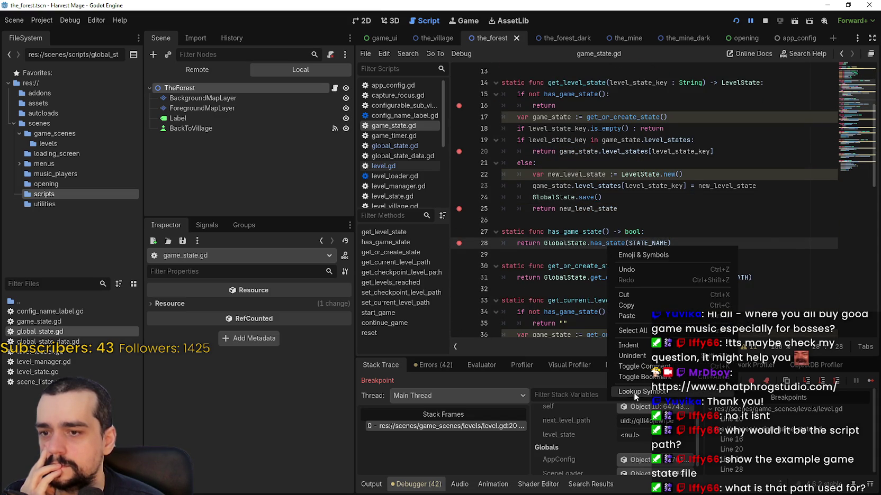
click(635, 392)
click(541, 221)
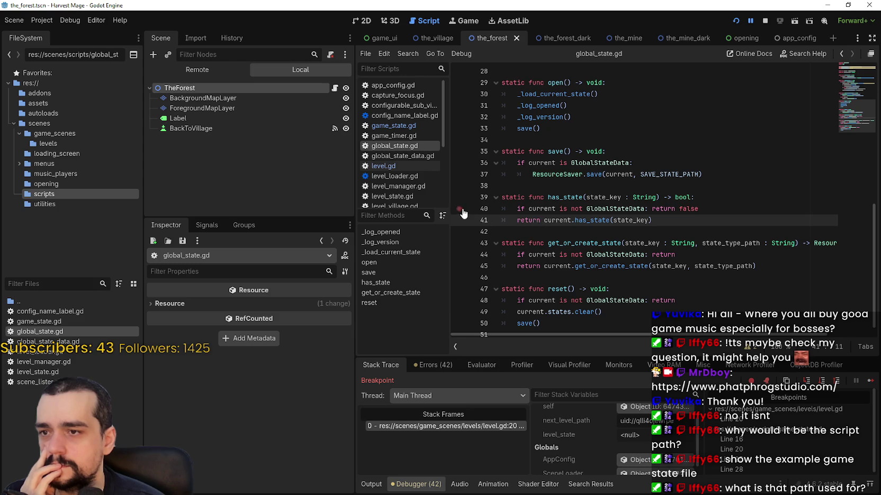
click(459, 210)
click(459, 220)
click(707, 229)
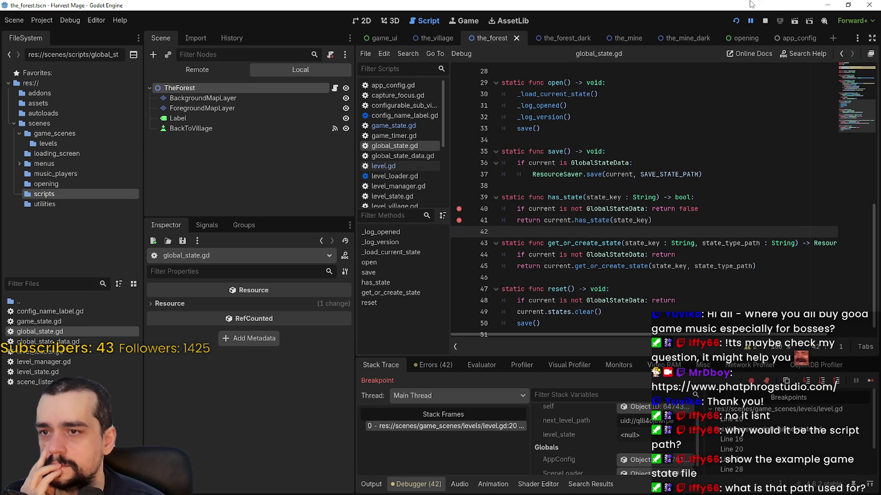
Step: Restart the game and play through New Game into the Forest level
click(737, 20)
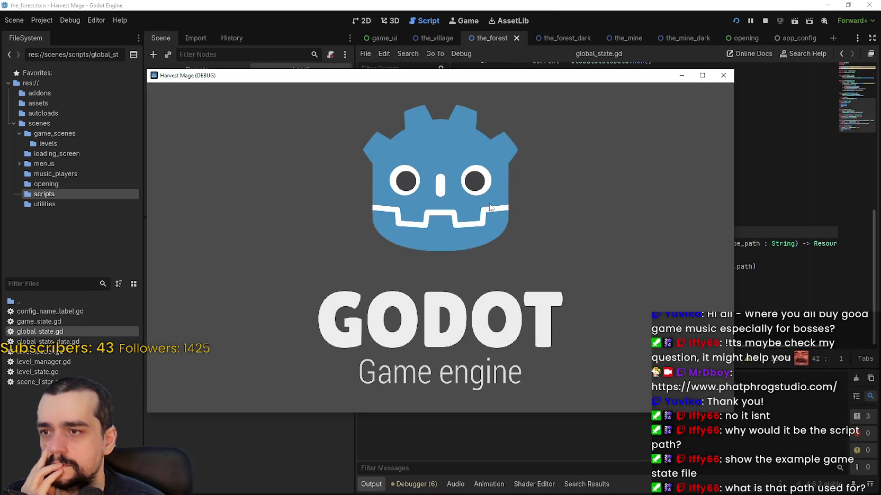
click(418, 284)
click(328, 246)
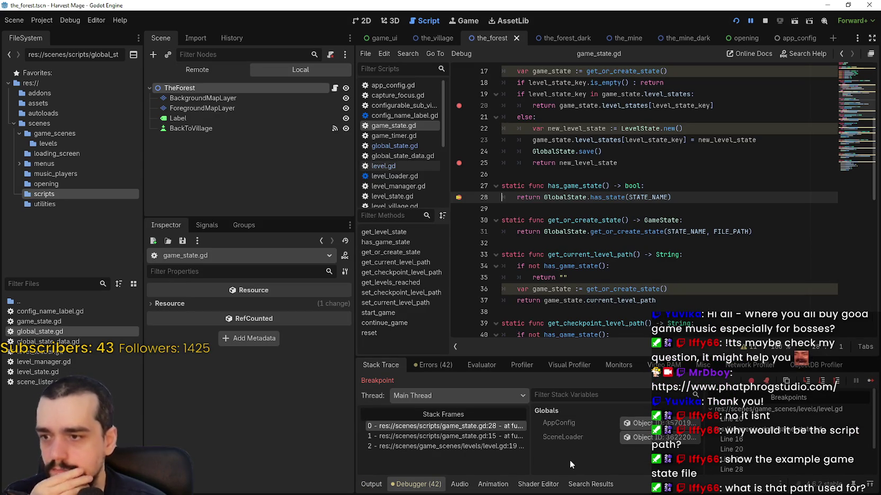
Step: Step through the game_state.gd and level.gd stack frames, then enlarge the debugger area
click(451, 437)
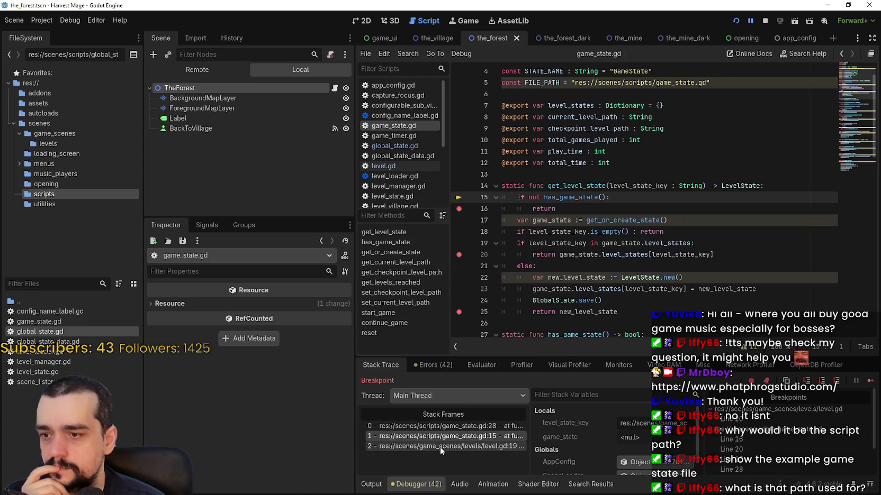
click(443, 447)
click(452, 428)
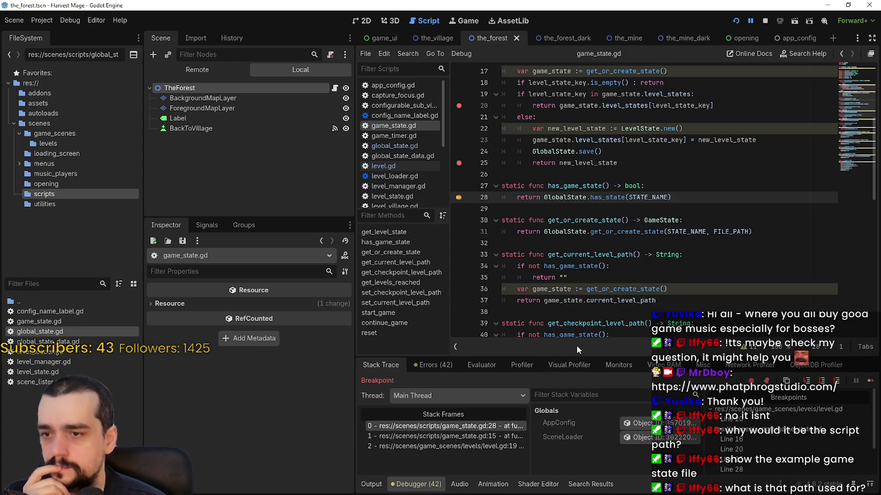
mouse_move(576, 357)
mouse_down()
mouse_move(577, 272)
mouse_move(576, 300)
mouse_up()
Step: Check STATE_NAME on line 28 against its definition on line 4, the string "GameState"
double_click(647, 198)
mouse_move(646, 199)
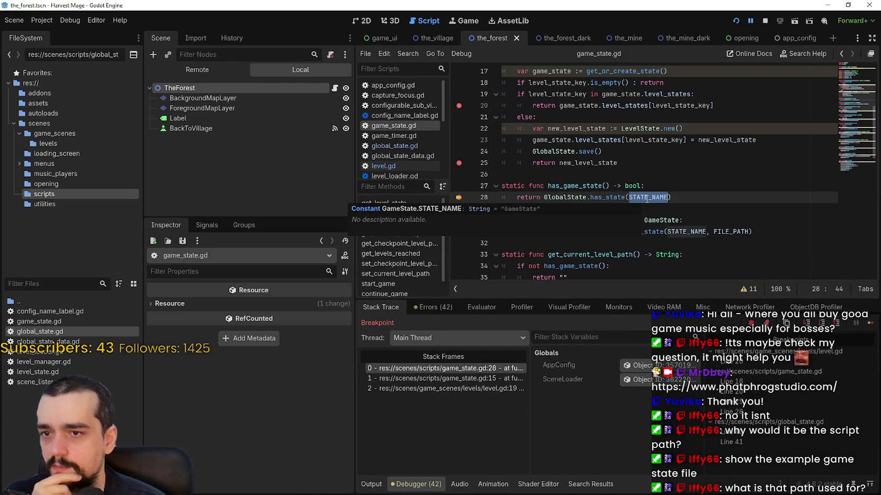
scroll(647, 199, up, 5)
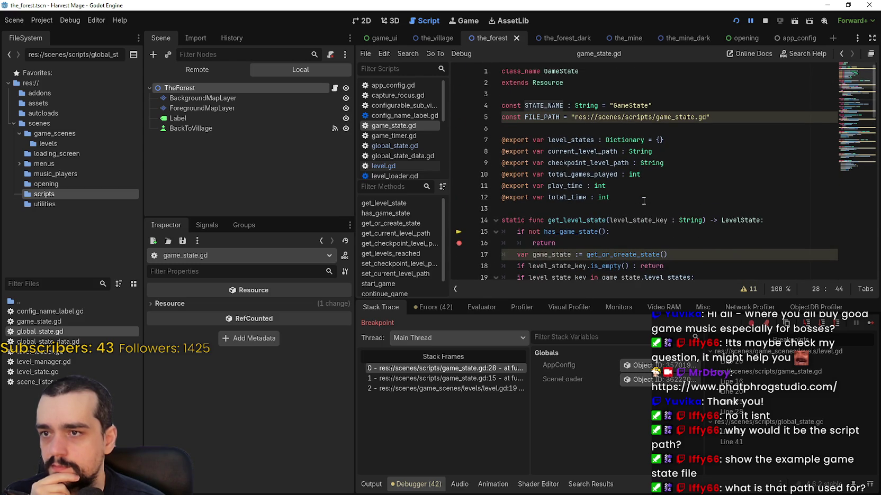
double_click(643, 106)
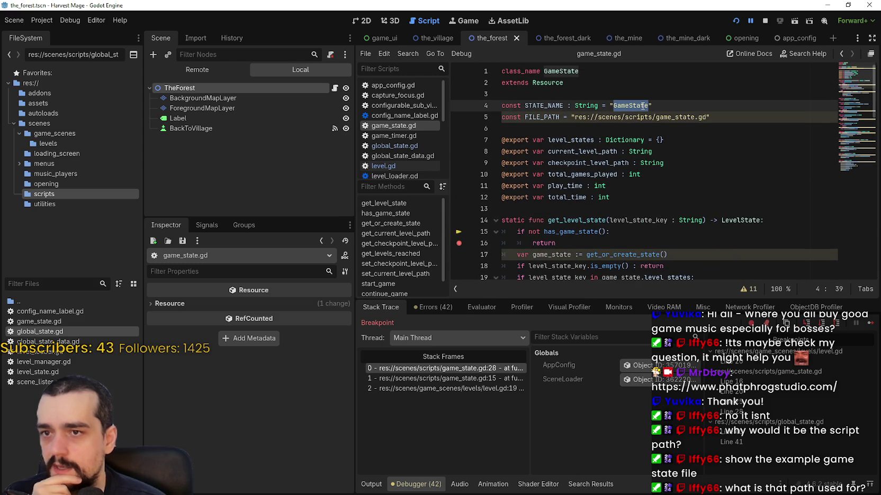
scroll(627, 162, down, 5)
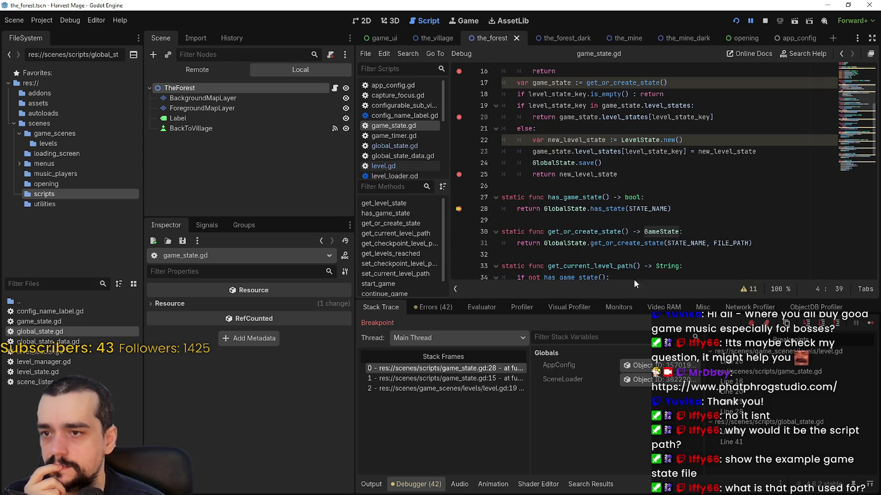
double_click(657, 210)
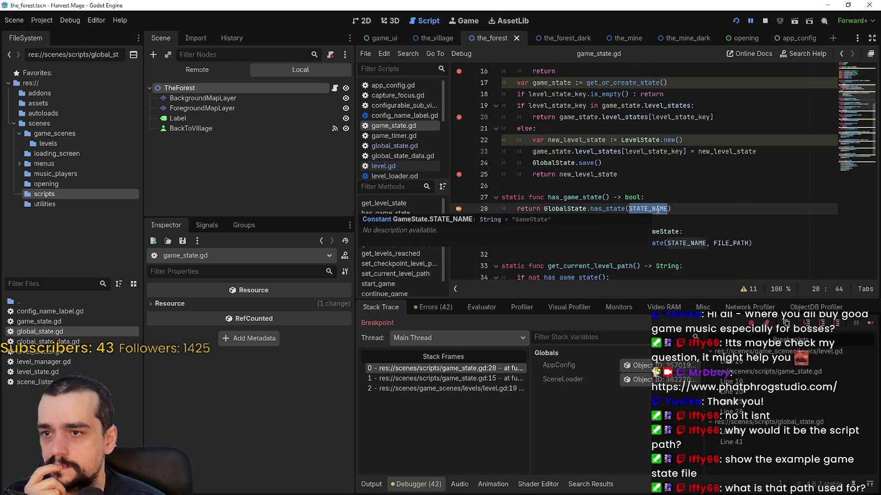
scroll(635, 217, up, 4)
scroll(633, 220, down, 1)
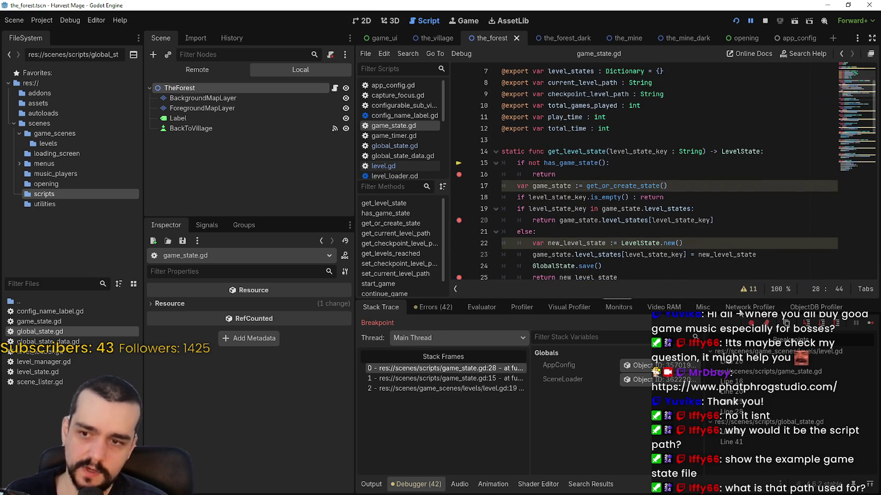
Step: Continue into global_state.gd has_state and inspect current, state_key "GameState" and the GlobalStateData check on line 40
click(871, 325)
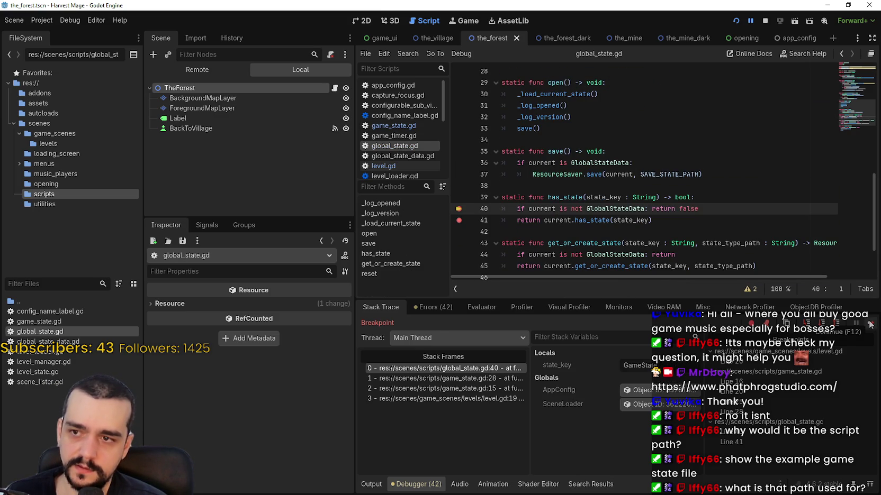
double_click(548, 209)
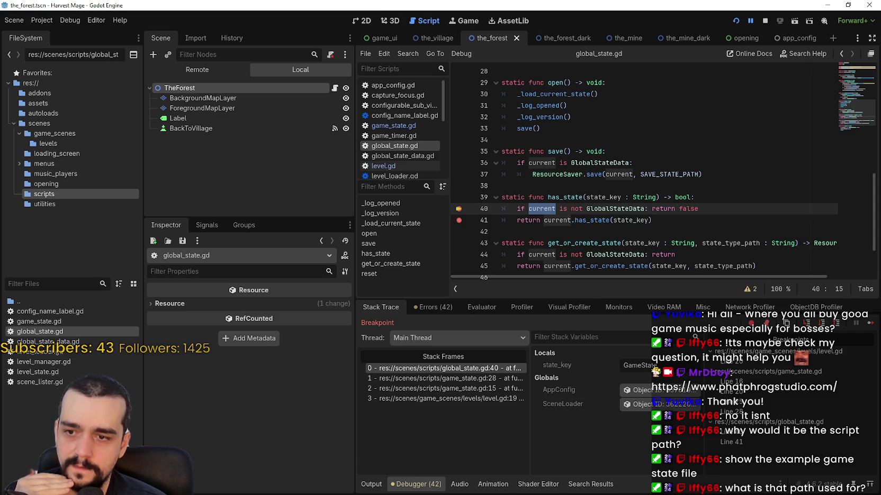
double_click(647, 366)
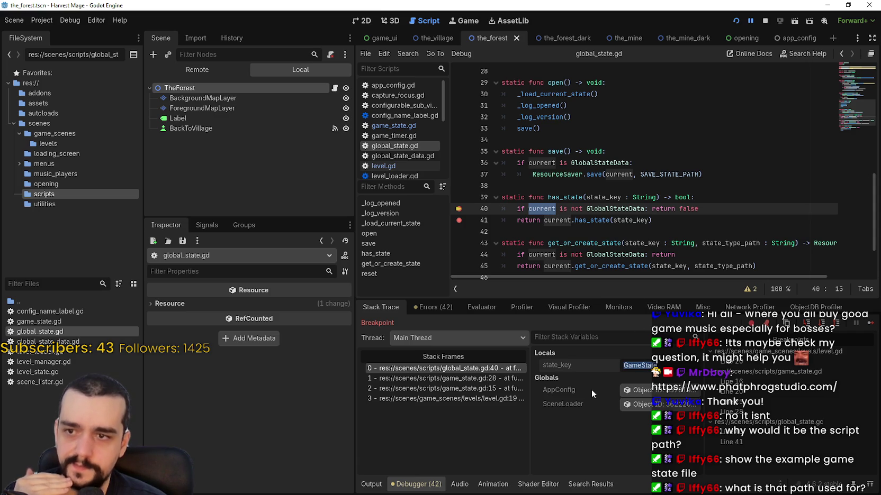
double_click(619, 208)
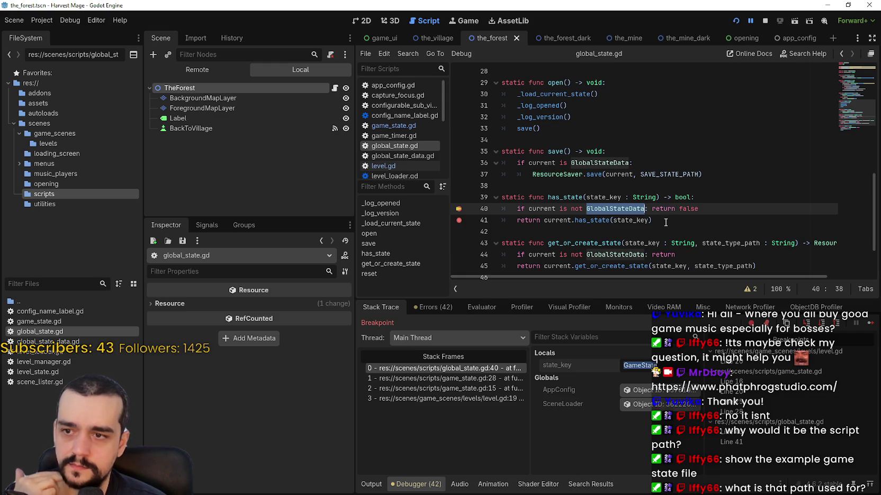
click(668, 222)
drag(699, 209, 519, 208)
Step: Look up GlobalStateData to open global_state_data.gd and review its get_or_create_state function
right_click(611, 209)
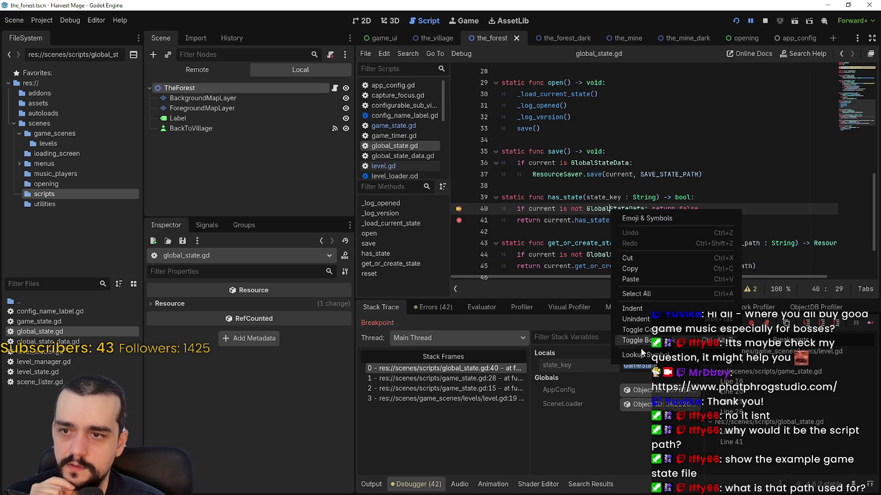
click(639, 352)
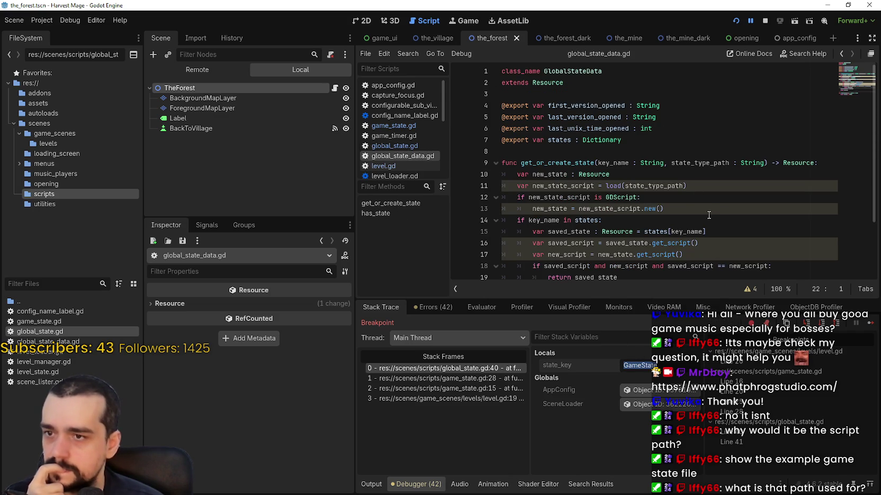
scroll(709, 213, down, 1)
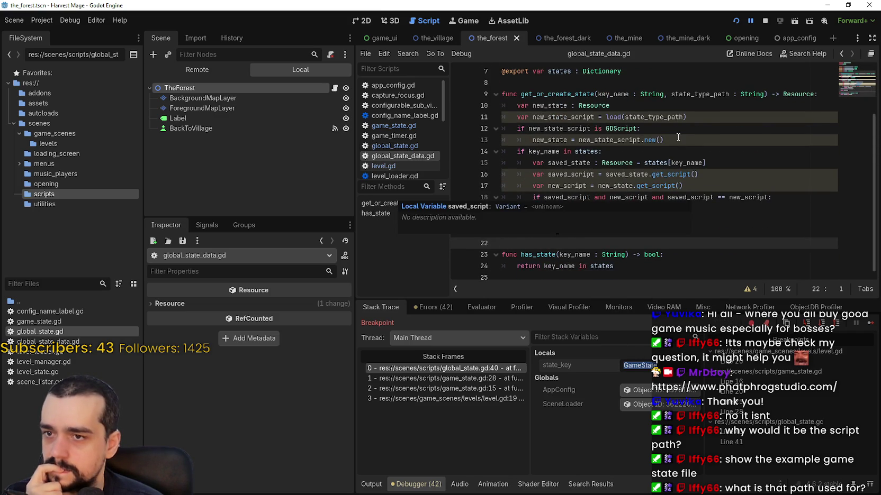
scroll(678, 150, up, 1)
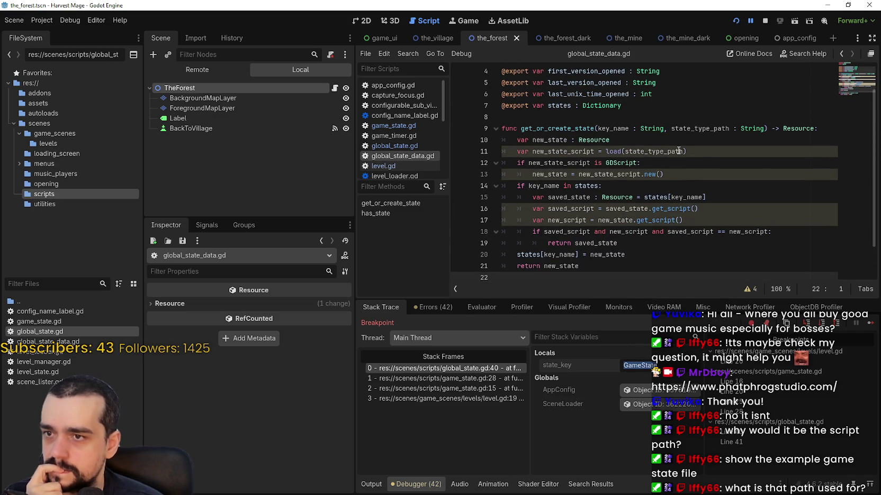
double_click(571, 128)
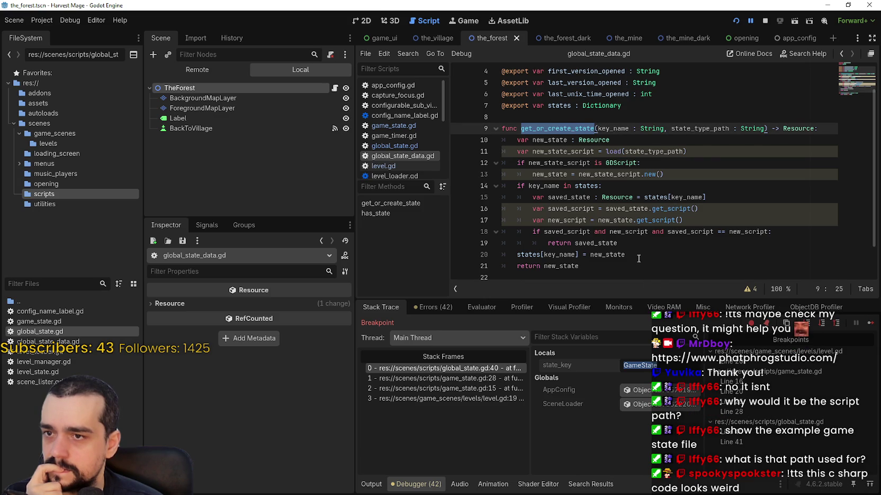
scroll(635, 254, down, 3)
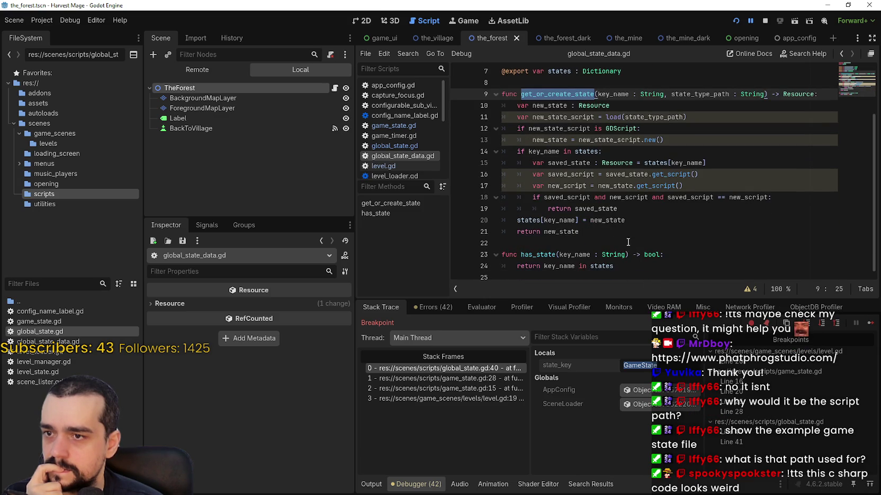
Step: Add breakpoints on lines 19 and 21 of global_state_data.gd
click(625, 239)
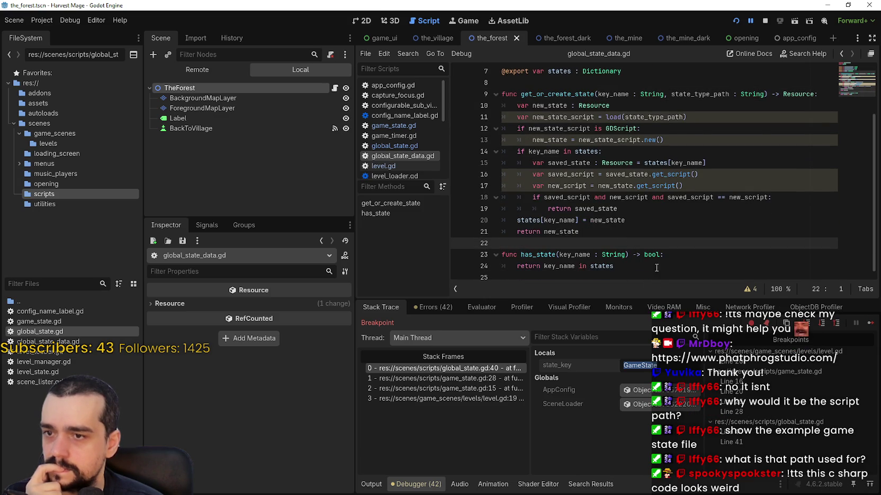
scroll(656, 268, up, 3)
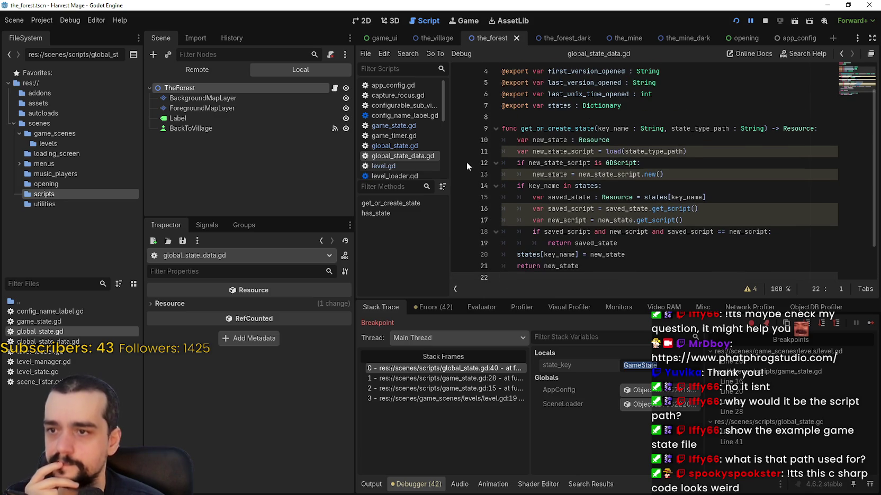
scroll(469, 202, down, 3)
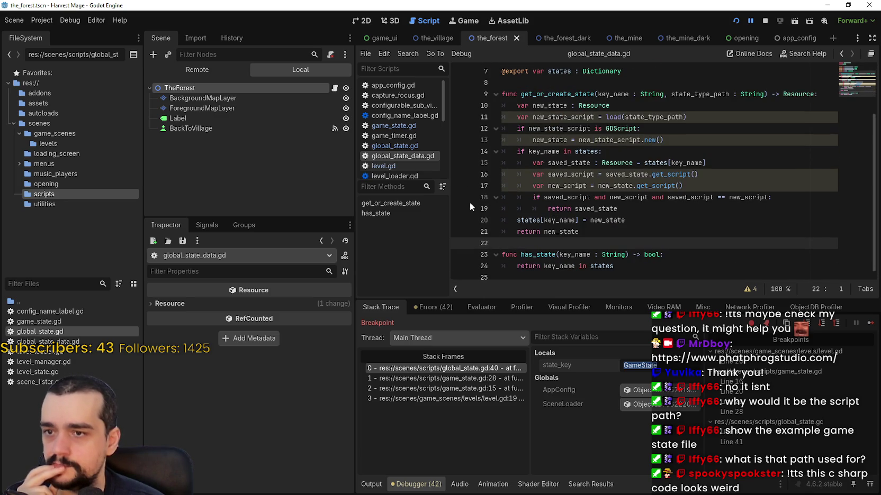
click(459, 208)
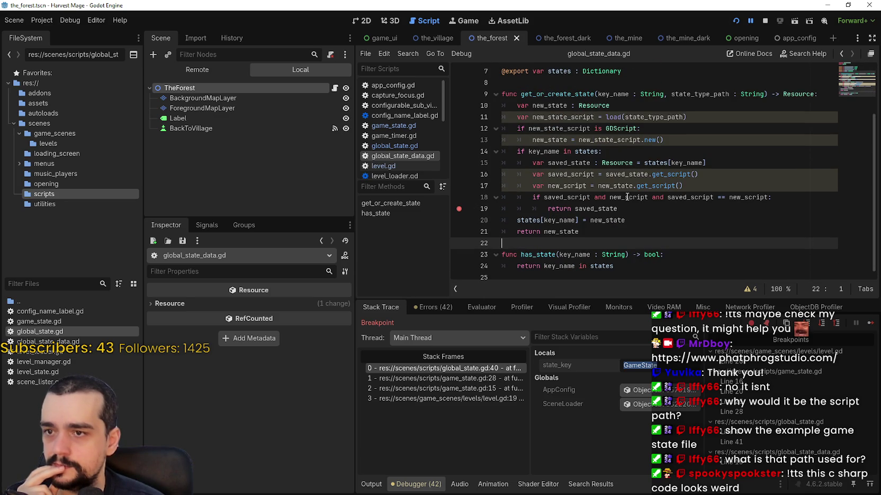
click(459, 231)
Step: Step to global_state.gd line 41 and examine the current.has_state(state_key) call
click(864, 325)
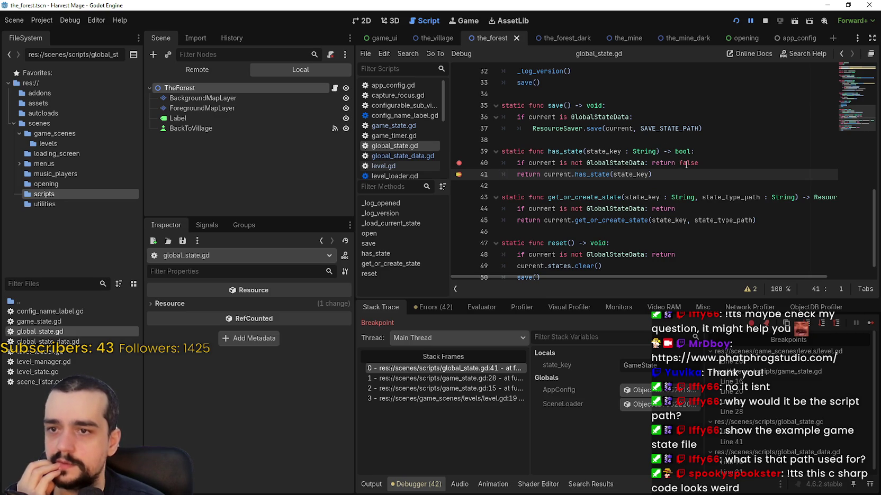
double_click(598, 175)
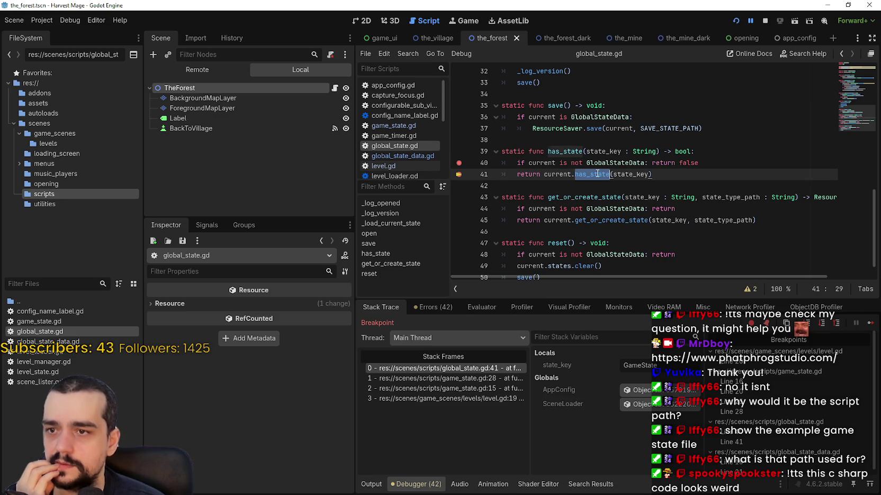
click(664, 167)
drag(544, 175, 659, 174)
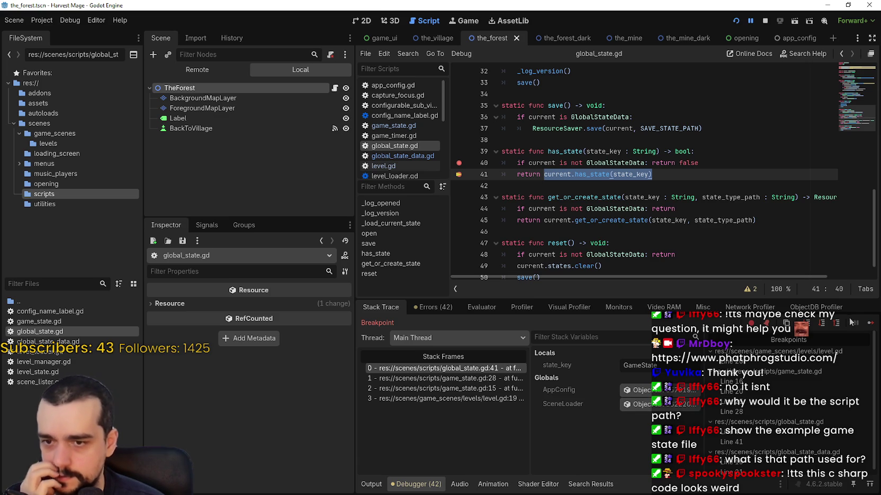
Step: Continue to the next breakpoint and read the full level_state_key path in Locals
click(871, 322)
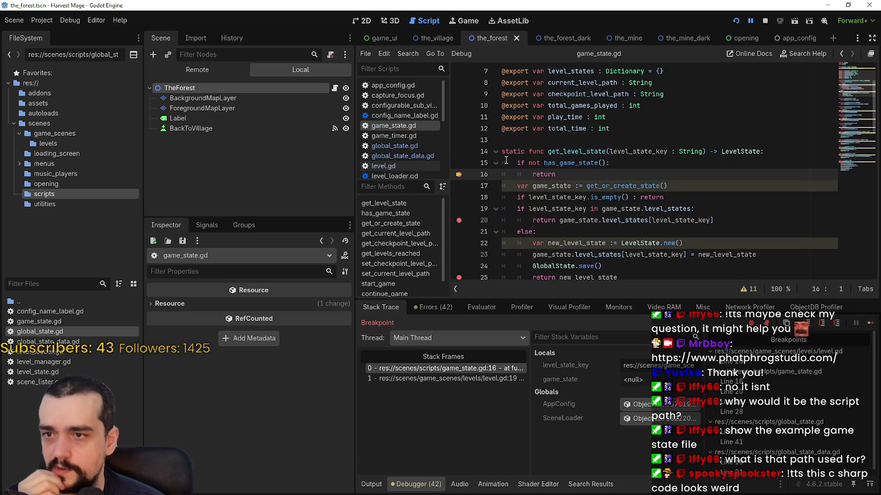
mouse_move(597, 165)
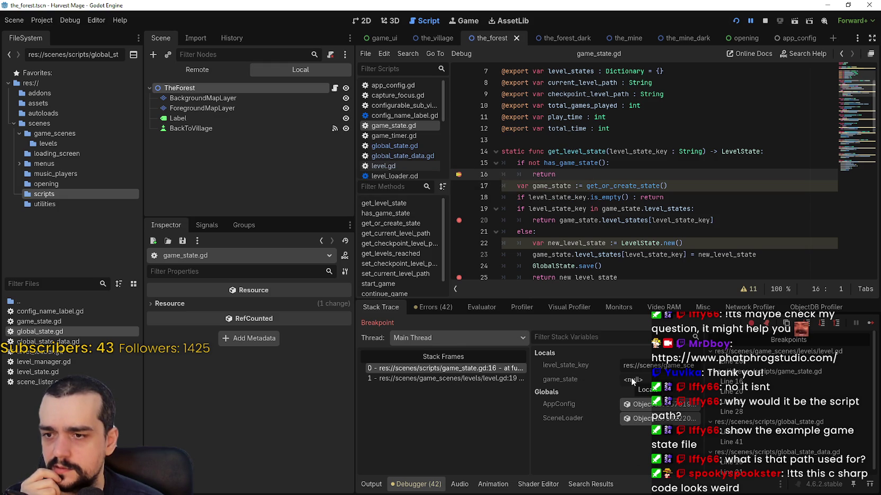
click(651, 364)
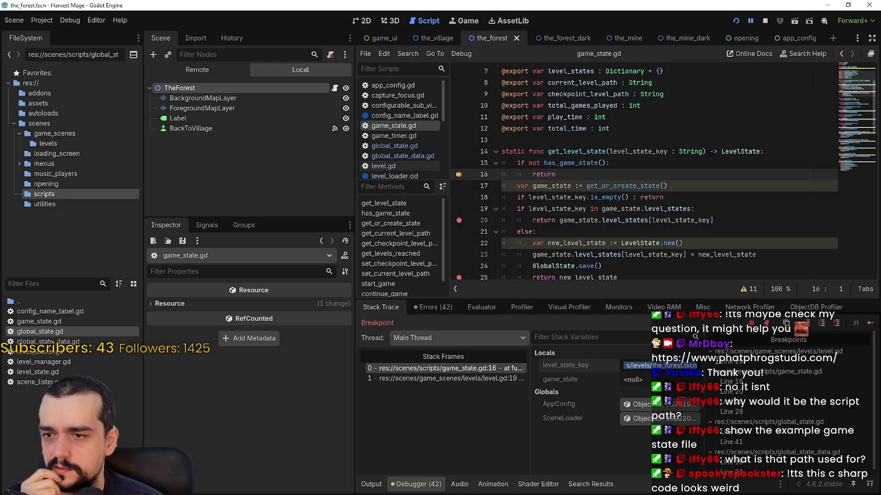
drag(651, 365, 563, 367)
click(643, 366)
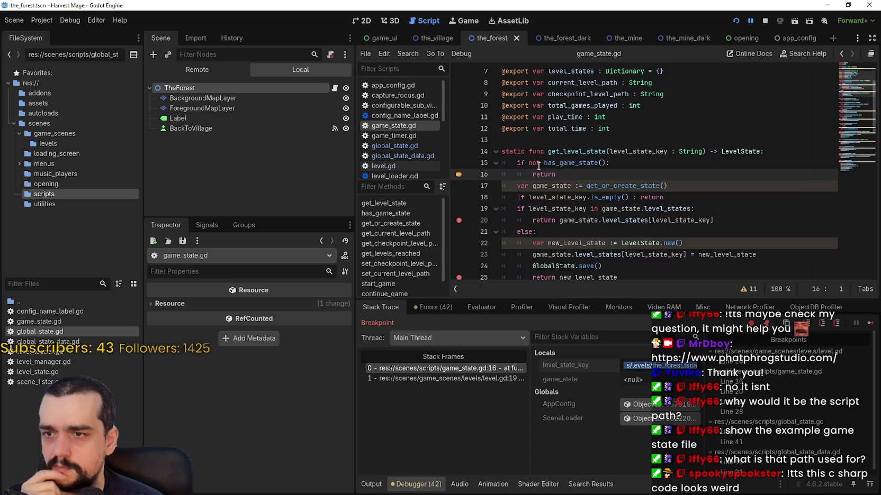
Step: Check STATE_NAME on line 4 and game_state on line 17, then continue to level.gd line 20
scroll(586, 168, up, 2)
double_click(544, 105)
scroll(586, 169, down, 2)
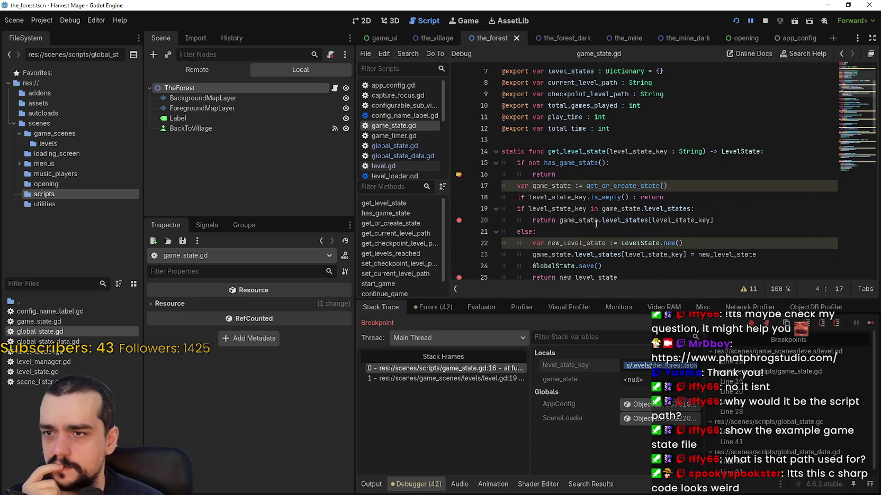
double_click(551, 186)
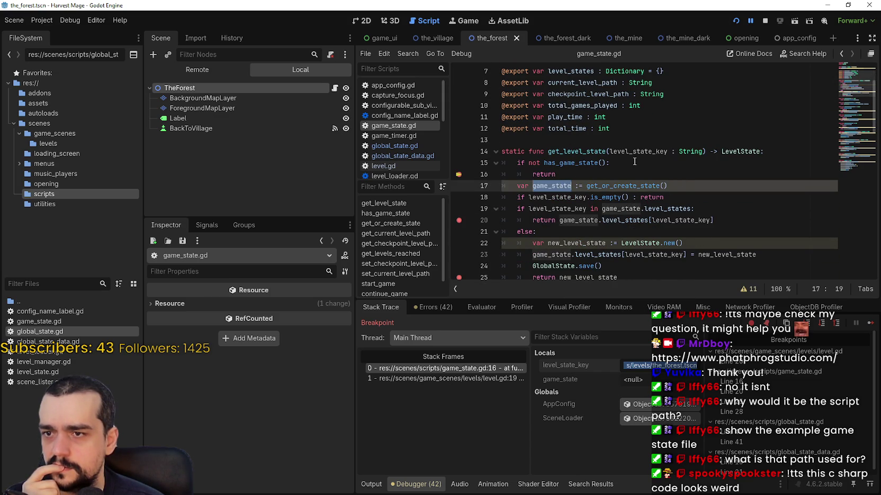
click(859, 327)
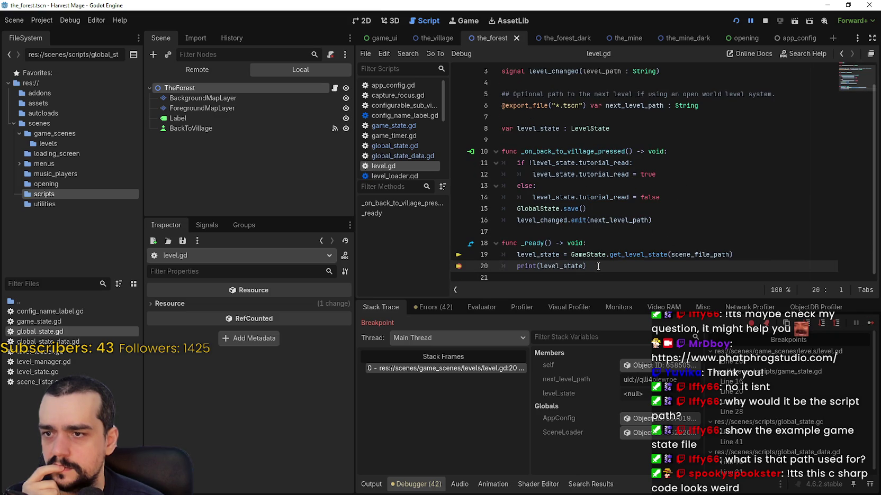
Step: Resume from the level.gd breakpoint, send the player back to The Village, and continue past the error
key(F12)
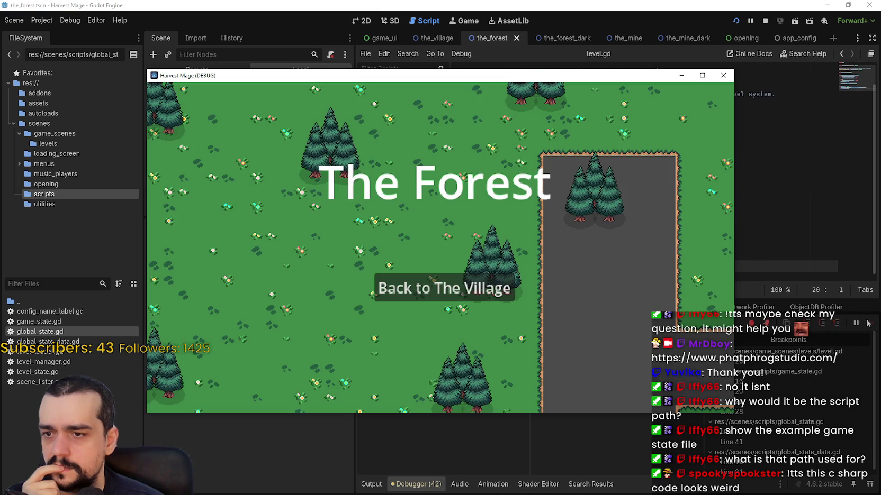
click(458, 292)
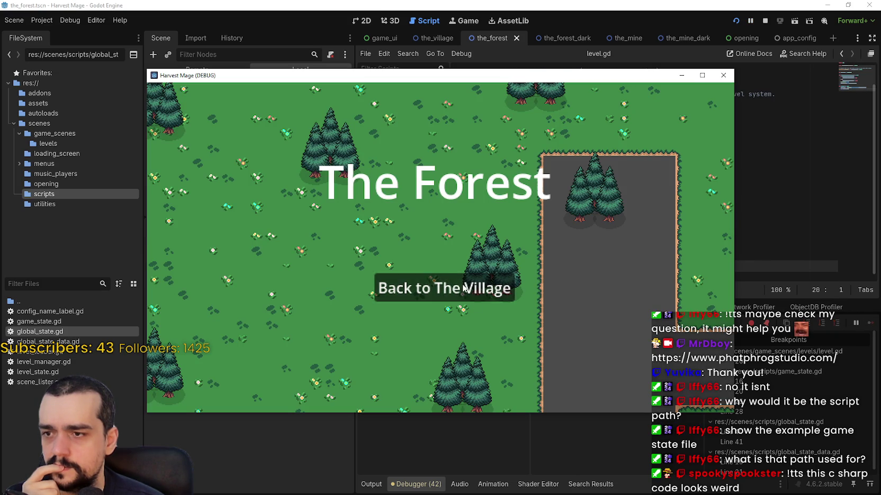
click(868, 324)
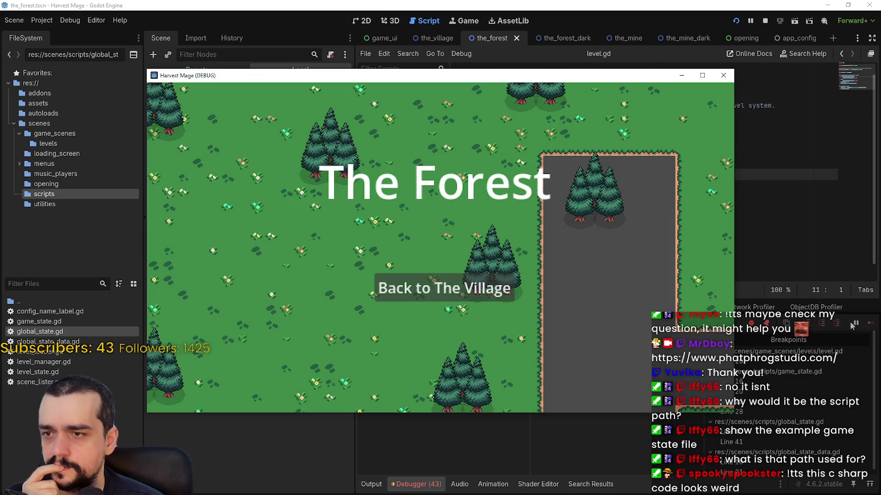
Step: Stop the Harvest Mage game and switch to the Game Template's game_state.gd
click(765, 21)
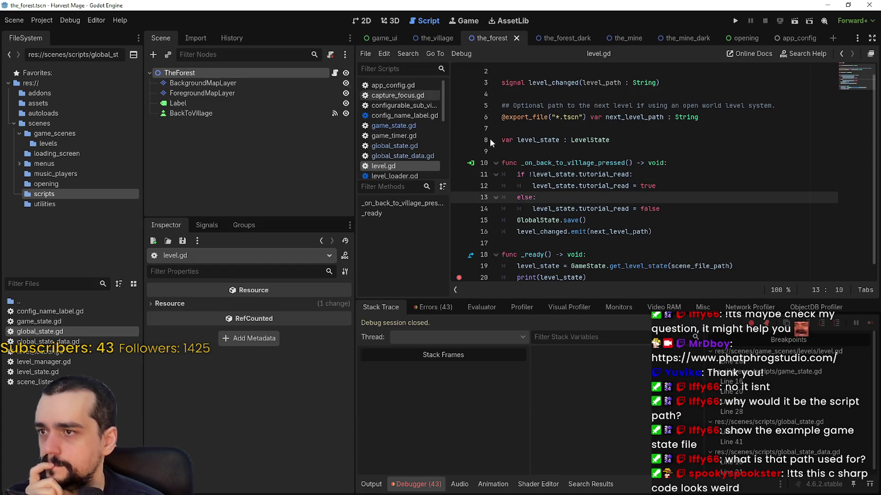
mouse_move(626, 175)
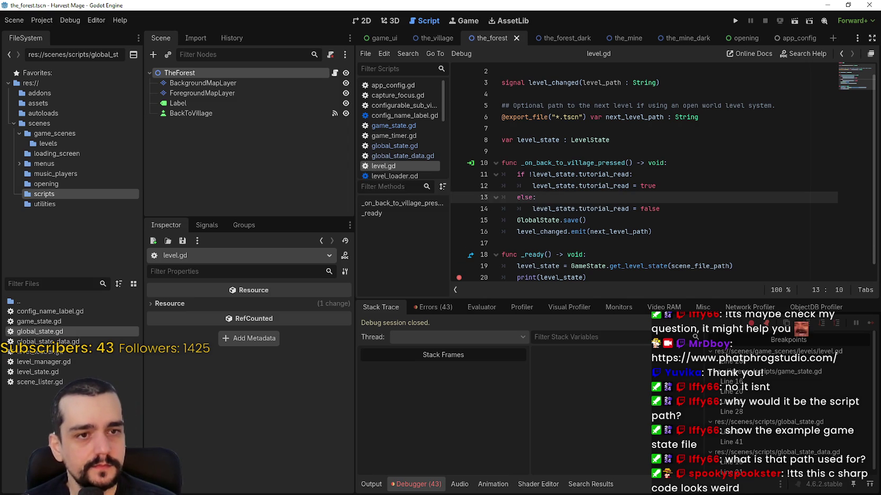
key(alt+Tab)
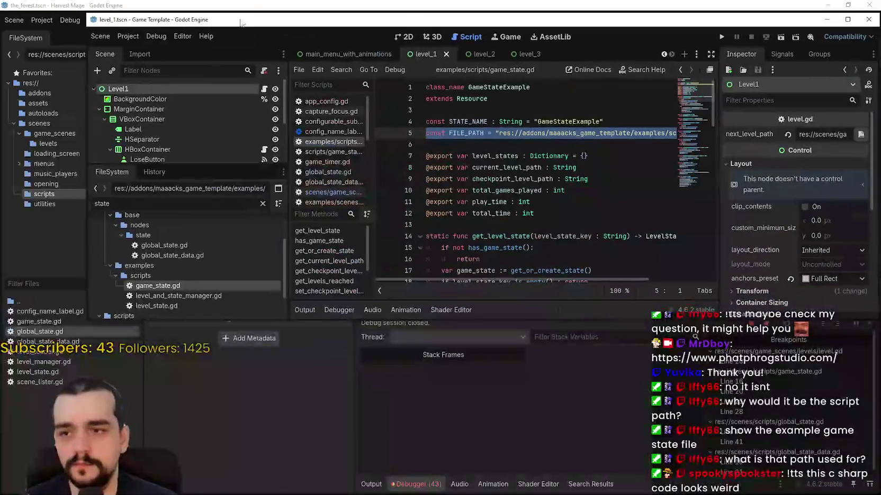
Step: Read through the example game_state.gd, highlighting the uses of has_game_state
scroll(419, 202, down, 4)
scroll(418, 202, down, 2)
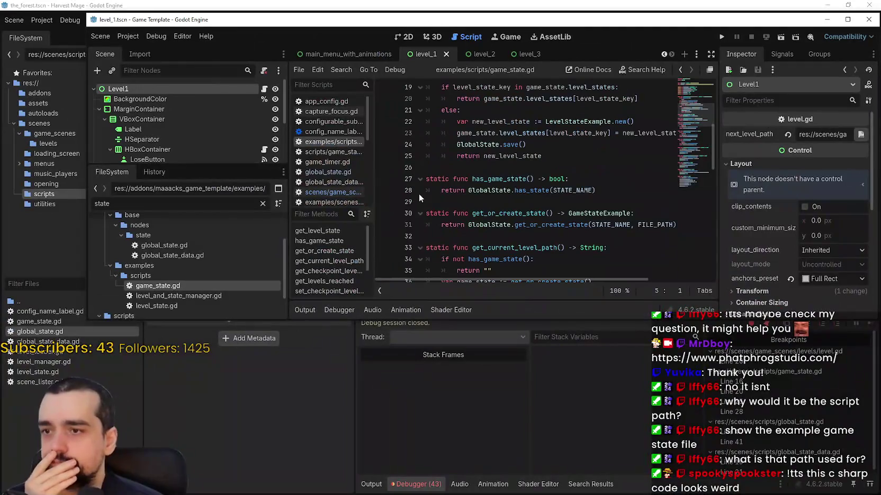
click(493, 169)
double_click(501, 178)
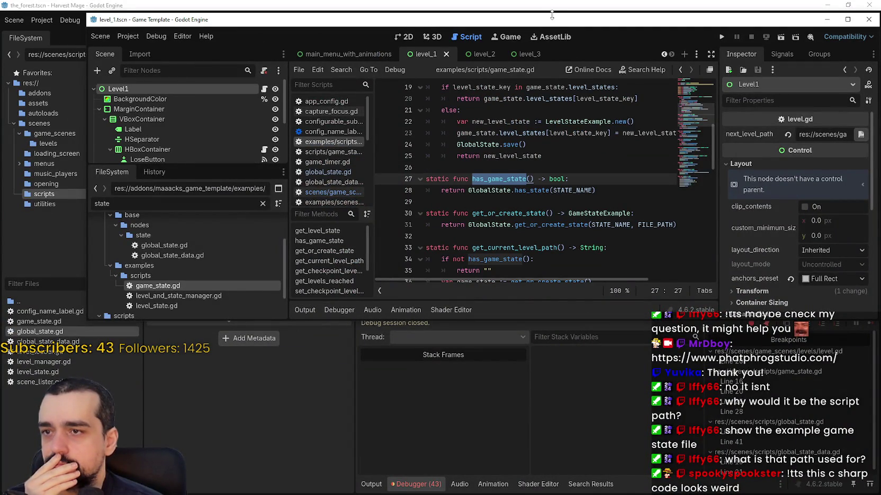
drag(552, 14, 516, 18)
scroll(498, 207, down, 2)
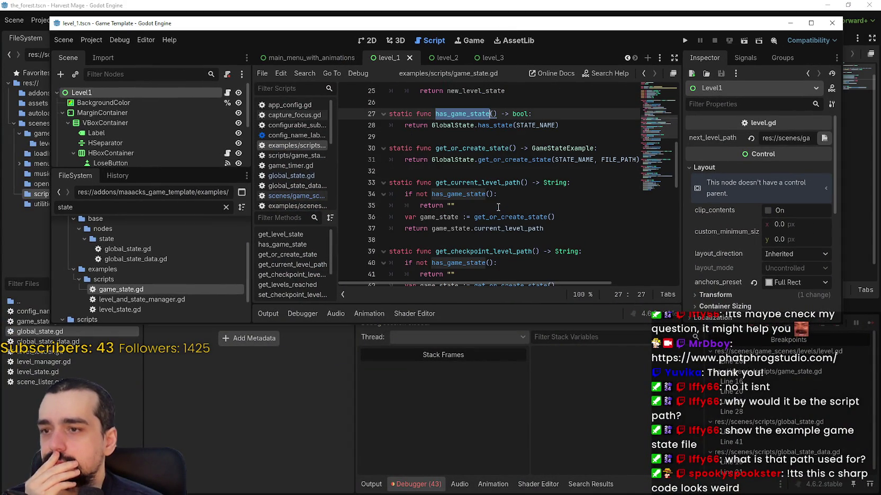
scroll(536, 236, up, 8)
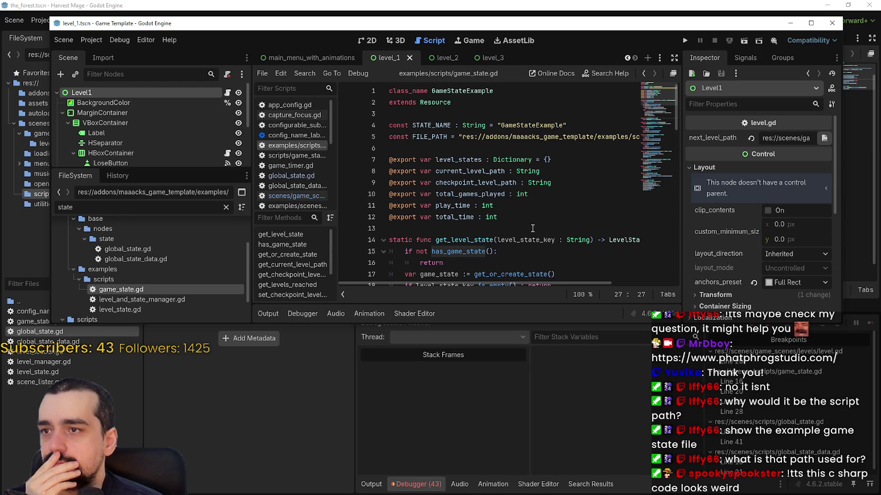
scroll(528, 220, down, 4)
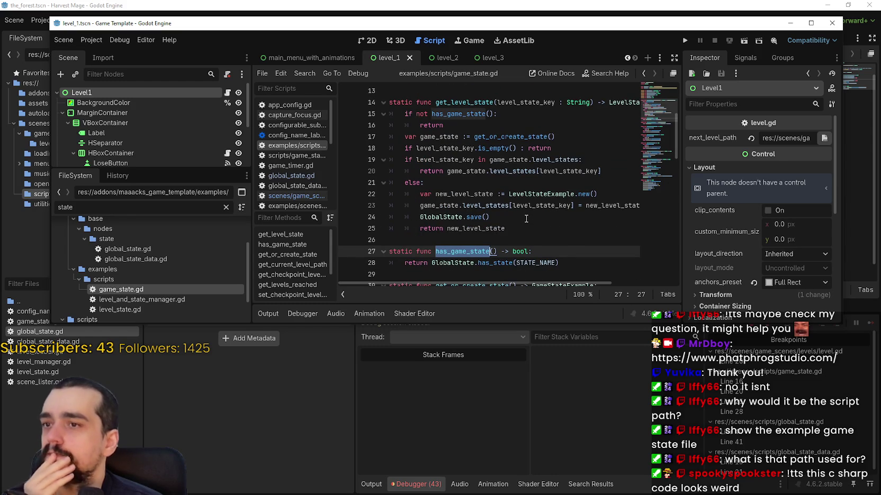
scroll(525, 217, down, 7)
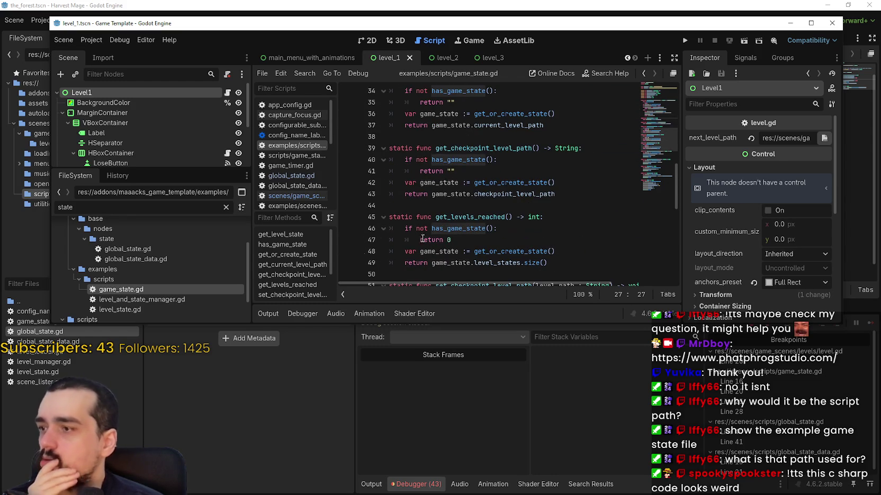
scroll(225, 288, down, 2)
scroll(144, 278, up, 2)
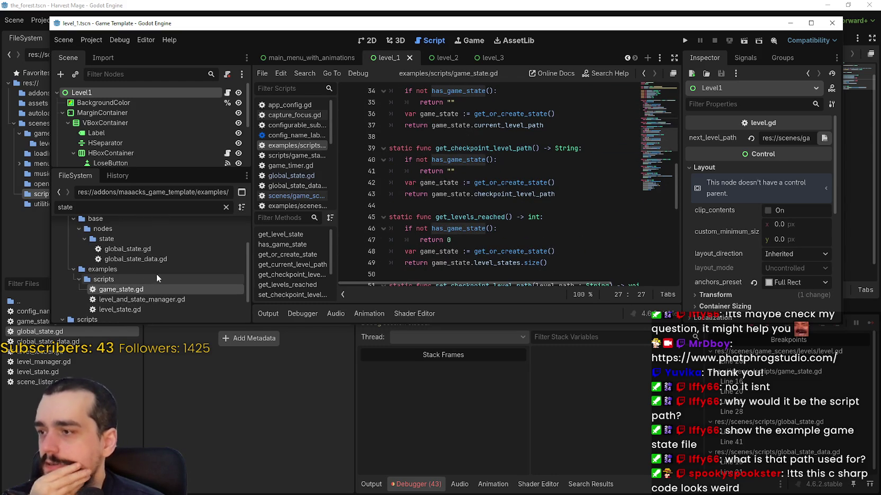
scroll(186, 306, down, 1)
Step: Open the example level_and_state_manager.gd, highlight set_current_level_path, then return to Harvest Mage
double_click(175, 276)
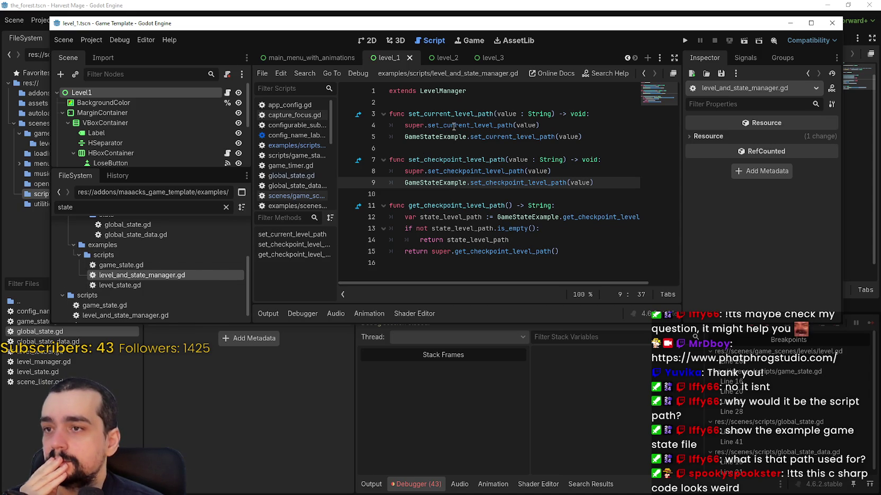
mouse_move(450, 115)
mouse_move(474, 186)
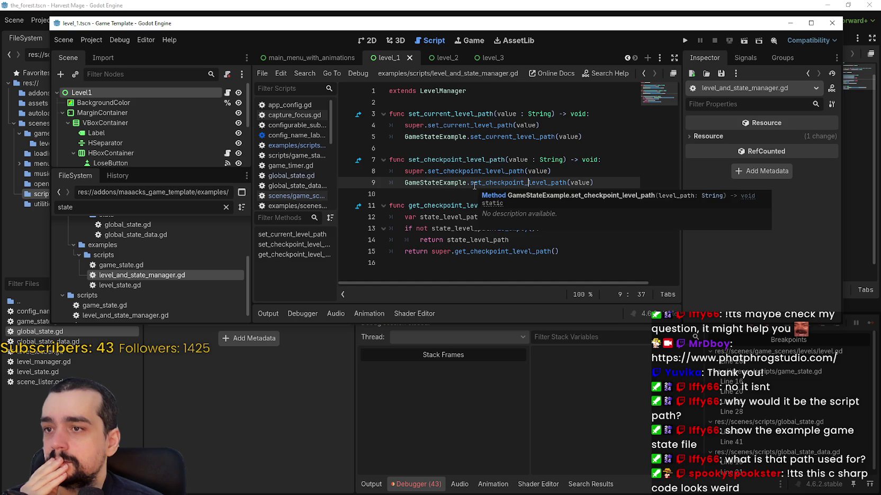
double_click(502, 136)
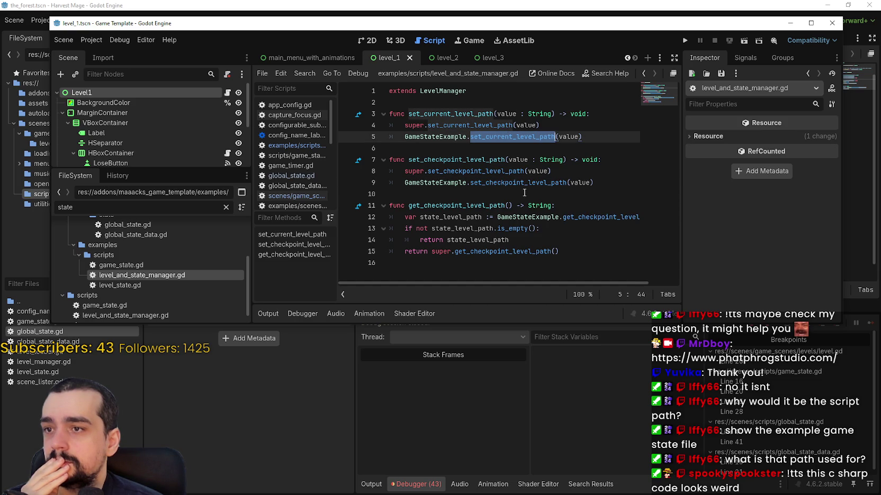
double_click(445, 114)
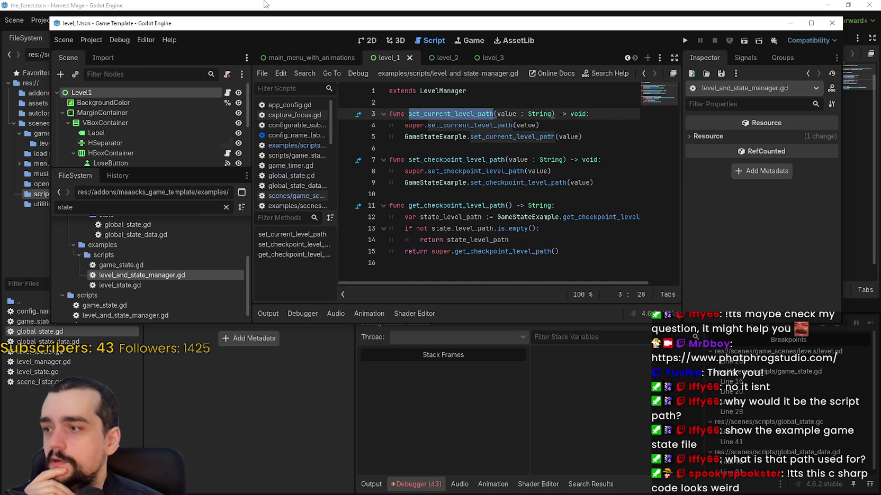
click(117, 349)
Step: Open Harvest Mage's level_manager.gd and inspect the current_level_path setter set_current_level_path
double_click(44, 361)
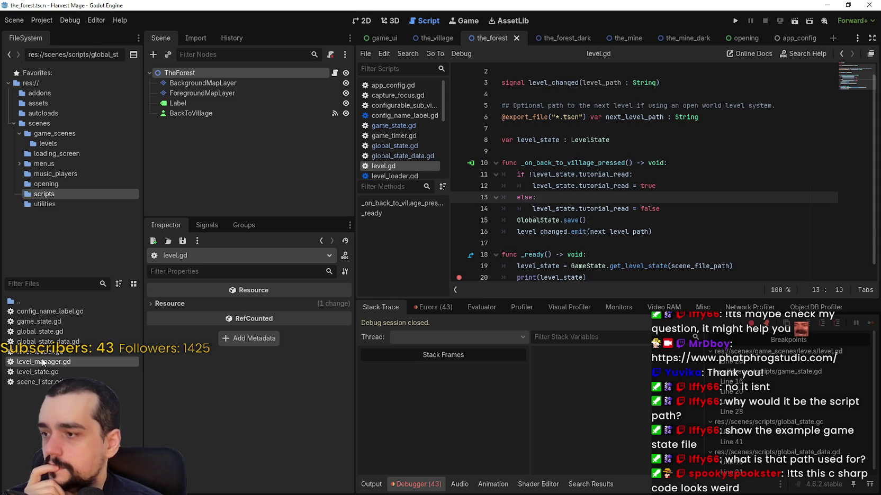
scroll(674, 176, down, 8)
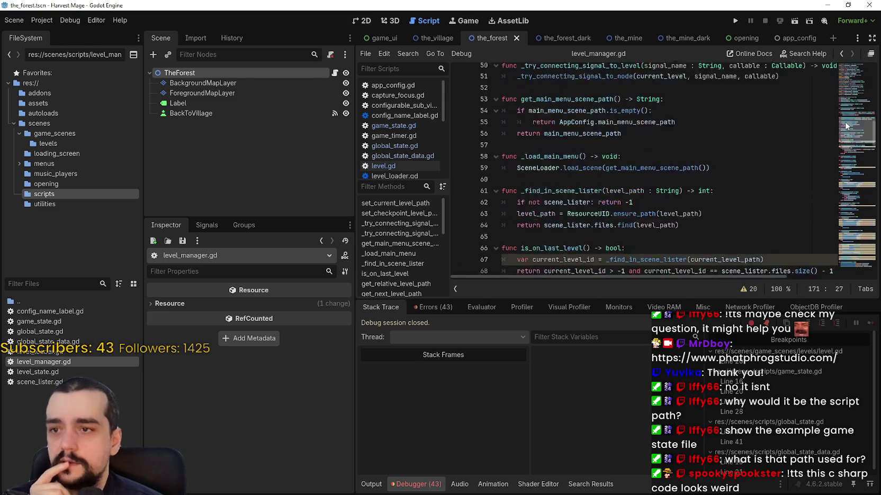
scroll(846, 126, up, 4)
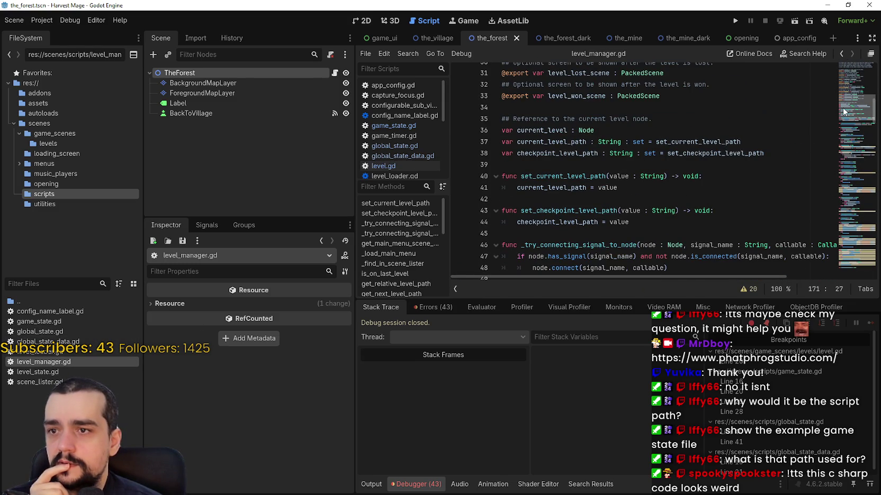
click(584, 175)
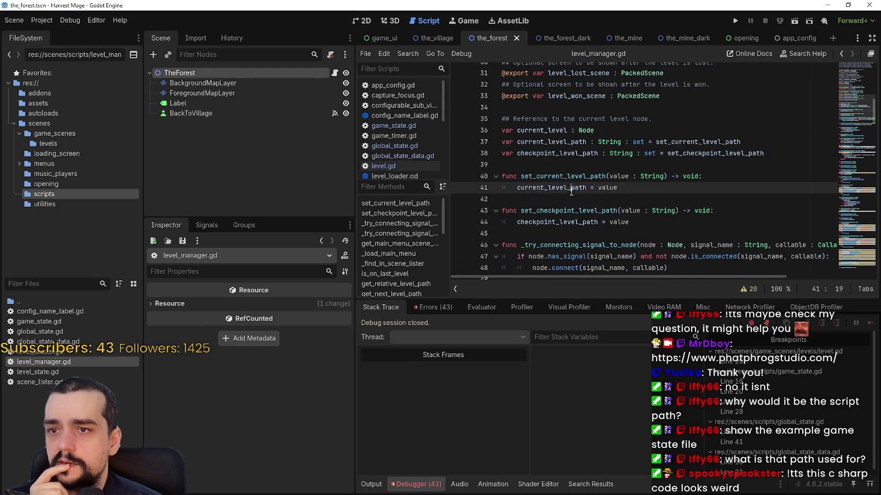
double_click(574, 187)
double_click(726, 142)
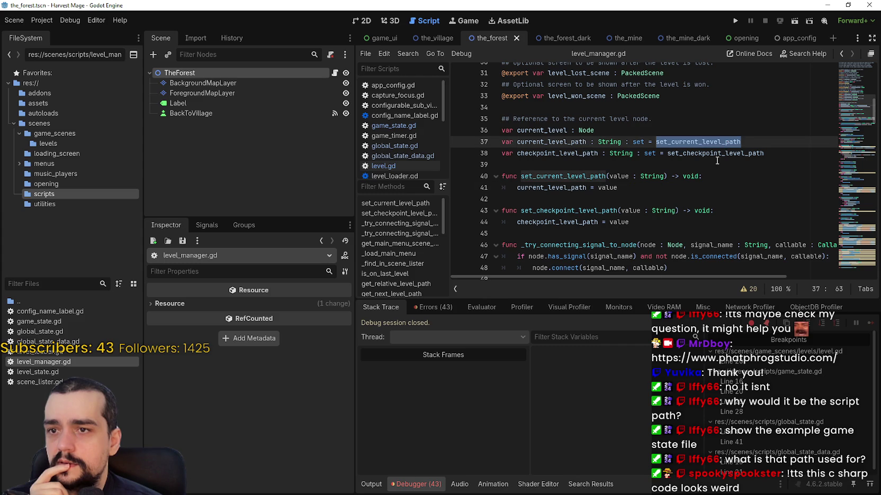
double_click(551, 142)
scroll(668, 241, up, 1)
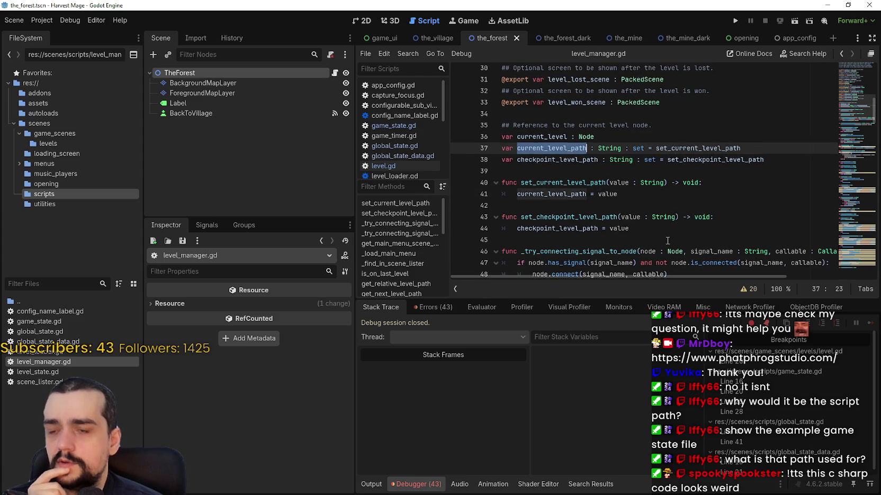
scroll(668, 241, up, 3)
scroll(658, 225, up, 4)
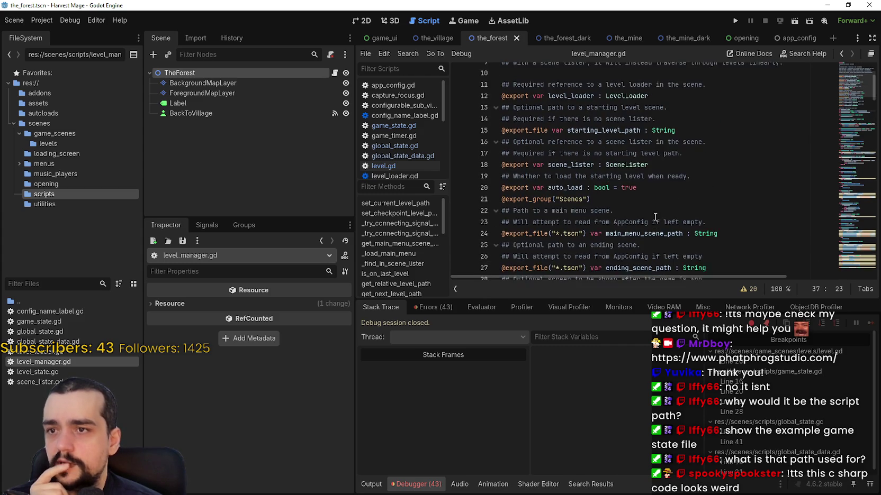
scroll(656, 217, up, 4)
scroll(646, 195, down, 8)
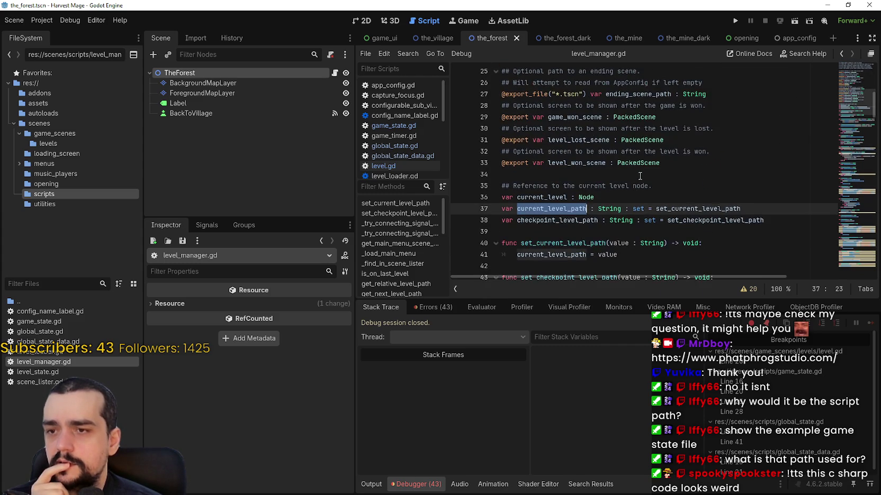
scroll(639, 178, down, 1)
Step: Add print(current_level_path) after line 41, put a breakpoint on it, and save
click(633, 231)
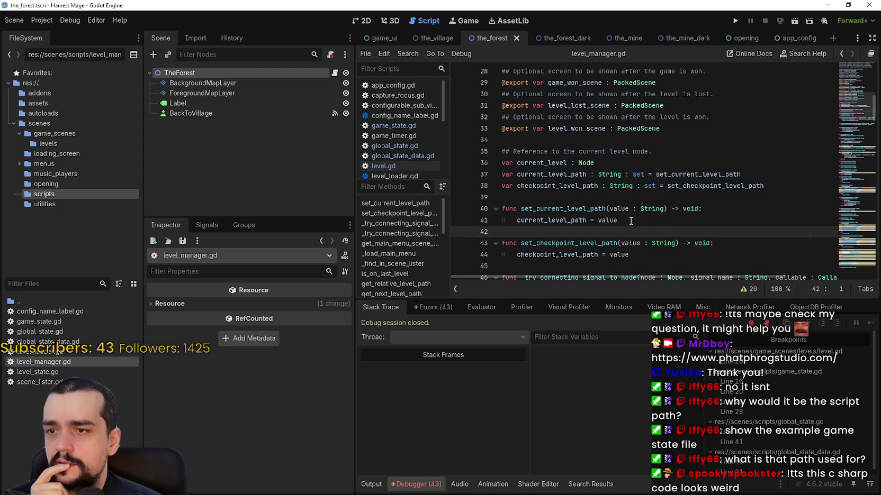
click(630, 221)
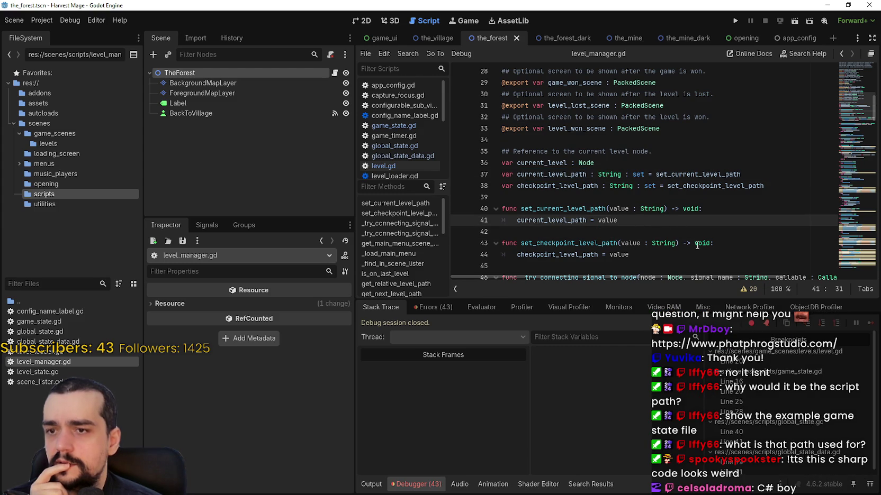
key(Return)
text(print()
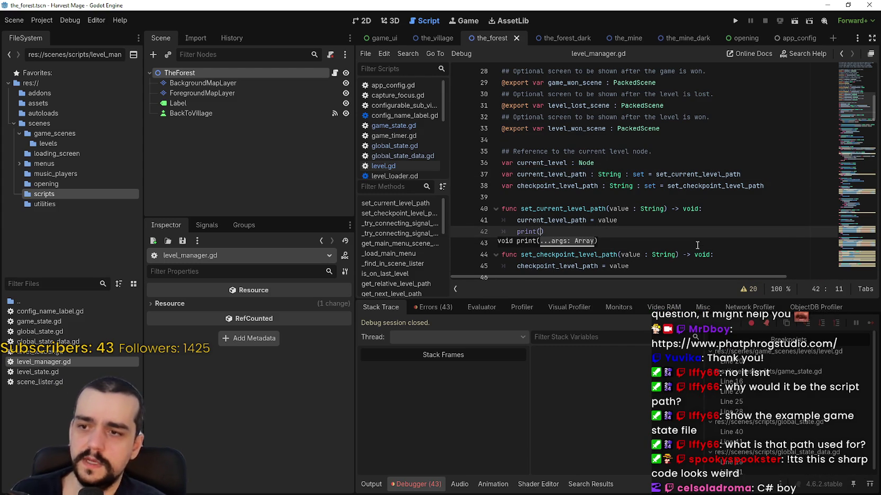
text(current_level_path))
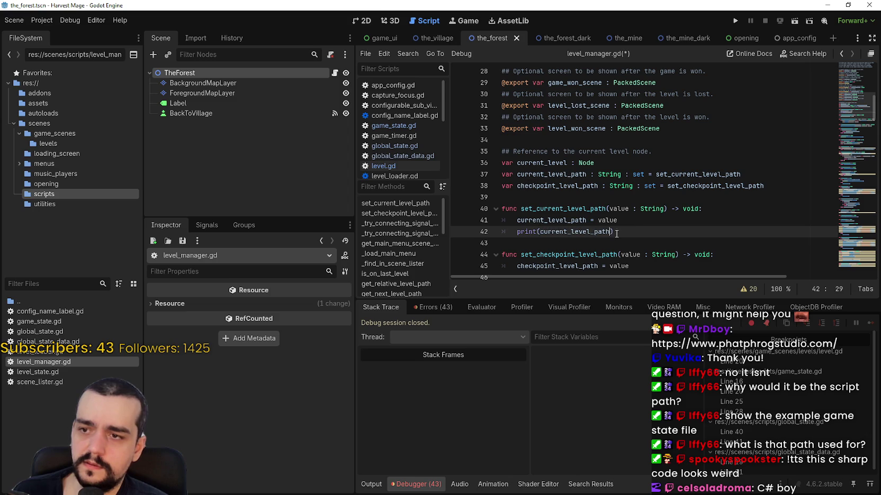
click(458, 231)
key(ctrl+s)
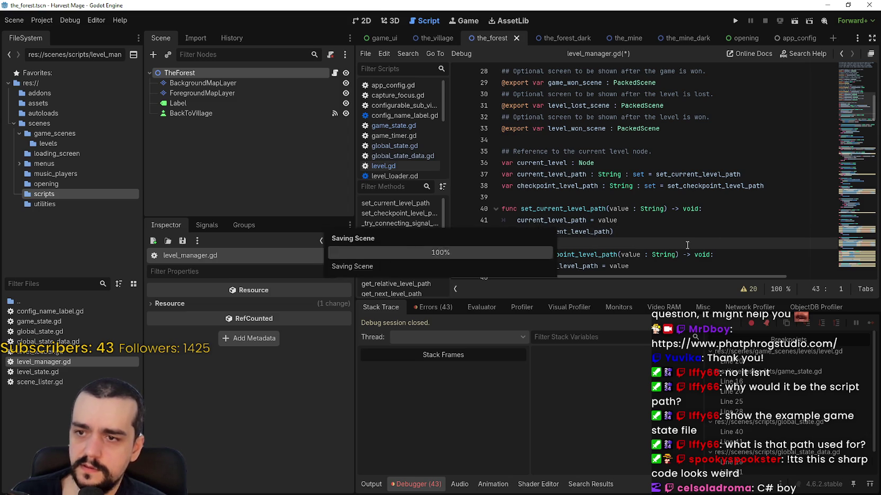
Step: Run Harvest Mage, start a New Game, and head to the forest to hit the breakpoint
click(735, 20)
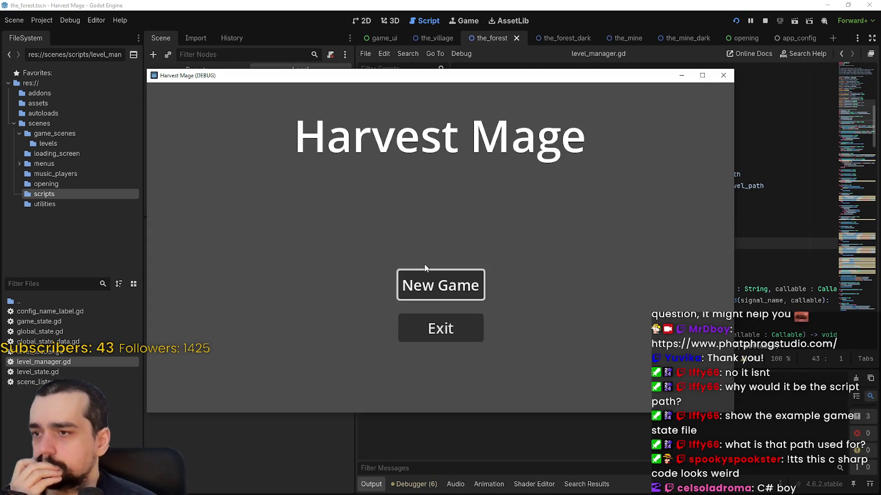
click(435, 288)
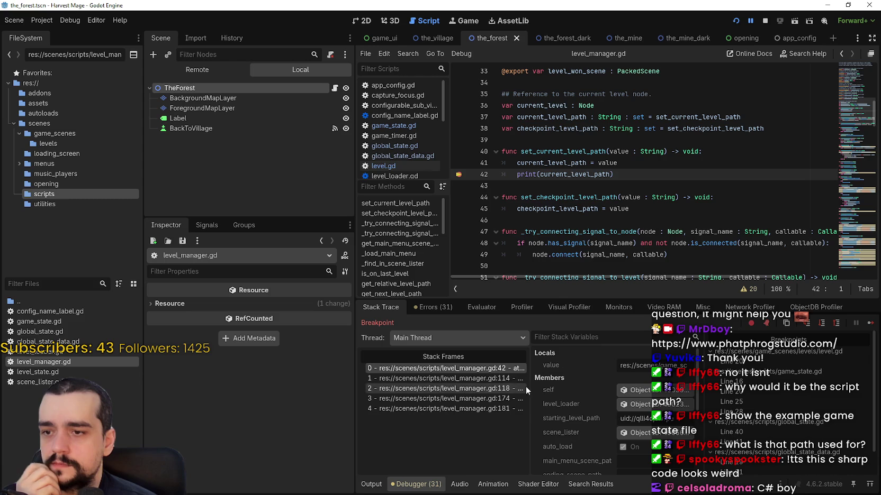
drag(609, 368, 655, 369)
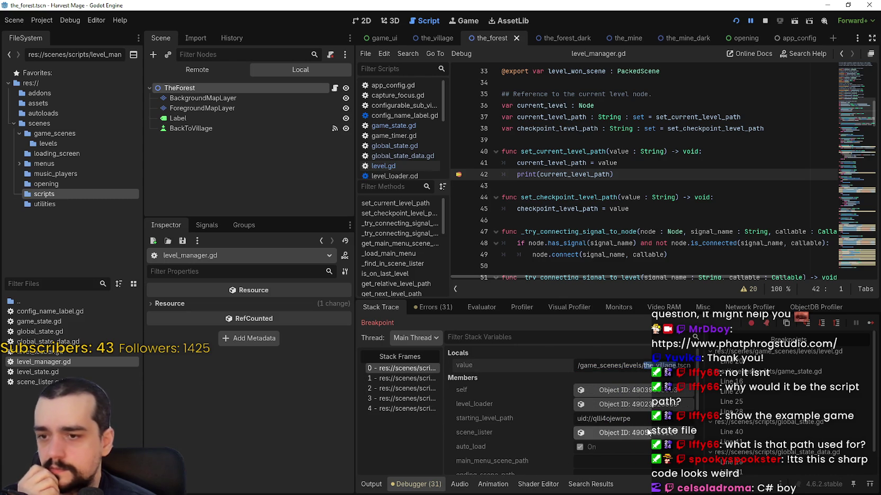
click(869, 322)
click(276, 244)
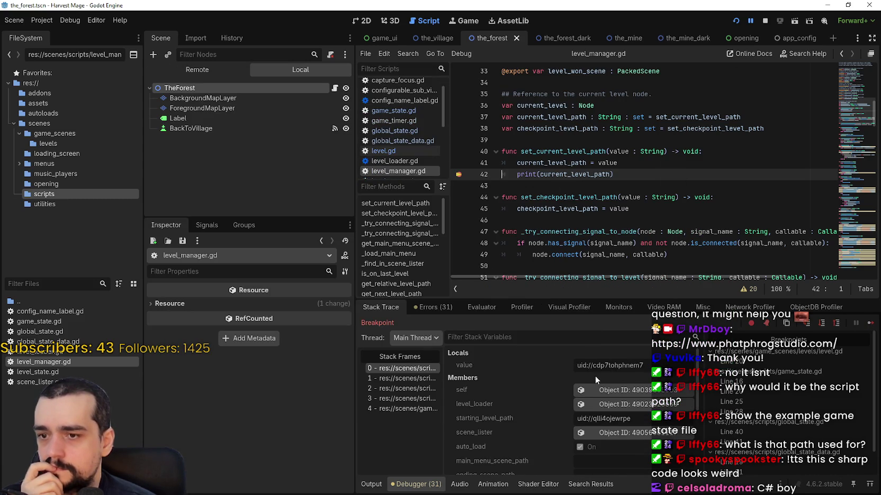
Step: Read current_level_path's uid:// value in the debugger
drag(579, 365, 670, 366)
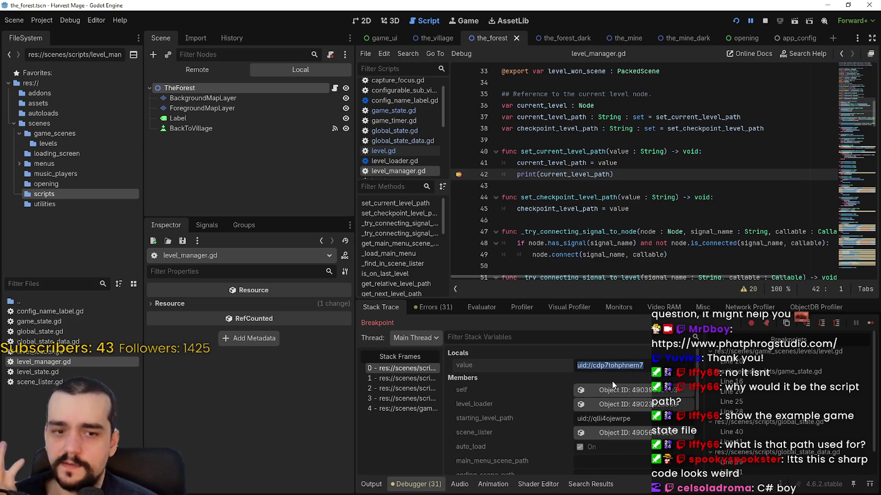
scroll(529, 441, down, 2)
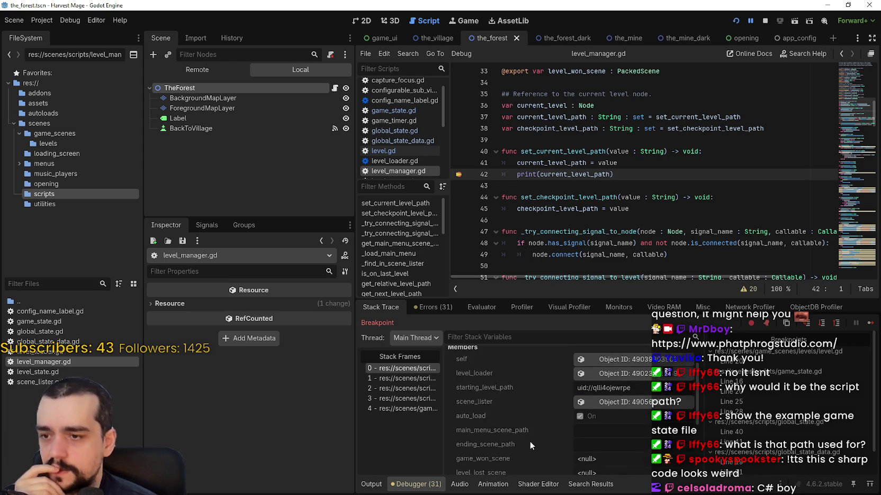
scroll(531, 438, down, 2)
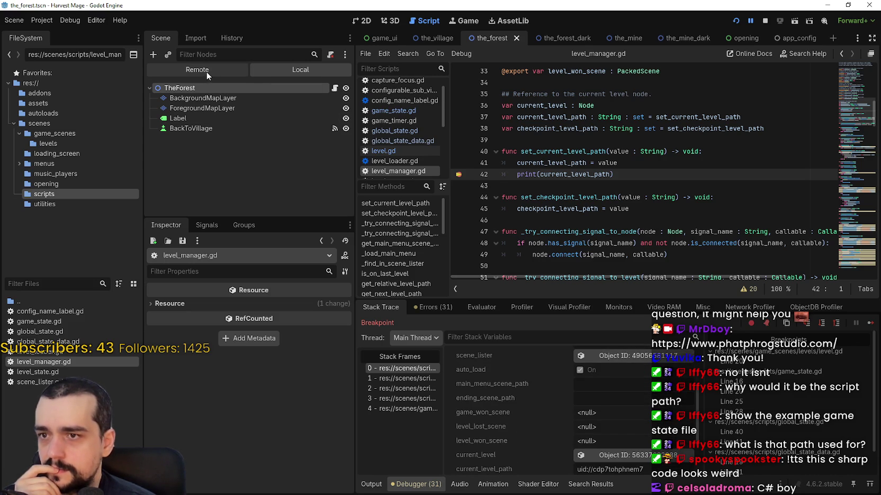
scroll(656, 189, up, 1)
scroll(657, 189, up, 6)
scroll(854, 184, down, 4)
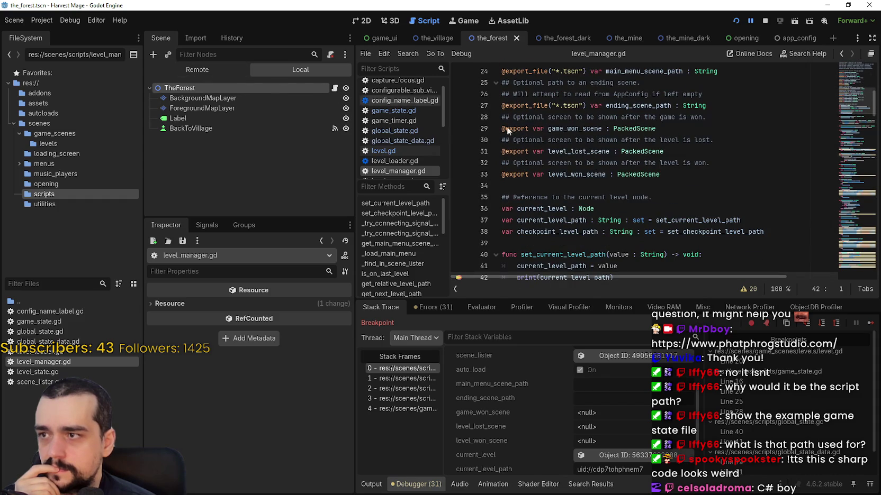
Step: In the Remote scene tree, expand GameUi and inspect the live LevelManager node
click(215, 70)
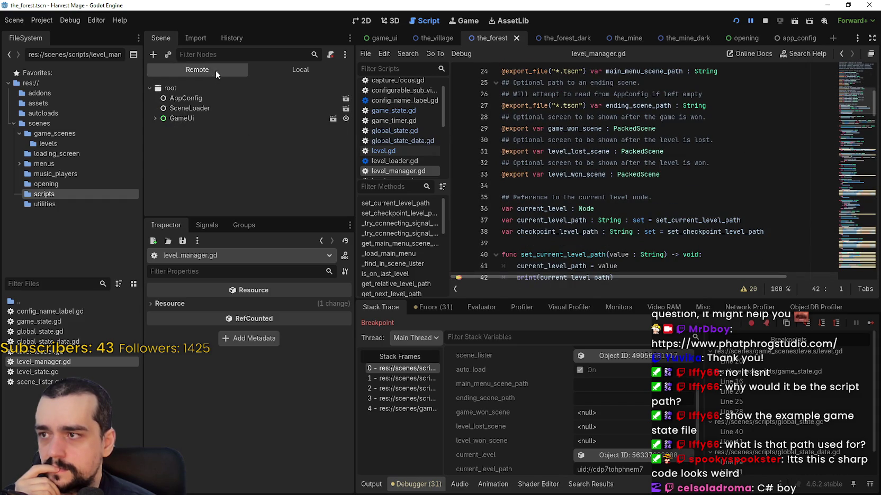
click(155, 118)
click(160, 158)
click(180, 159)
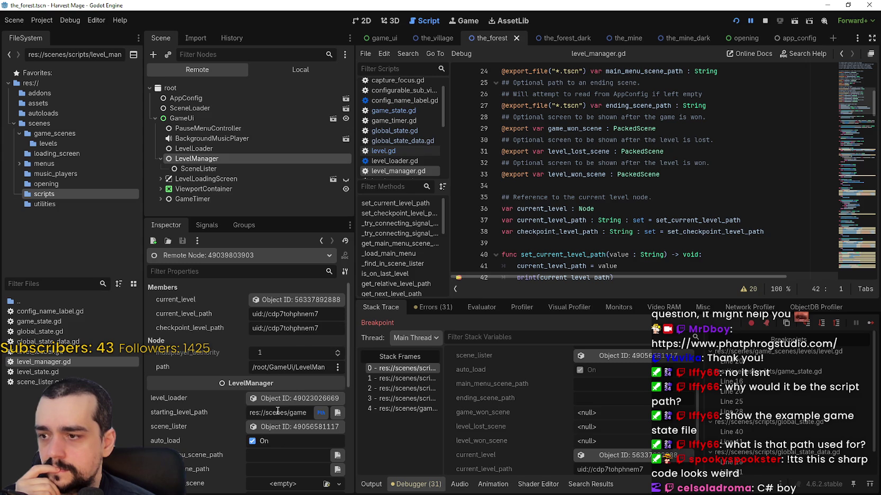
scroll(279, 410, down, 3)
scroll(279, 407, up, 3)
Step: Inspect SceneLister's files array to read the five level scene paths, then resume
click(224, 168)
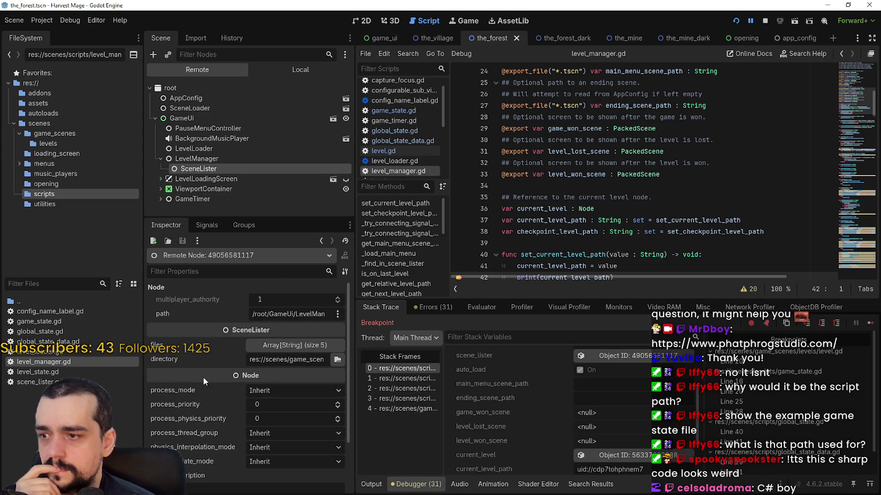
click(286, 348)
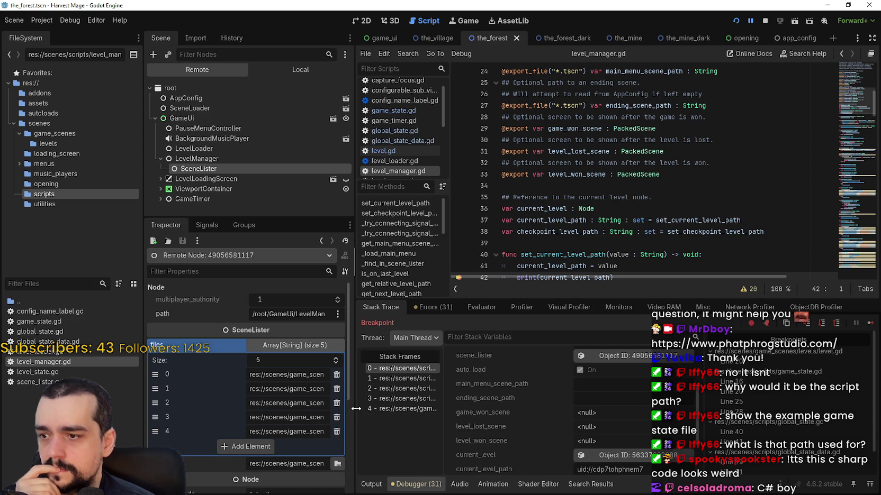
drag(359, 413, 632, 412)
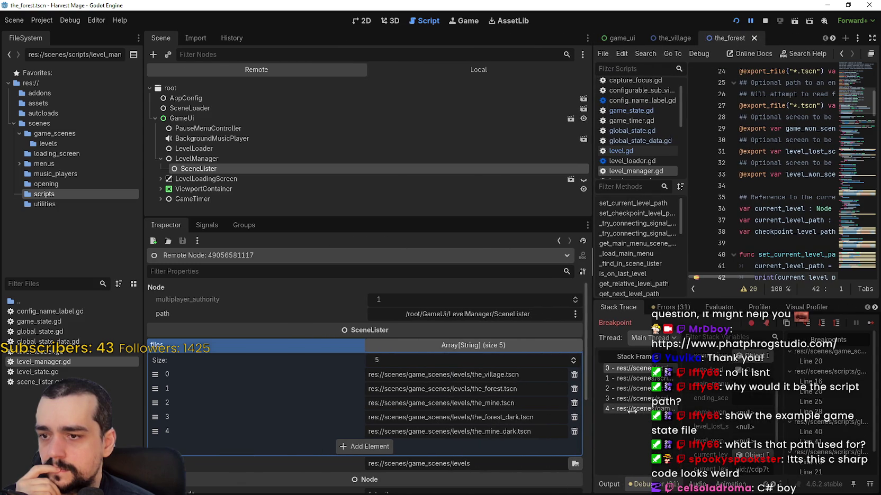
drag(632, 411, 635, 432)
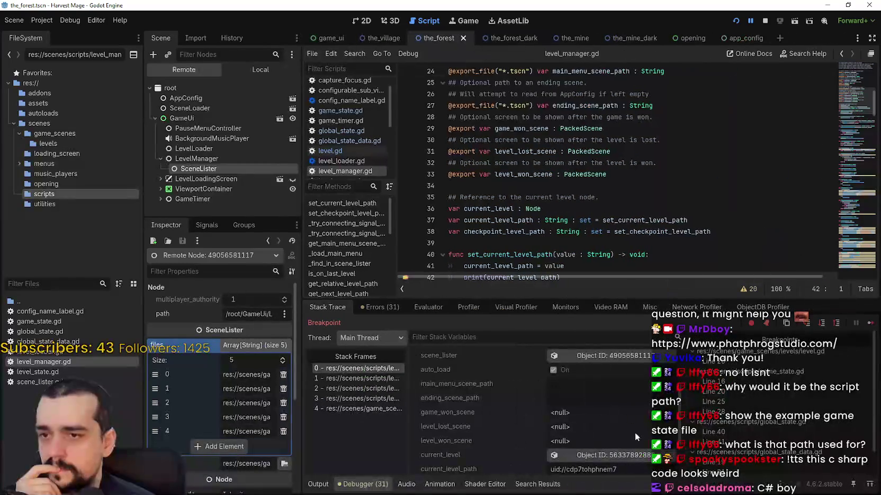
scroll(612, 428, up, 2)
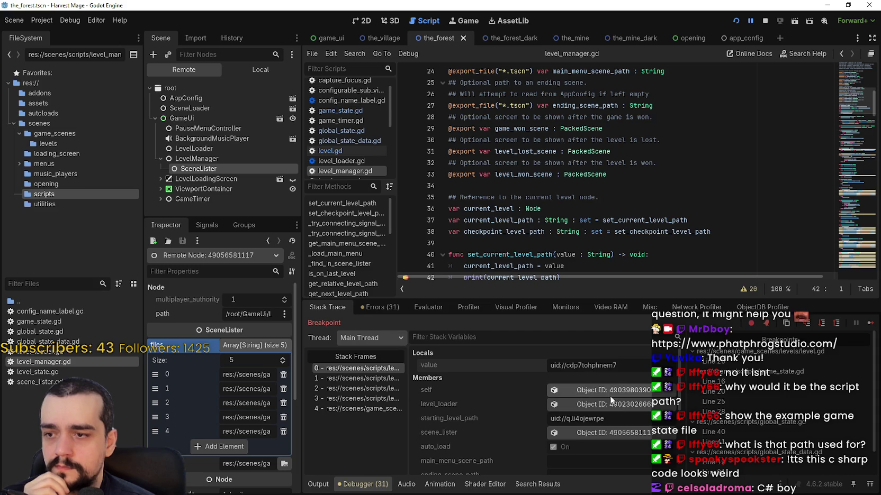
click(868, 322)
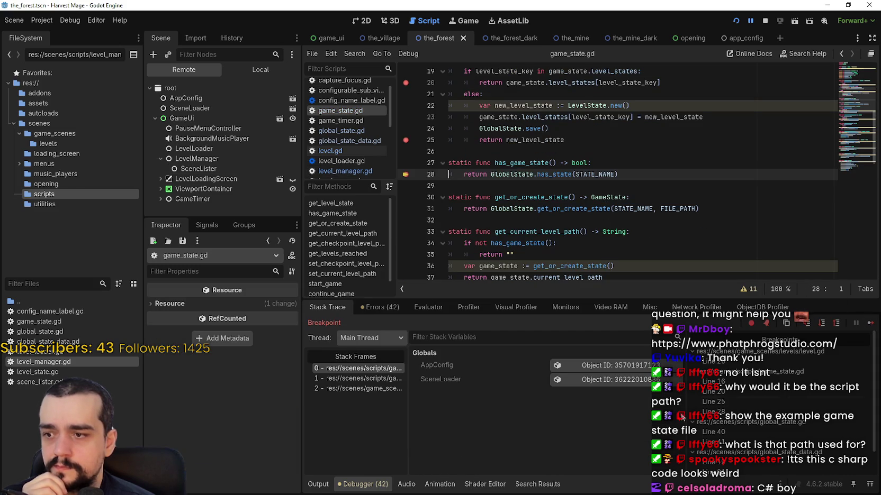
Step: Continue through two breakpoints and look up has_game_state, selecting its has_state call on line 28
click(869, 323)
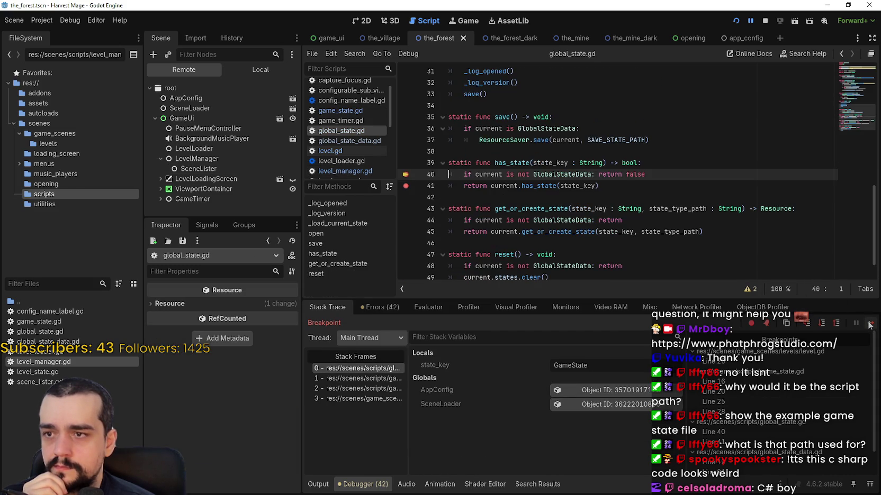
click(869, 324)
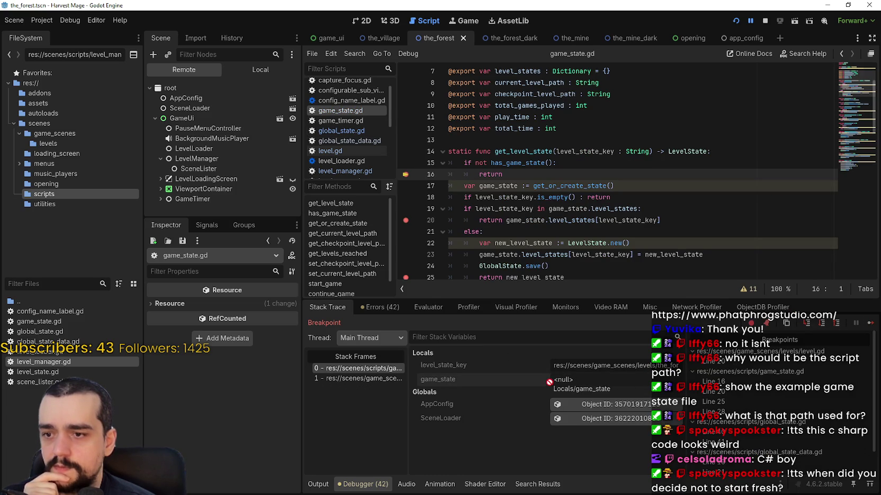
scroll(535, 189, up, 2)
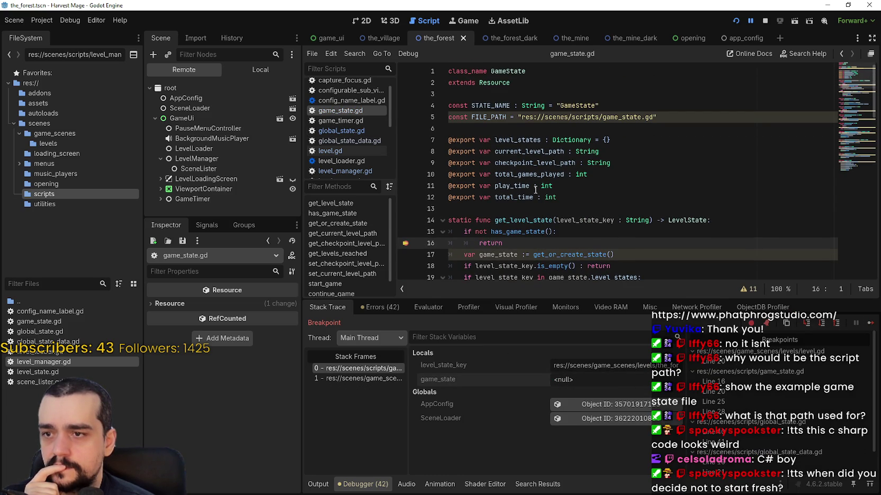
scroll(535, 189, down, 1)
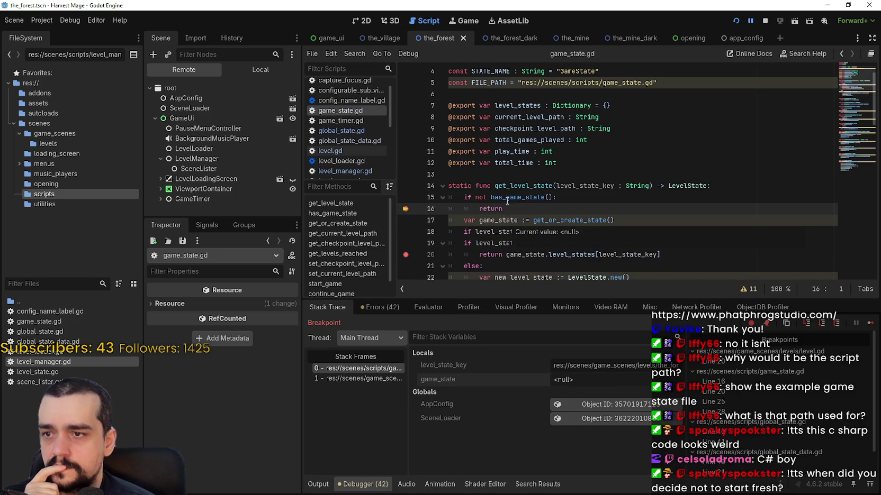
right_click(507, 197)
click(538, 350)
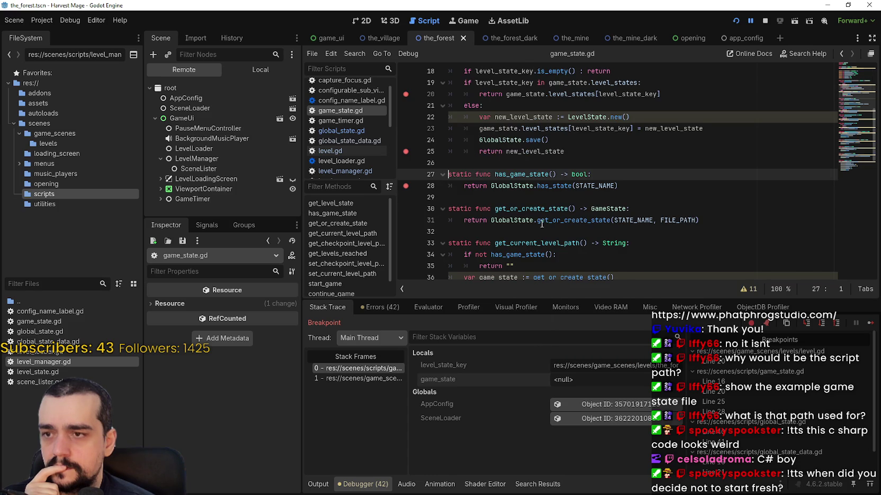
double_click(542, 186)
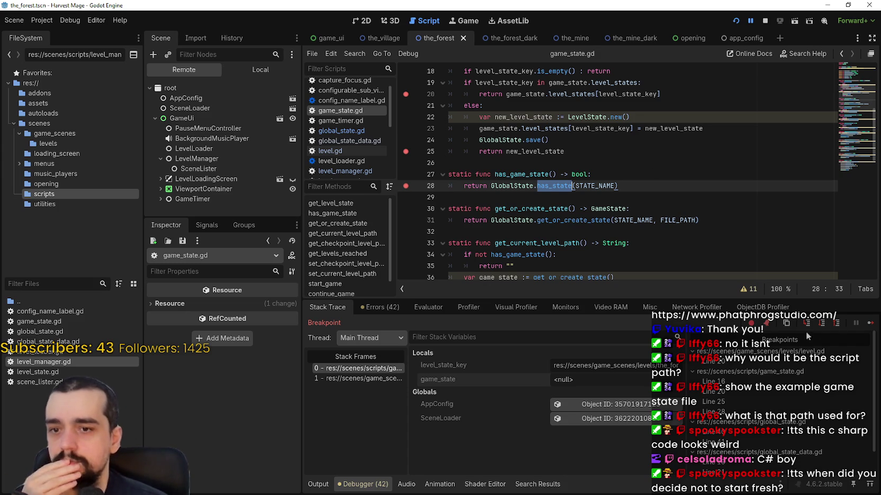
Step: Continue past the game_state.gd and level.gd breakpoints, then switch to the Game Template editor
click(870, 324)
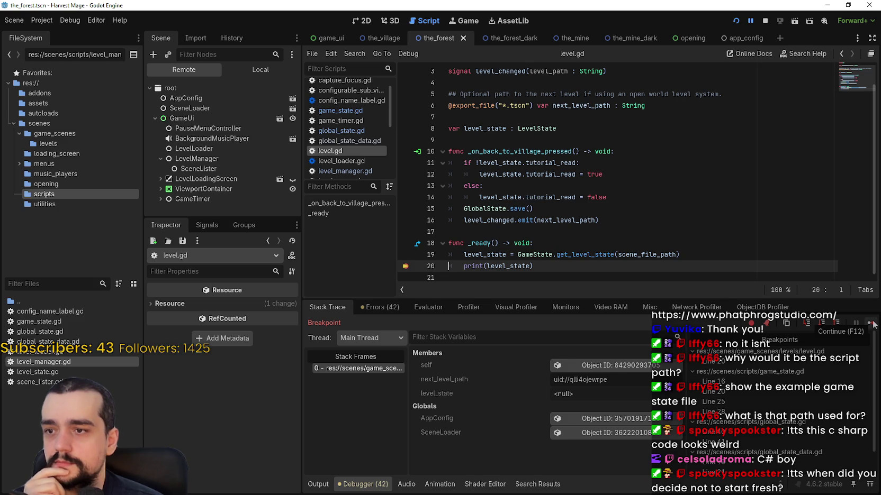
click(872, 324)
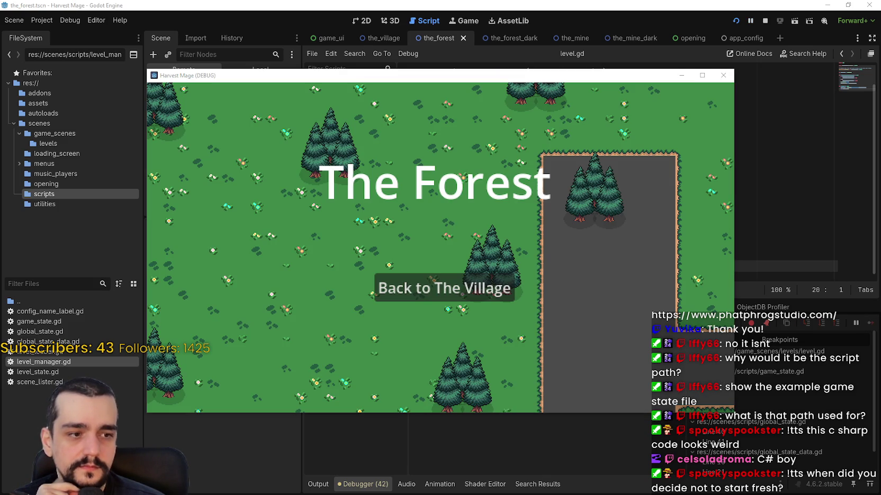
key(alt+Tab)
Step: Examine set_checkpoint_level_path on line 8 of the example level_and_state_manager.gd
click(472, 171)
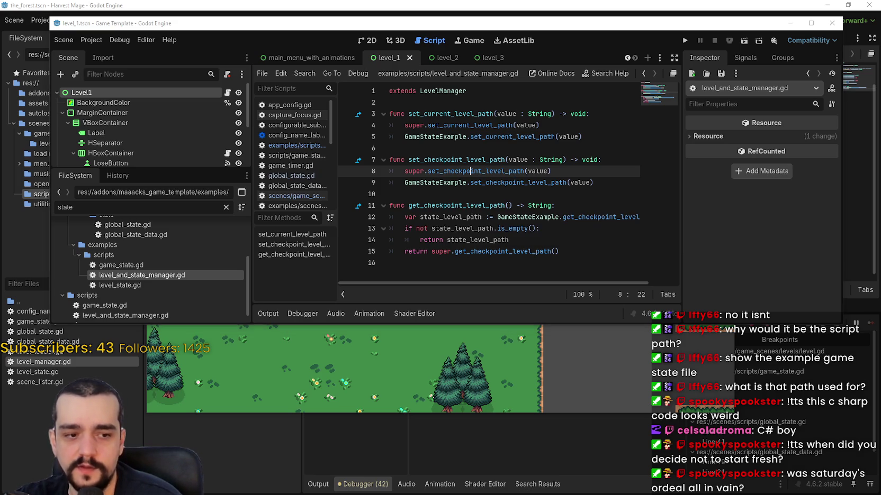
Step: Start a new Notepad note with a title line ending in 'in Godot'
key(alt+Tab)
text(Level)
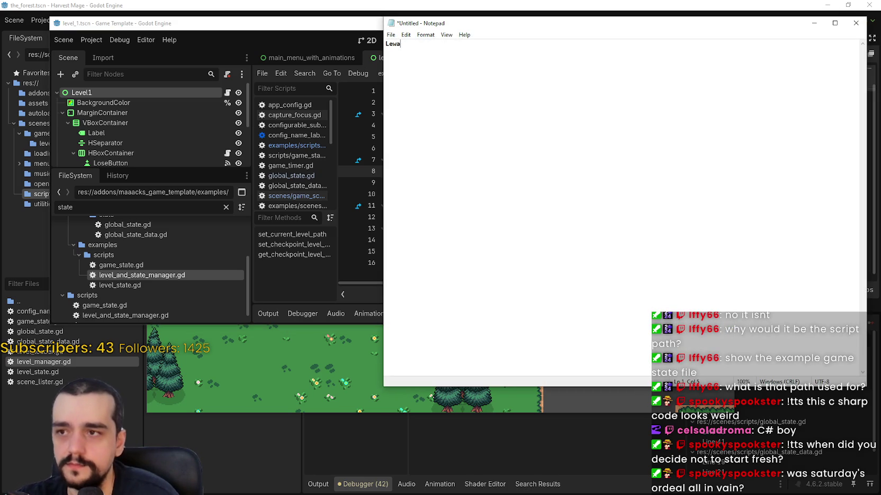
key(BackSpace)
key(BackSpace)
key(BackSpace)
text(arning)
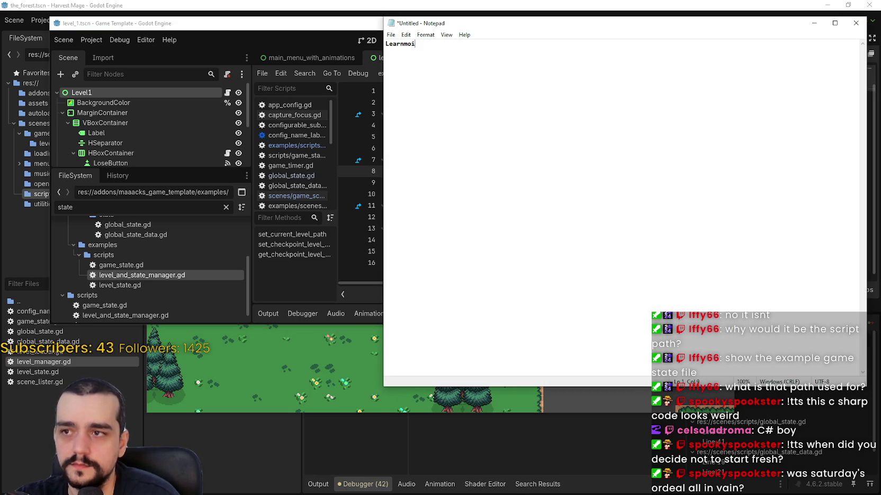
key(BackSpace)
key(BackSpace)
key(BackSpace)
text(ing)
key(BackSpace)
key(BackSpace)
key(BackSpace)
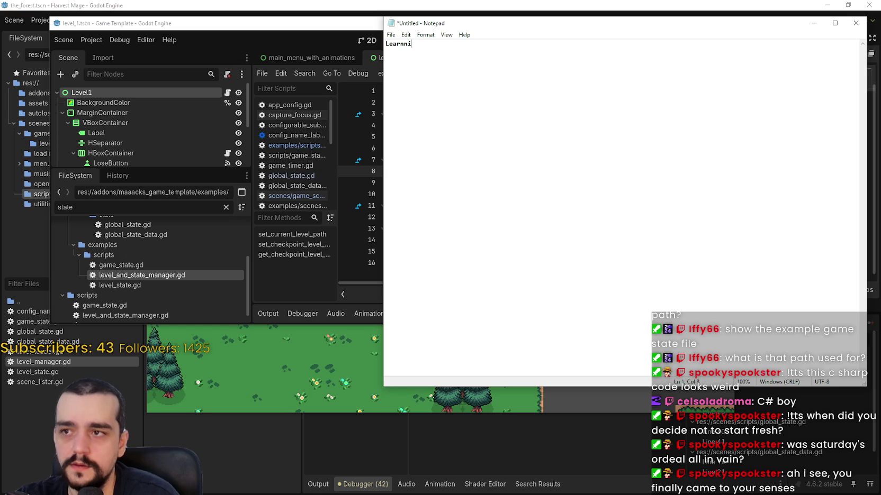
text(ng S)
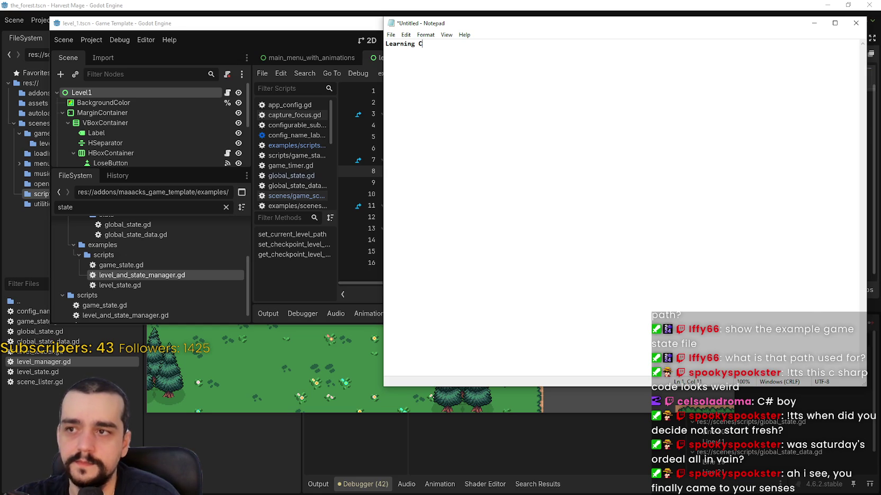
text(# wit)
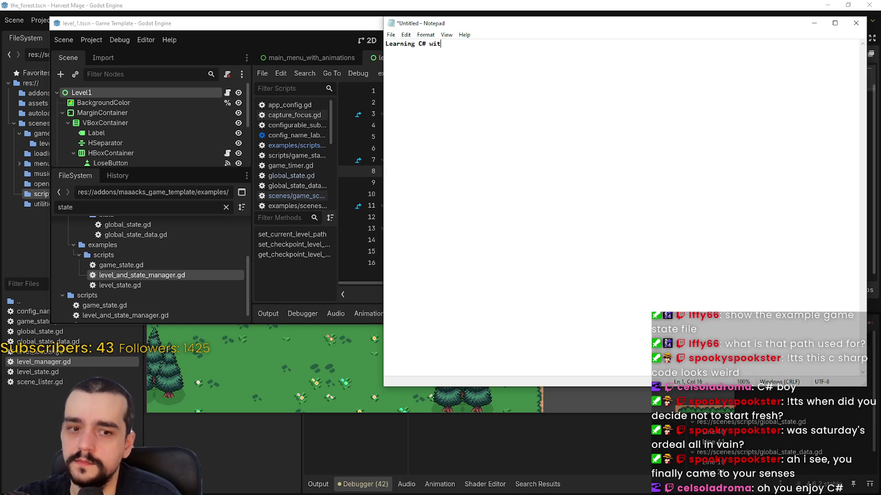
key(BackSpace)
key(BackSpace)
key(BackSpace)
text(in Godot)
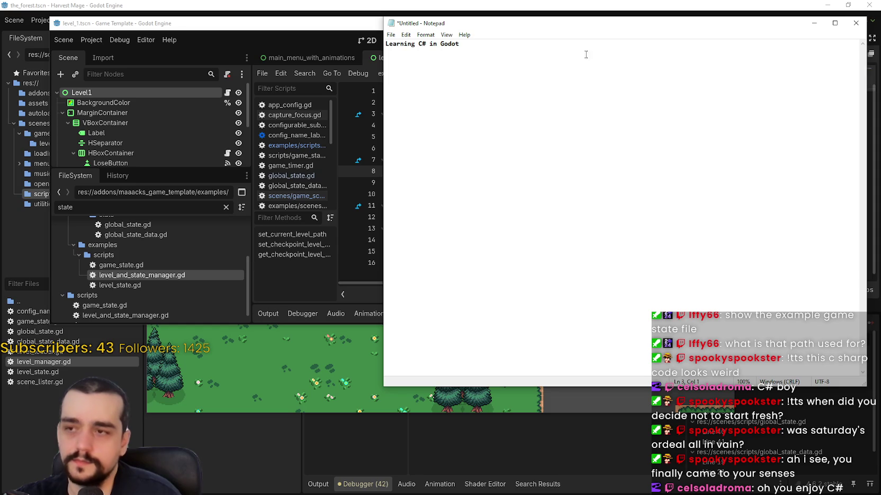
Step: Enlarge the text and list Character Movement, Fishing Mechanic, UI stuff, Numbers go up under Small Fishing Game
key(ctrl+plus)
key(ctrl+plus)
key(ctrl+plus)
text(Small)
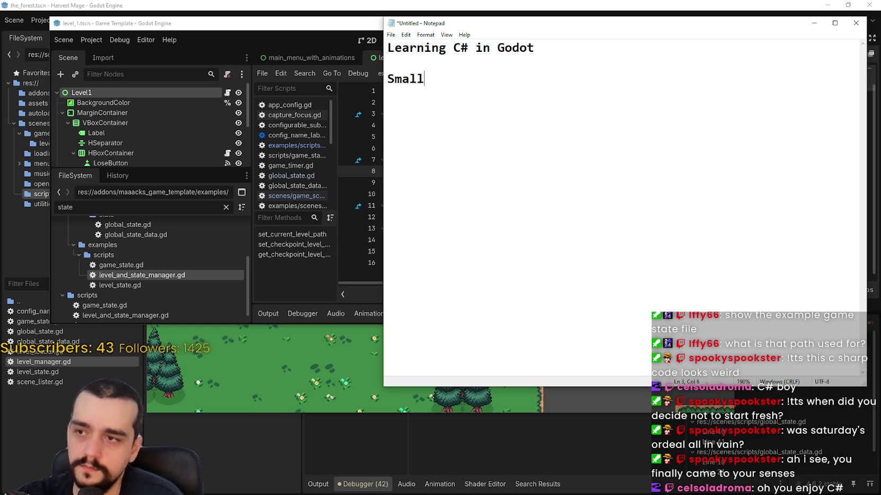
text( Fishing Game  )
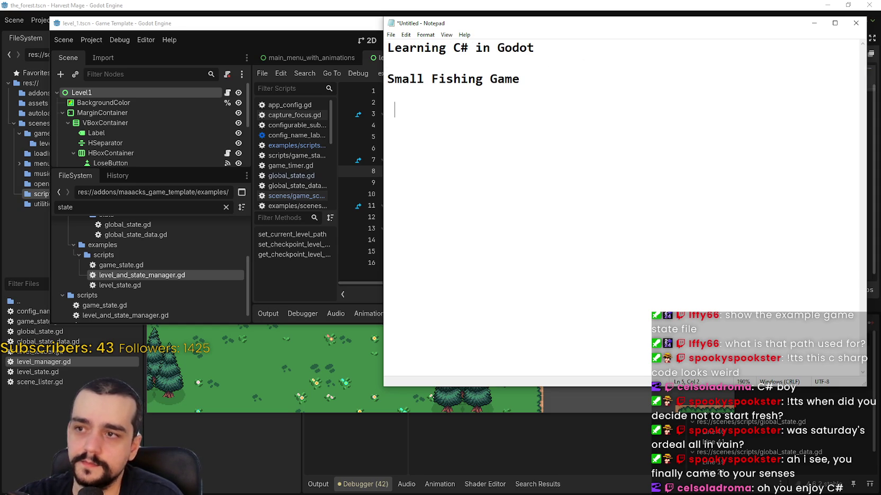
text(F)
key(BackSpace)
text(C)
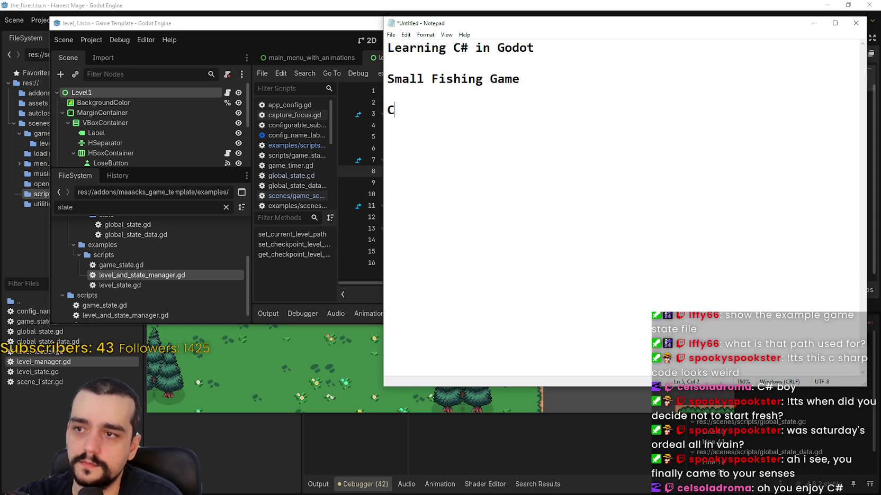
text(haracter )
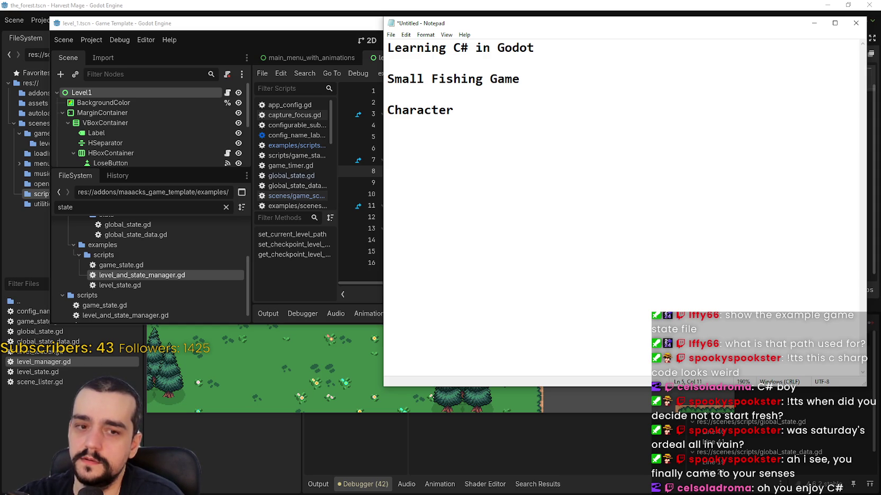
text(Movement )
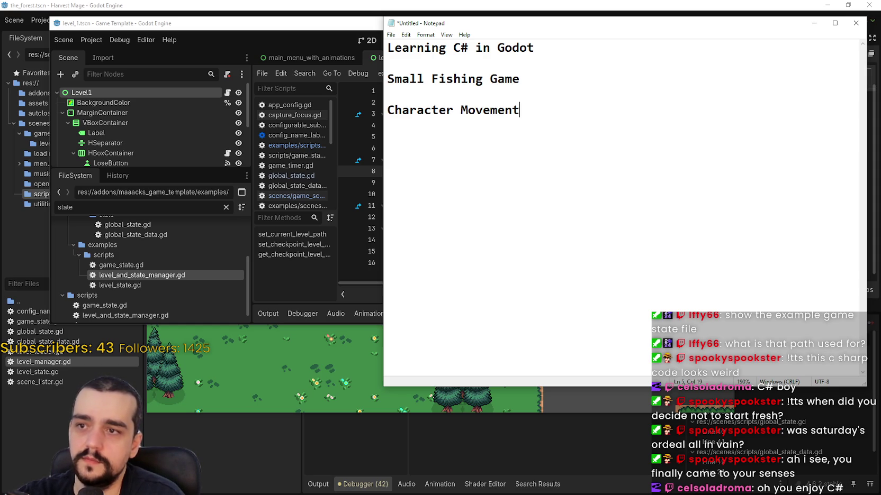
text(Fishing)
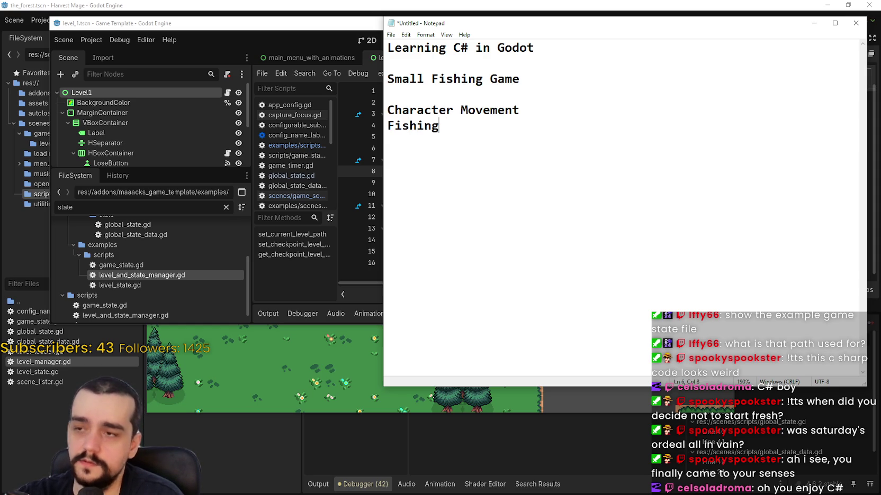
text( Mechanic)
key(Return)
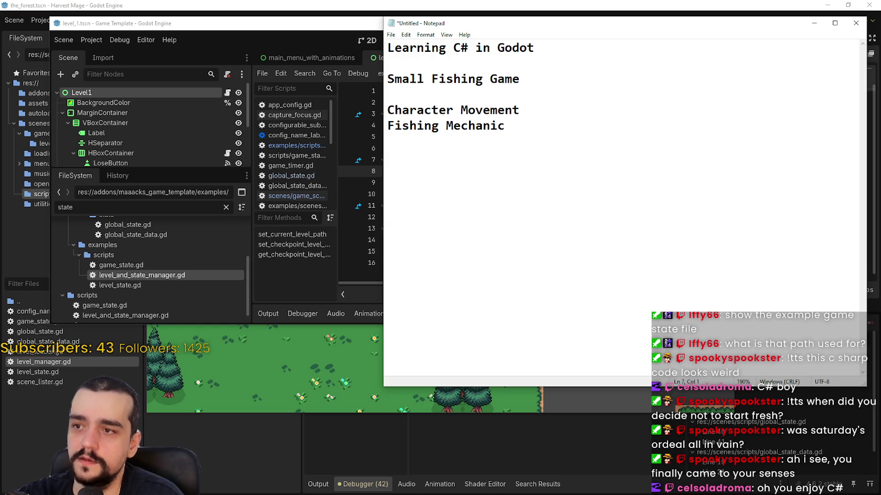
text(UI stuff)
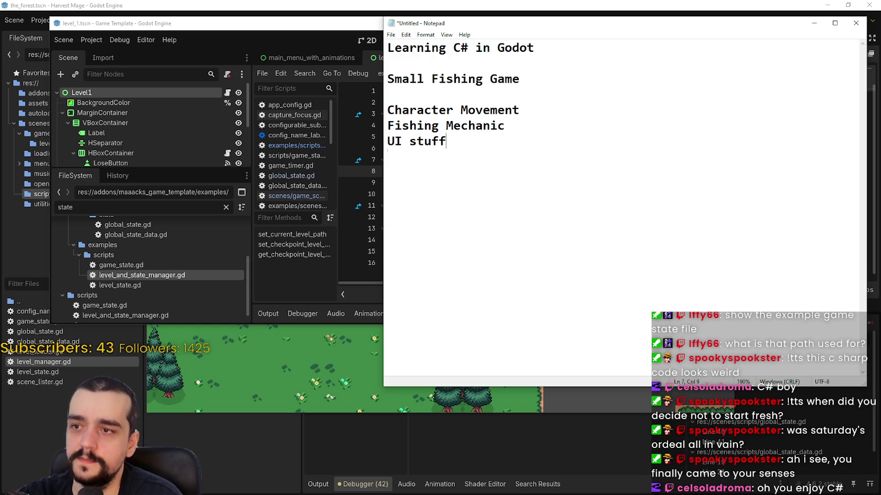
key(Return)
text(N)
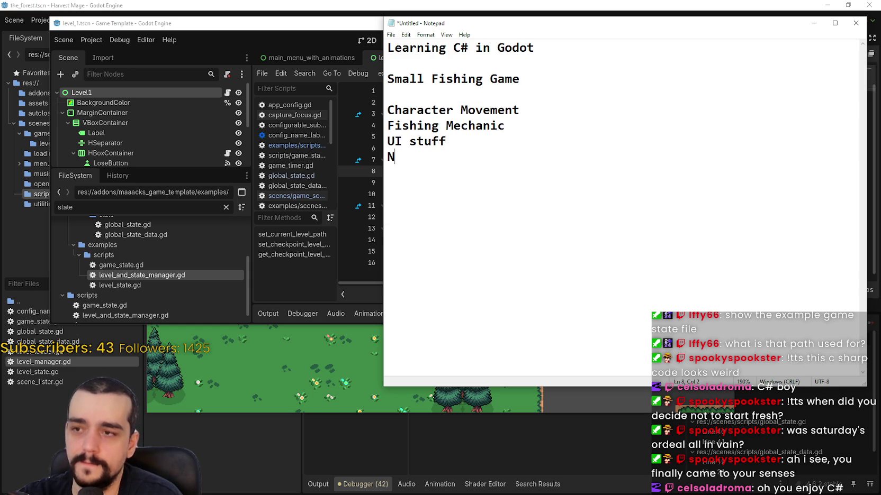
text(umbers go up)
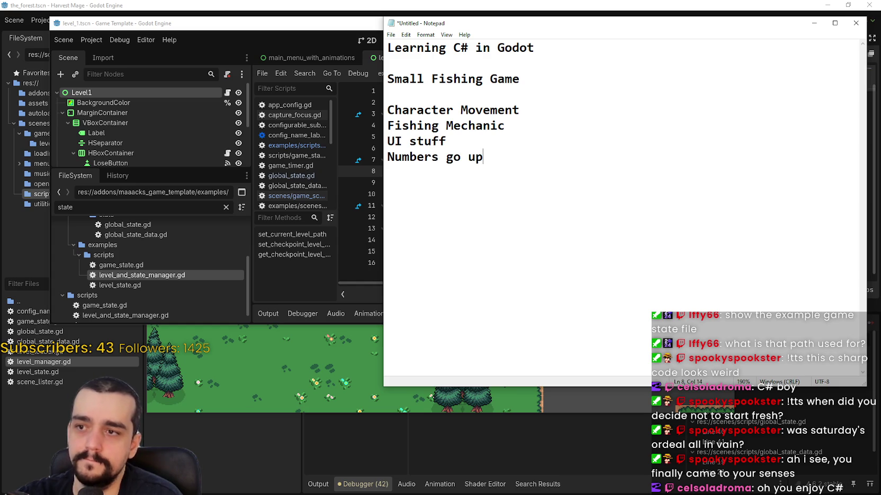
key(Return)
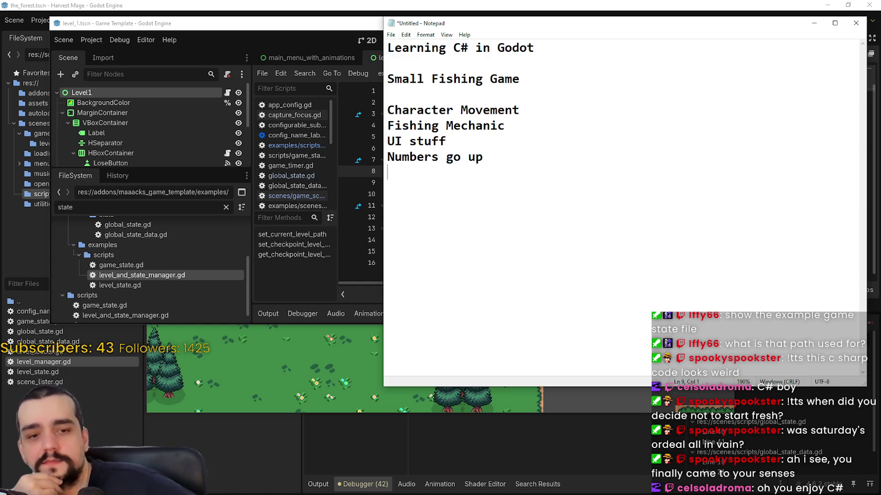
Step: Select the fishing game plan lines and minimize Notepad
shift+click(576, 59)
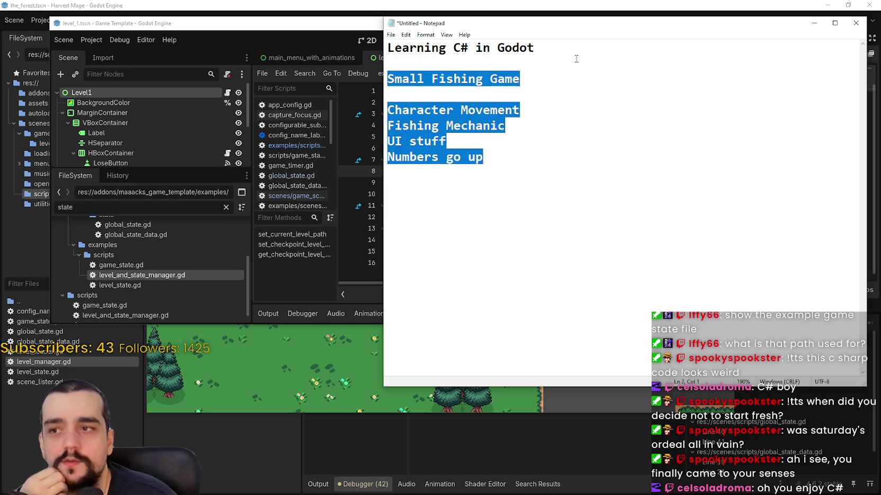
click(611, 192)
click(814, 23)
click(525, 182)
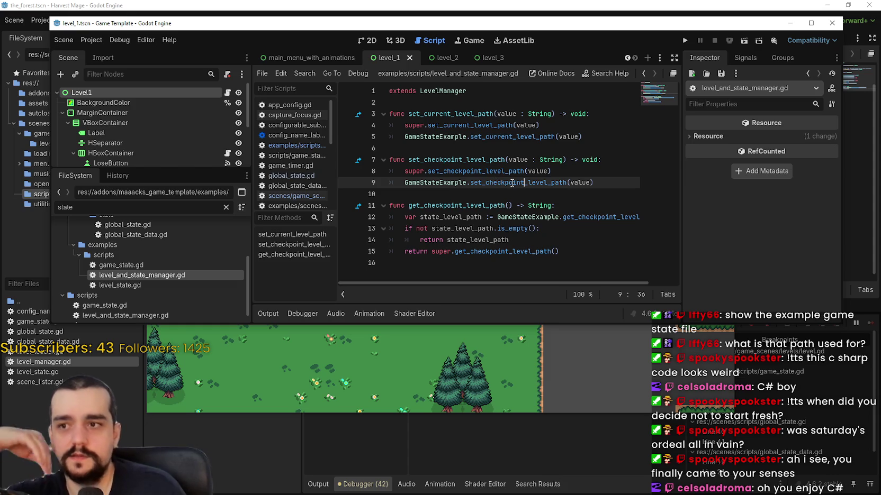
Step: Review the set_checkpoint_level_path and set_current_level_path functions in level_and_state_manager.gd
click(491, 192)
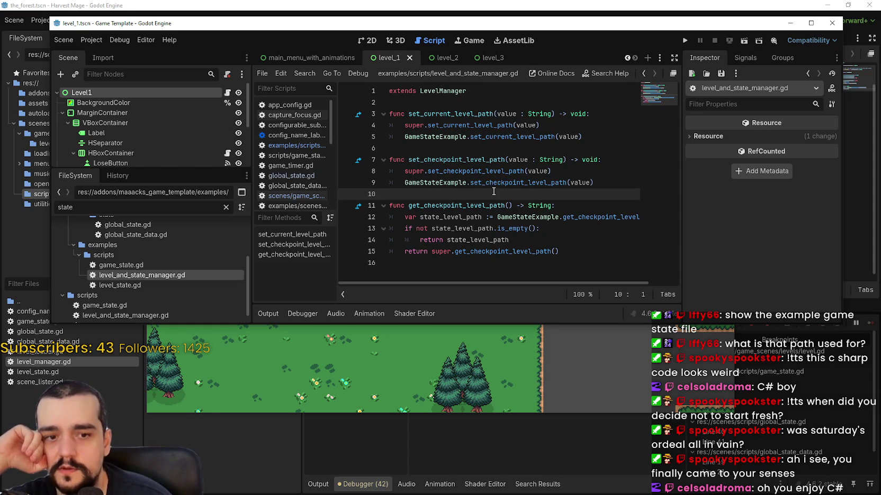
mouse_move(498, 184)
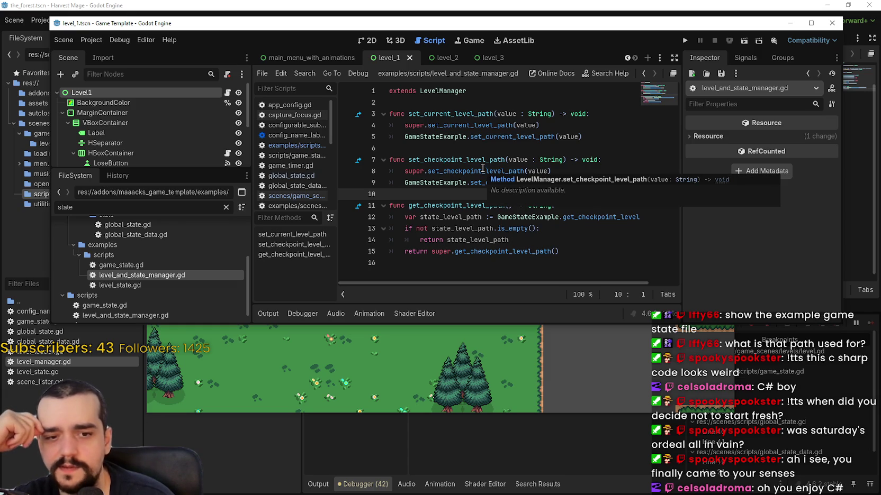
mouse_move(593, 183)
mouse_down()
mouse_move(417, 136)
mouse_move(371, 143)
mouse_up()
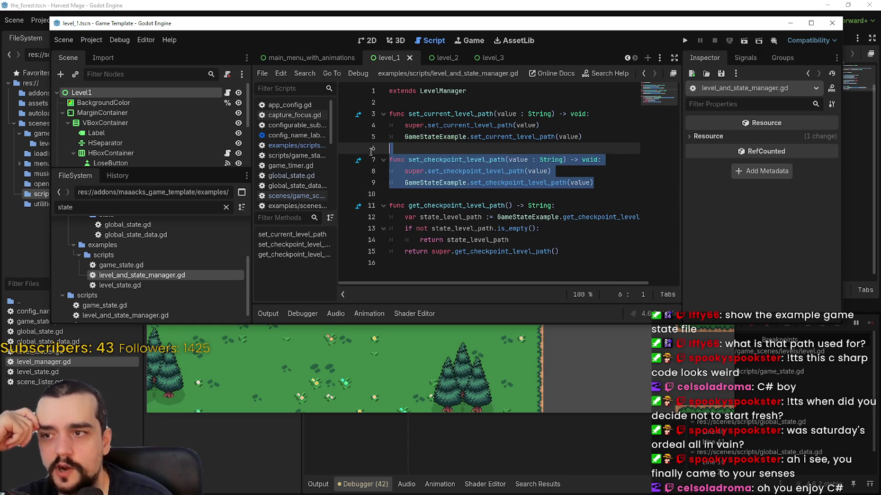
click(458, 149)
drag(594, 138, 376, 100)
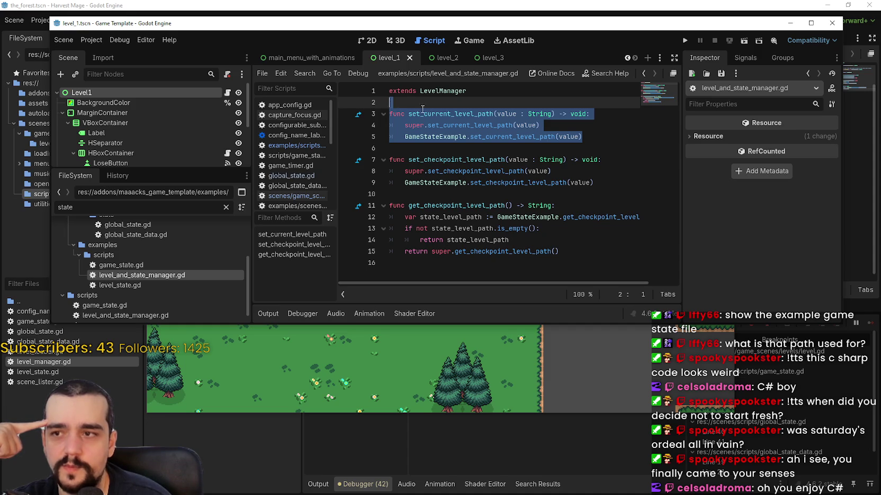
click(622, 146)
mouse_move(608, 137)
mouse_down()
mouse_move(414, 105)
mouse_move(492, 160)
mouse_move(493, 137)
mouse_move(582, 136)
mouse_move(614, 147)
mouse_move(610, 156)
mouse_up()
click(420, 148)
click(406, 102)
click(614, 194)
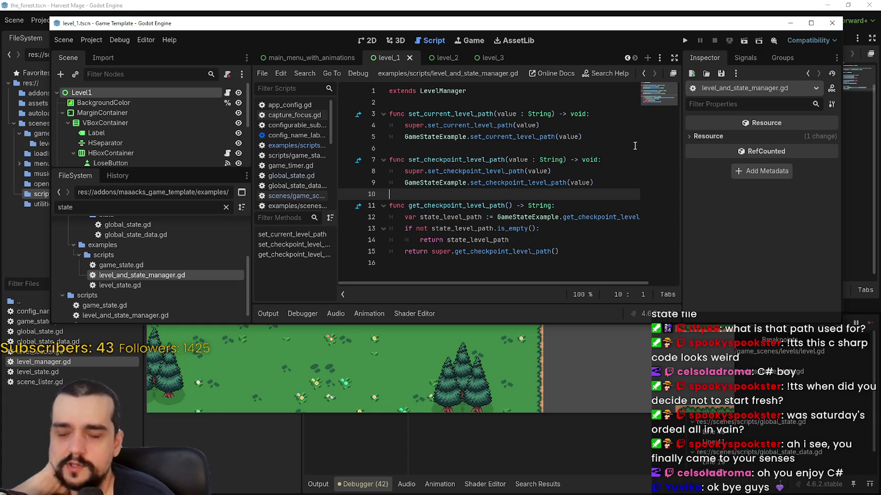
Step: Read the GameStateExample documentation popup, then open the example game_state.gd
click(511, 154)
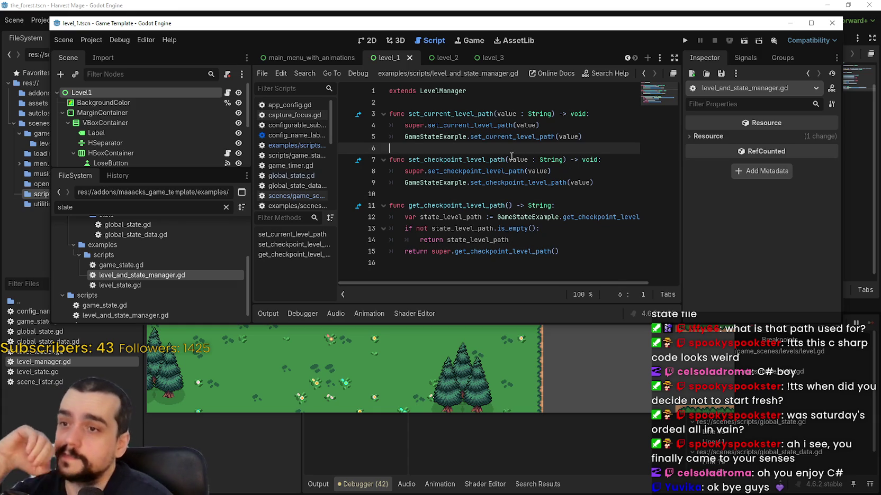
click(470, 104)
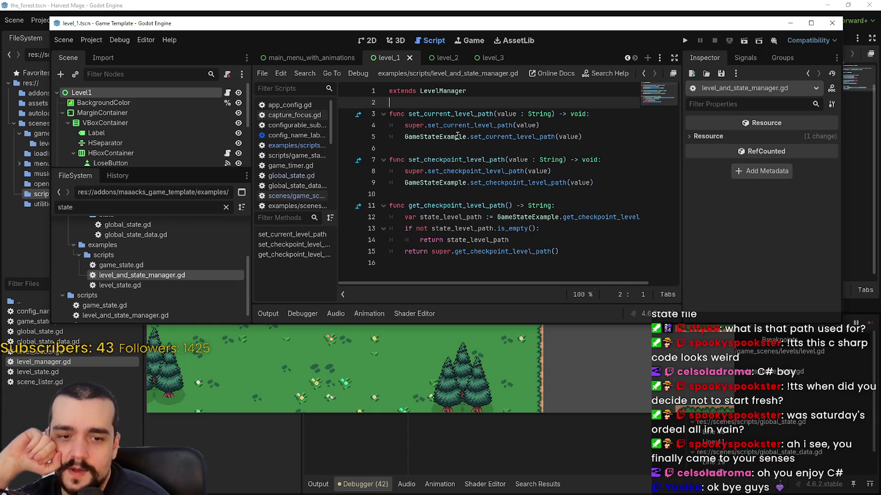
mouse_move(457, 136)
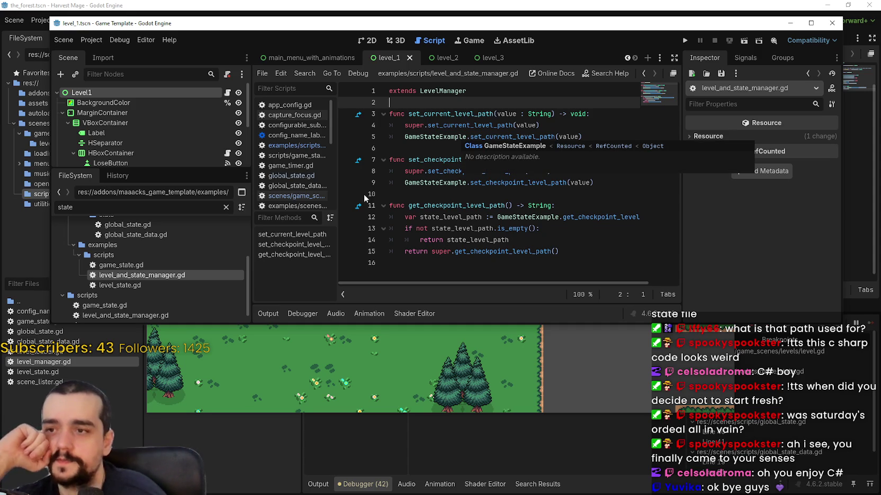
click(420, 194)
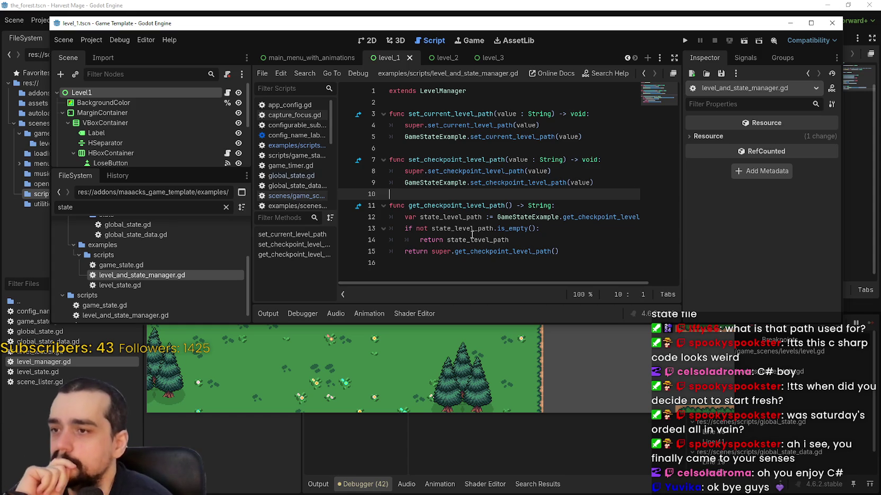
click(452, 148)
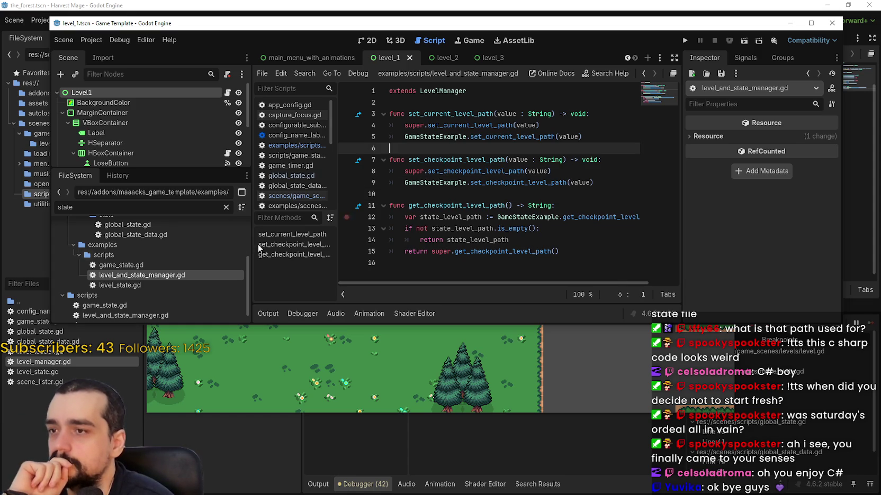
double_click(149, 266)
Step: Look through game_state.gd around lines 29 to 38
click(524, 136)
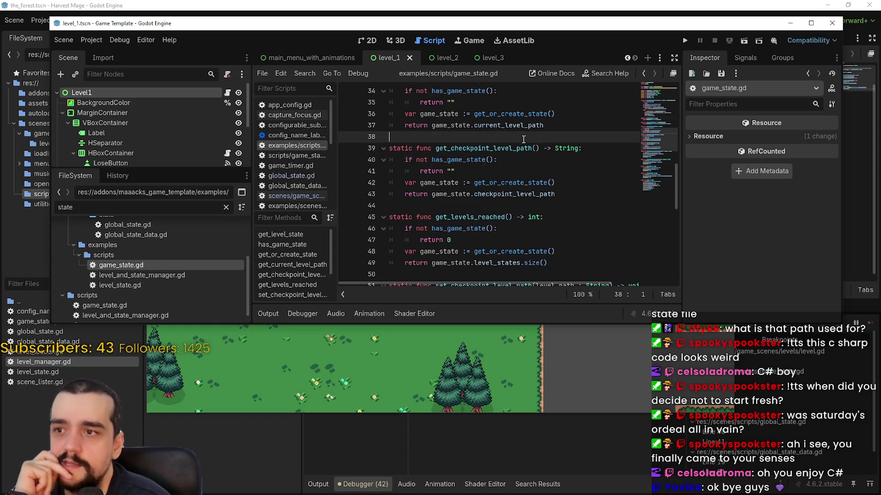
scroll(549, 215, up, 4)
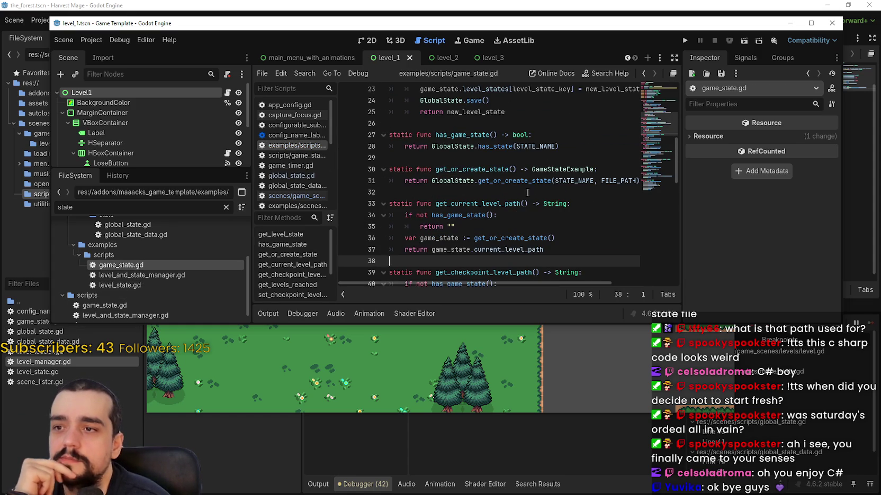
click(527, 192)
click(499, 158)
scroll(497, 164, up, 5)
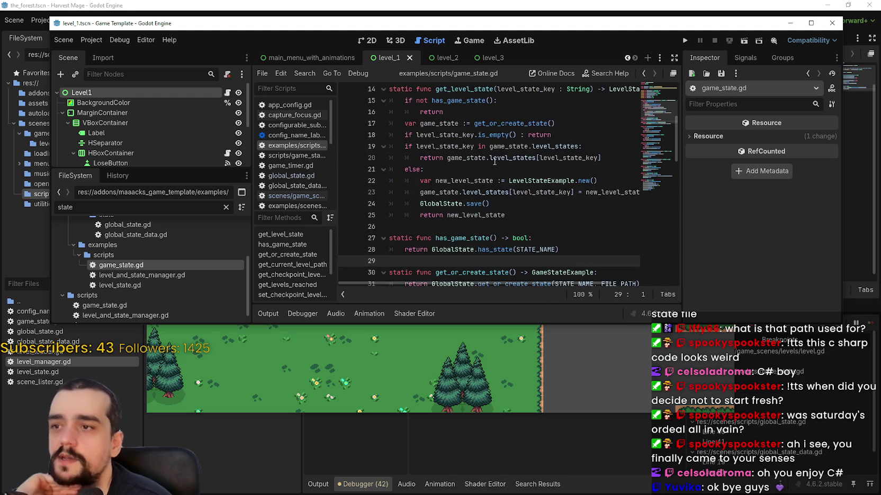
scroll(533, 218, down, 12)
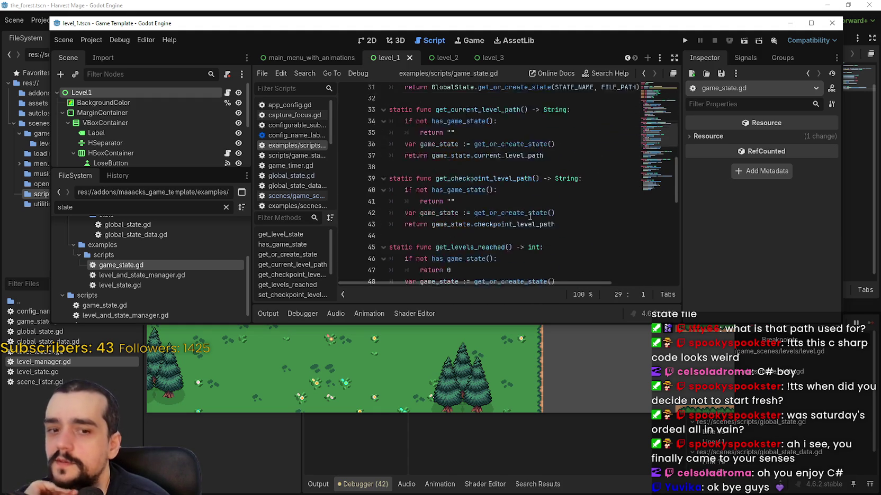
scroll(529, 215, down, 1)
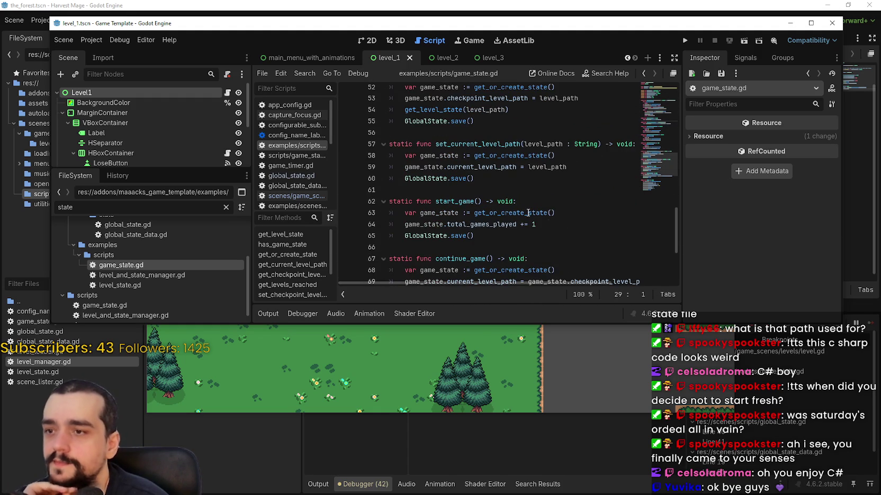
scroll(527, 212, up, 1)
Step: Check the end of game_state.gd near line 66, then open the example level_state.gd
click(512, 213)
scroll(513, 210, down, 3)
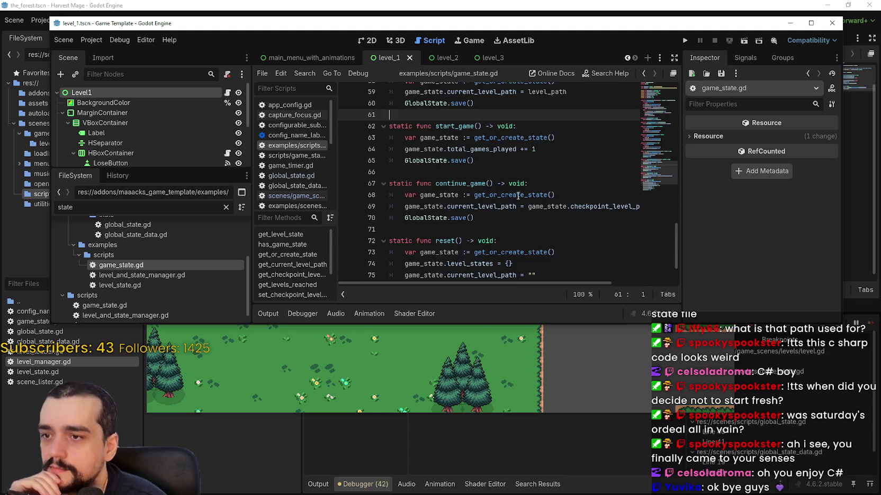
click(519, 162)
click(523, 173)
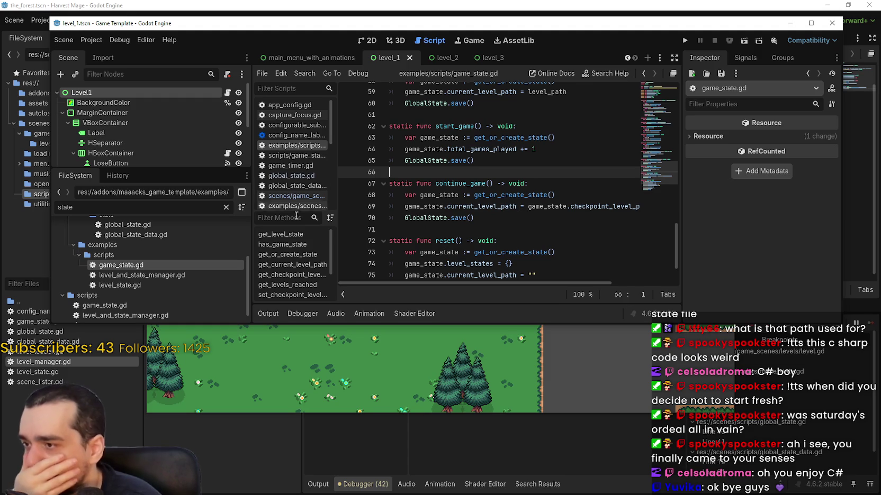
double_click(162, 286)
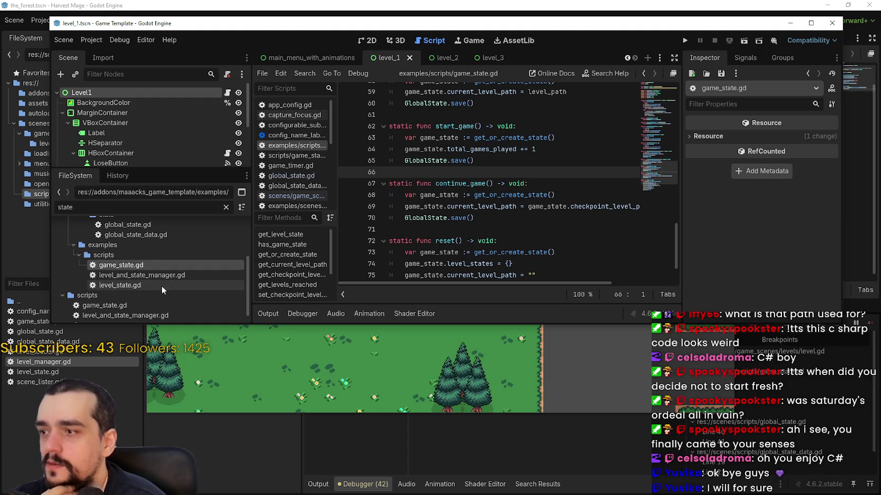
click(556, 167)
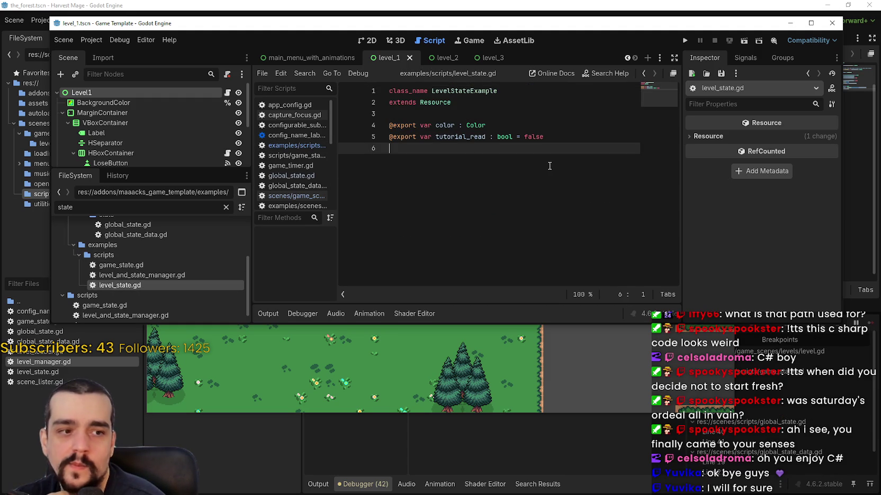
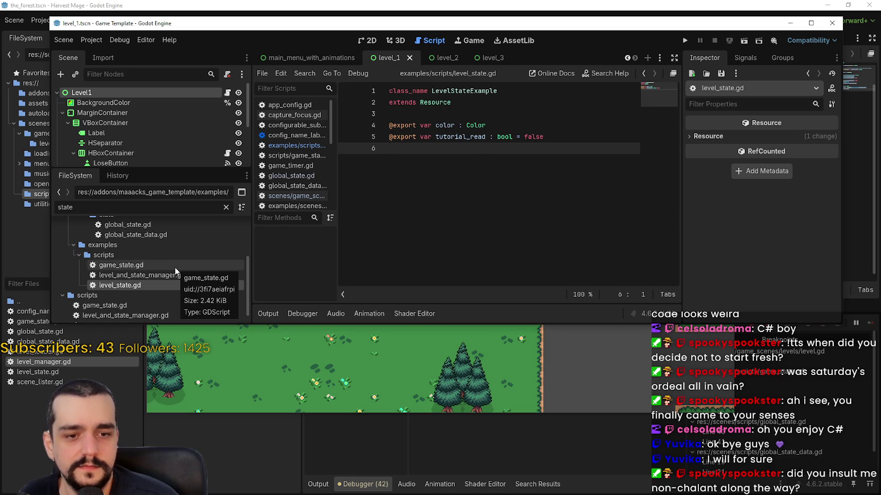
Step: In Harvest Mage, return the game to the village, resume past the error break, and recheck GlobalState.save() on line 15
click(147, 276)
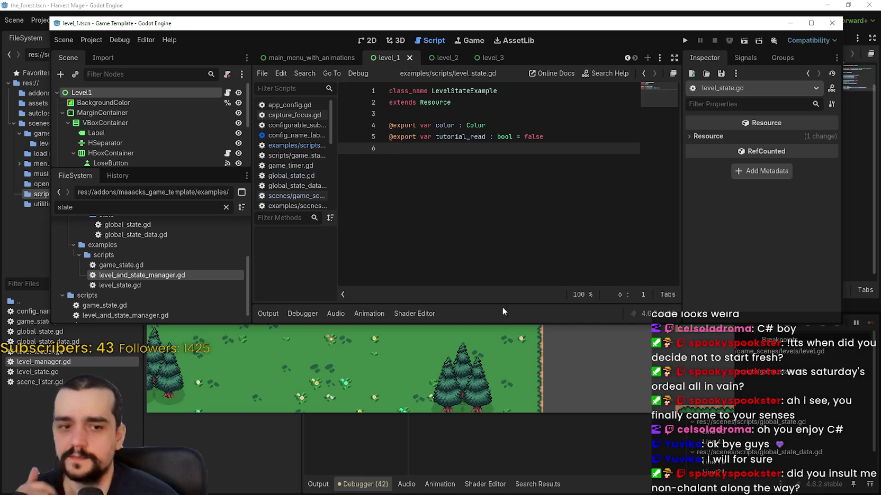
click(589, 374)
key(Return)
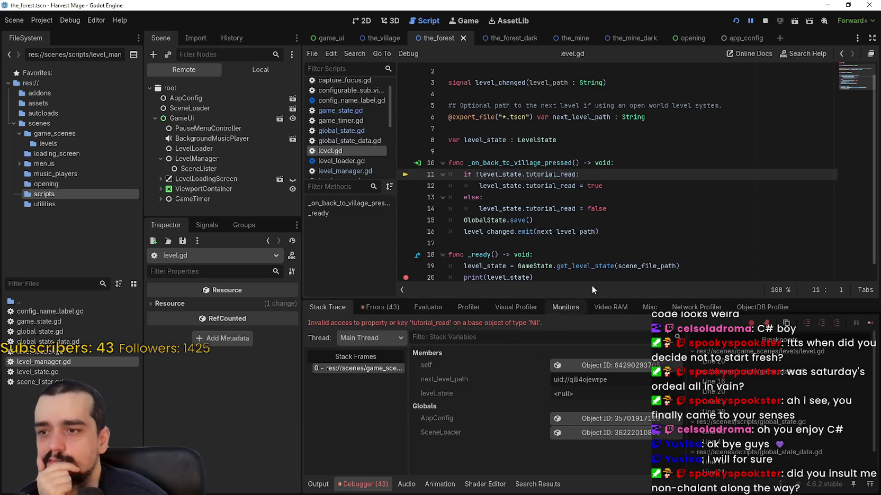
click(614, 197)
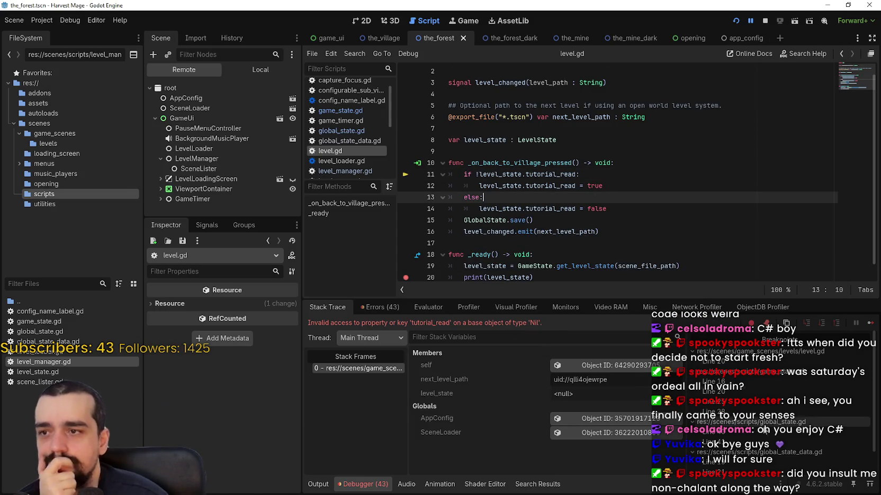
click(871, 323)
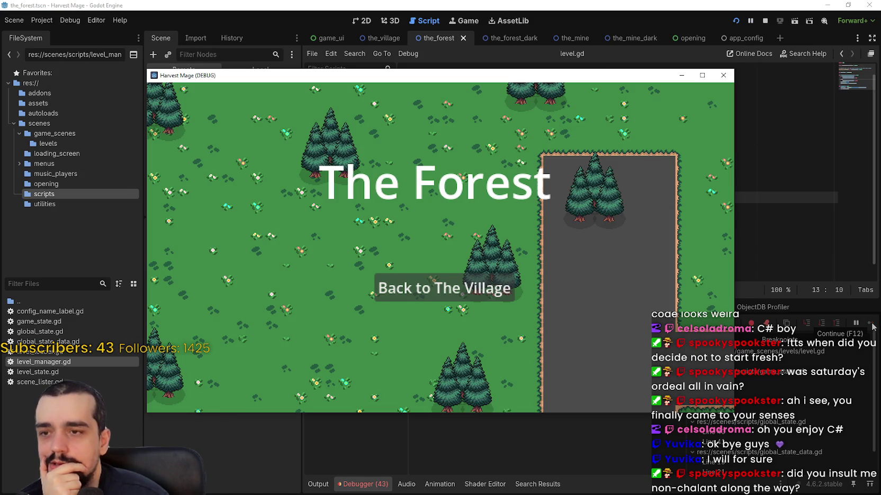
click(871, 325)
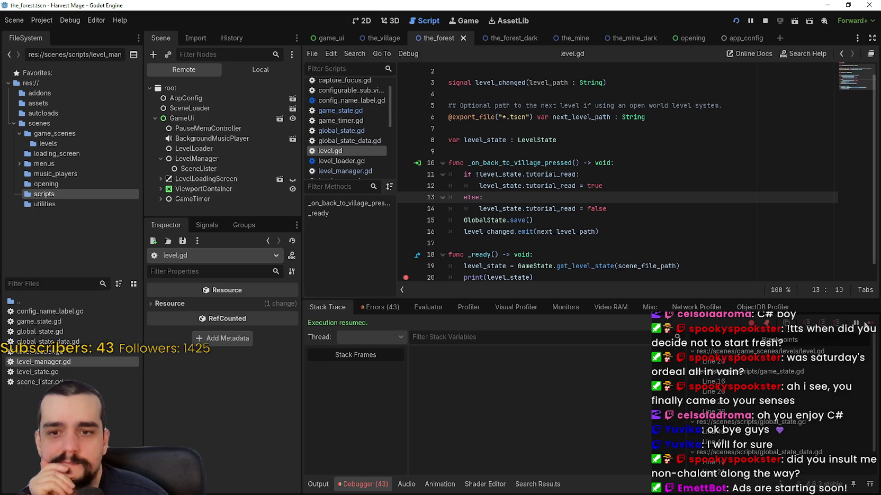
click(626, 221)
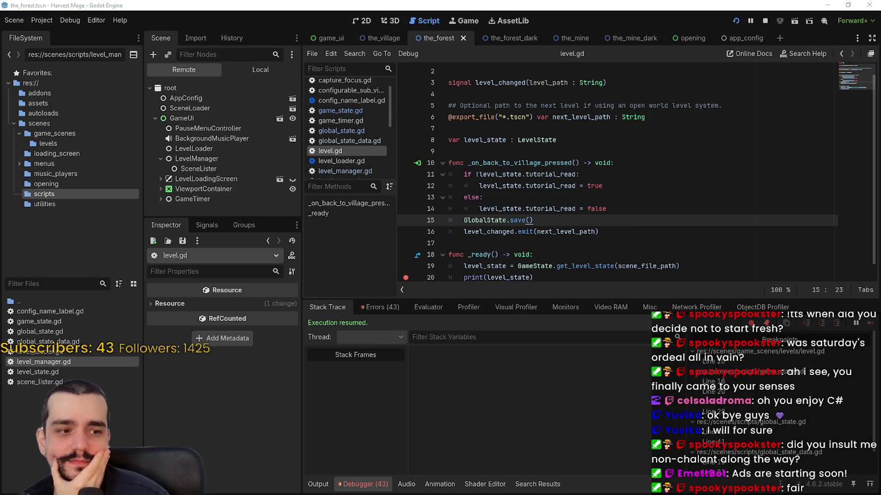
key(alt+Tab)
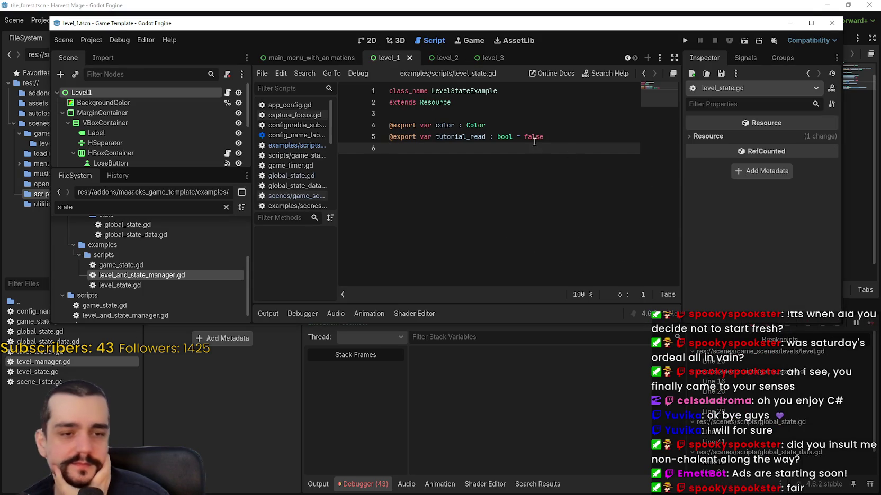
Step: Delete empty line 6 in the example level_state.gd and look over its color and tutorial_read variables
key(BackSpace)
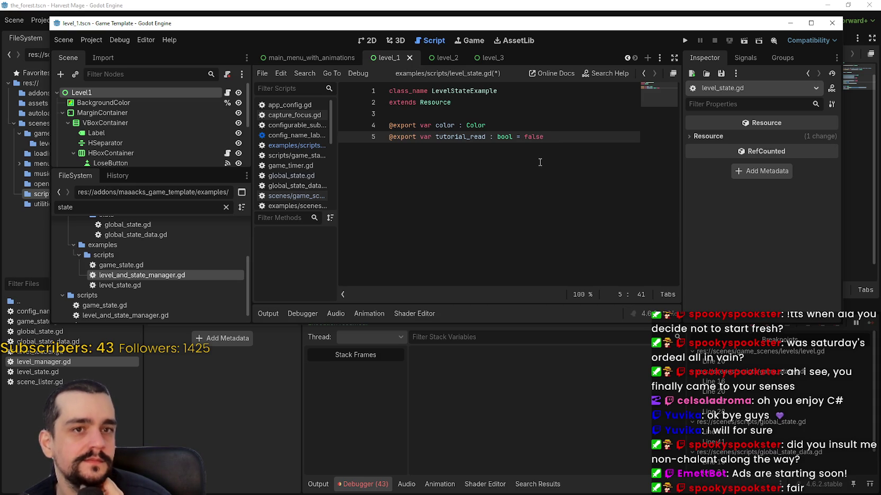
click(487, 138)
double_click(476, 126)
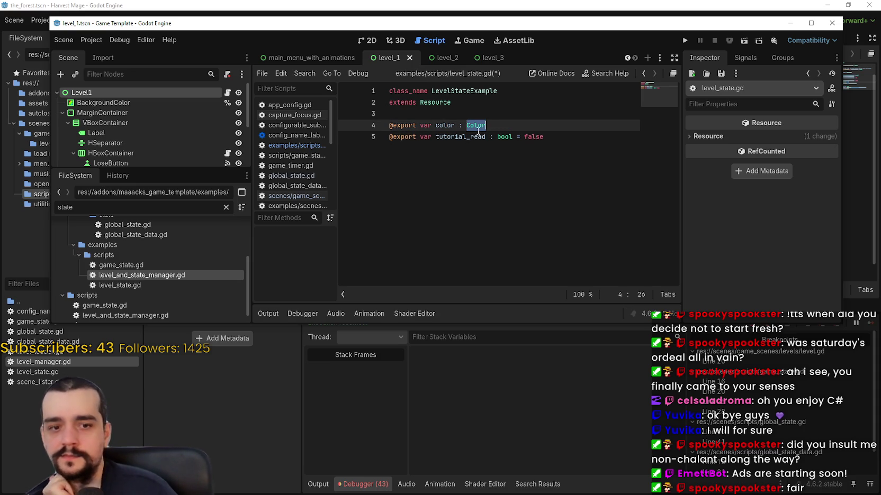
drag(456, 126, 435, 125)
click(444, 138)
double_click(443, 138)
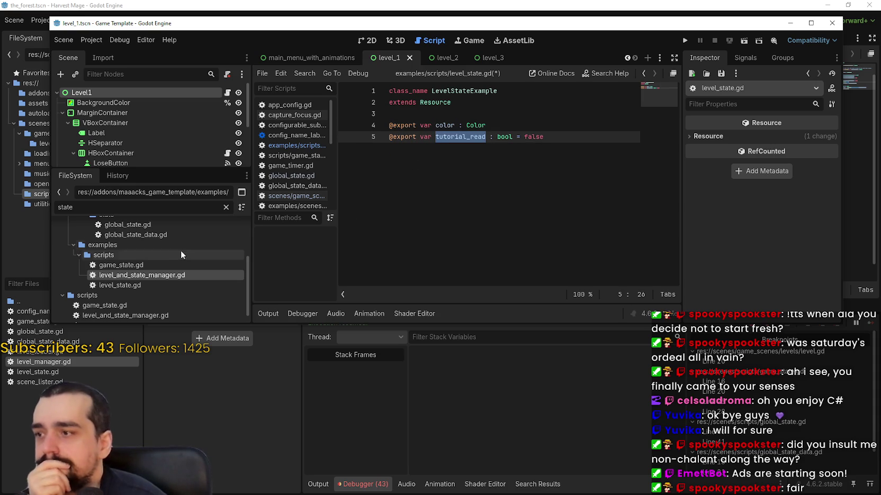
Step: Open the example game_state.gd and read its STATE_NAME and FILE_PATH constants
click(166, 265)
double_click(165, 265)
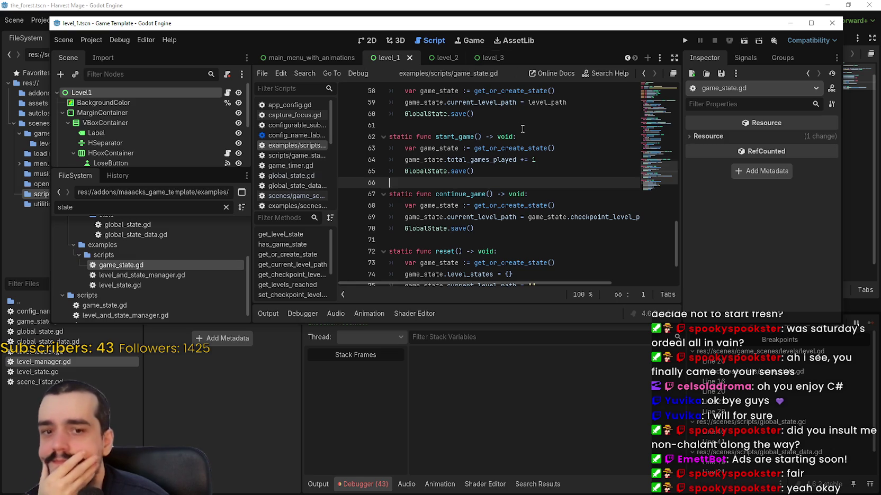
click(637, 123)
scroll(650, 106, up, 15)
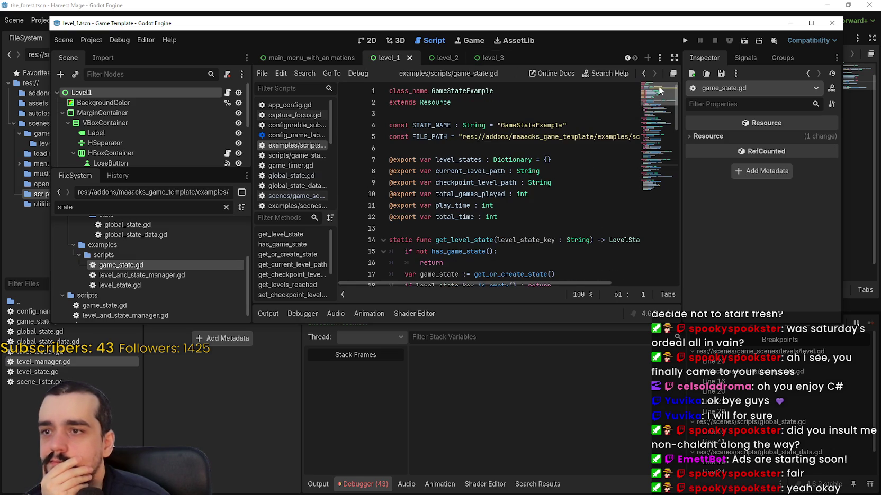
mouse_move(601, 137)
mouse_down()
mouse_move(635, 136)
mouse_move(279, 120)
mouse_up()
click(628, 133)
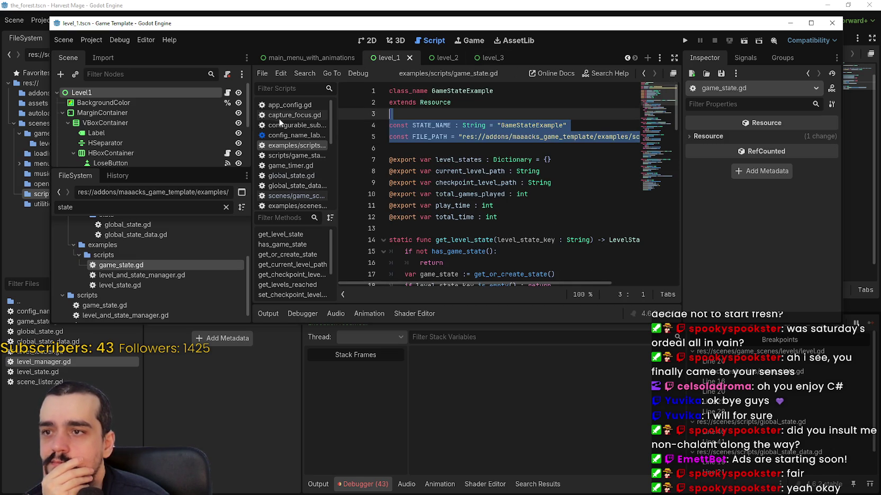
key(shift+Down)
key(shift+Down)
key(shift+Down)
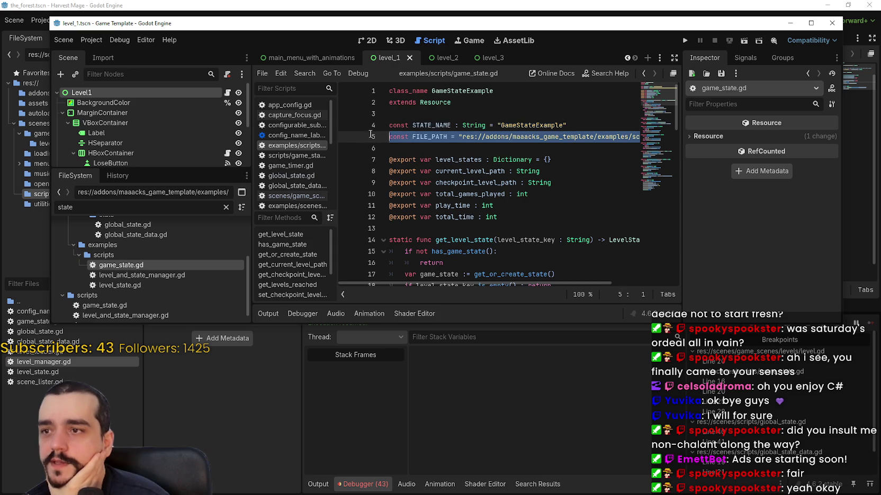
mouse_move(393, 145)
mouse_down()
mouse_move(393, 116)
mouse_move(496, 183)
mouse_move(503, 172)
mouse_move(579, 158)
mouse_move(561, 183)
mouse_move(558, 217)
mouse_up()
Step: Read game_state.gd's get_level_state function, then open the Level1 scene's level.gd
click(563, 240)
scroll(555, 223, down, 3)
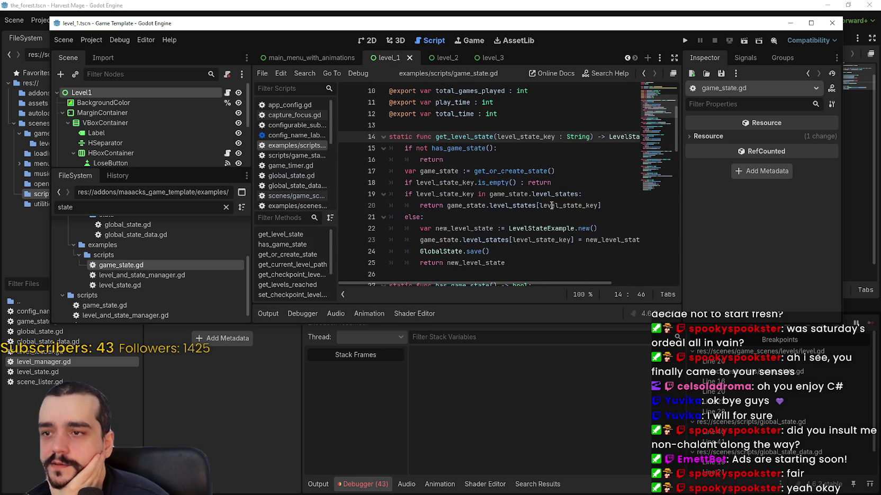
scroll(550, 203, down, 2)
scroll(545, 201, up, 3)
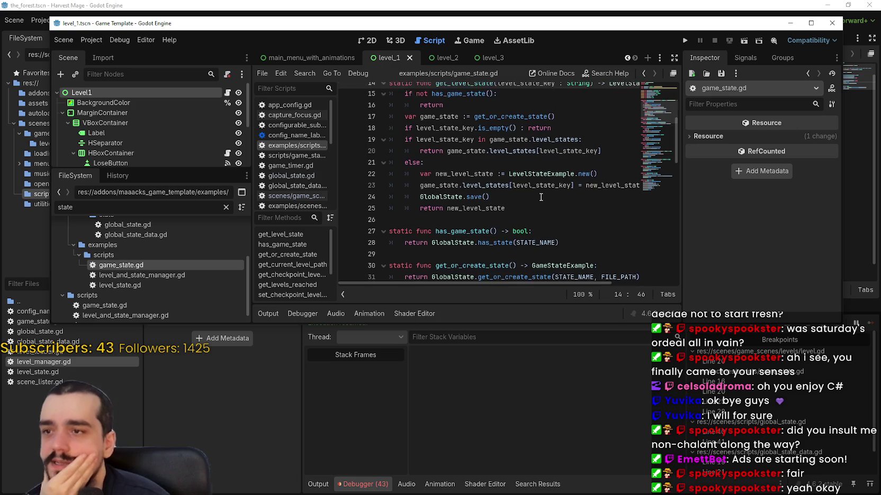
click(538, 208)
scroll(551, 233, down, 3)
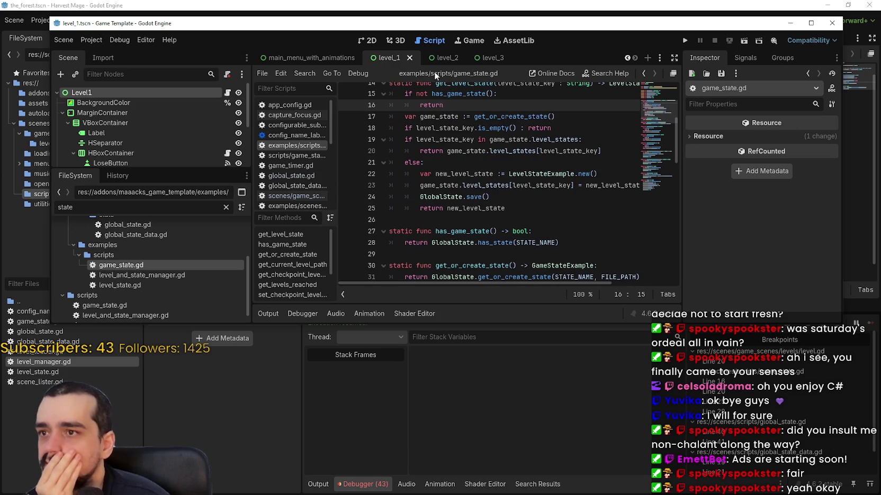
click(228, 93)
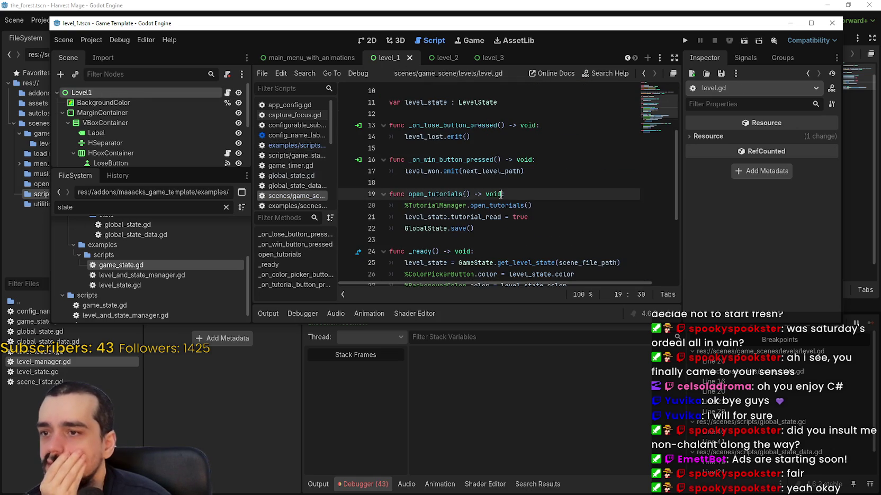
Step: Review level.gd's open_tutorials function and its GlobalState.save() call on line 34
scroll(511, 202, down, 5)
scroll(503, 189, up, 4)
click(476, 139)
scroll(474, 171, down, 5)
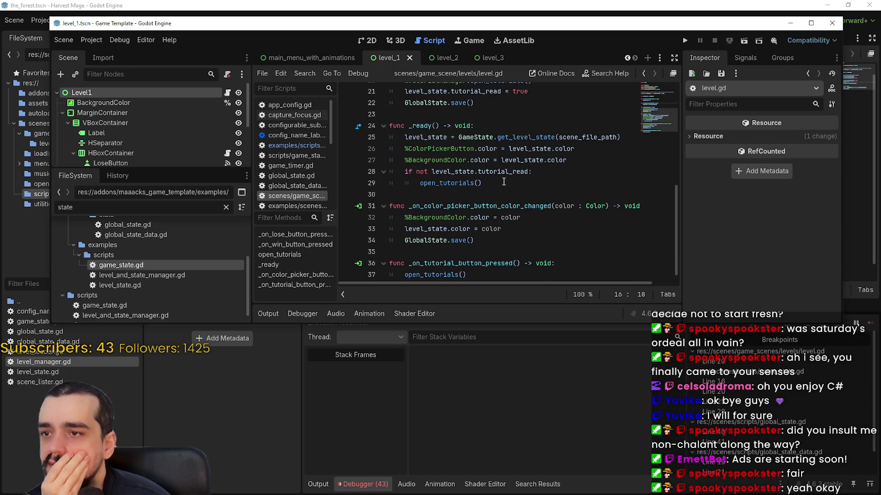
click(504, 182)
double_click(470, 182)
scroll(501, 216, down, 1)
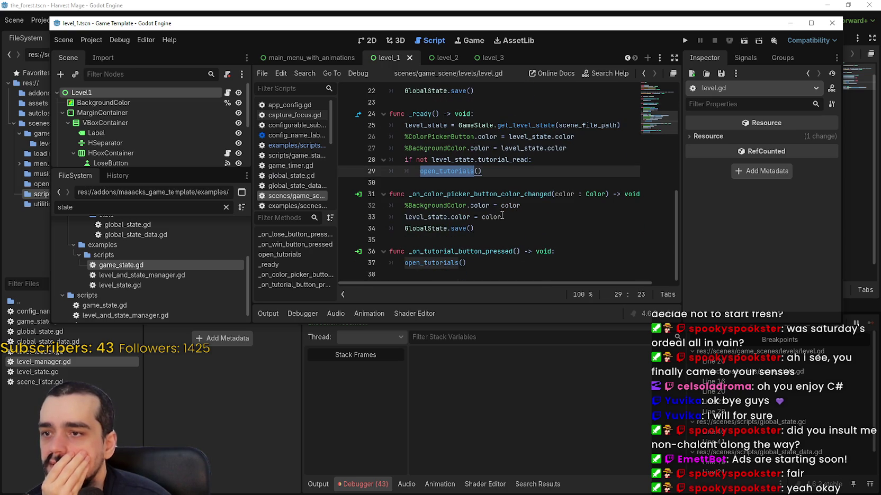
triple_click(434, 226)
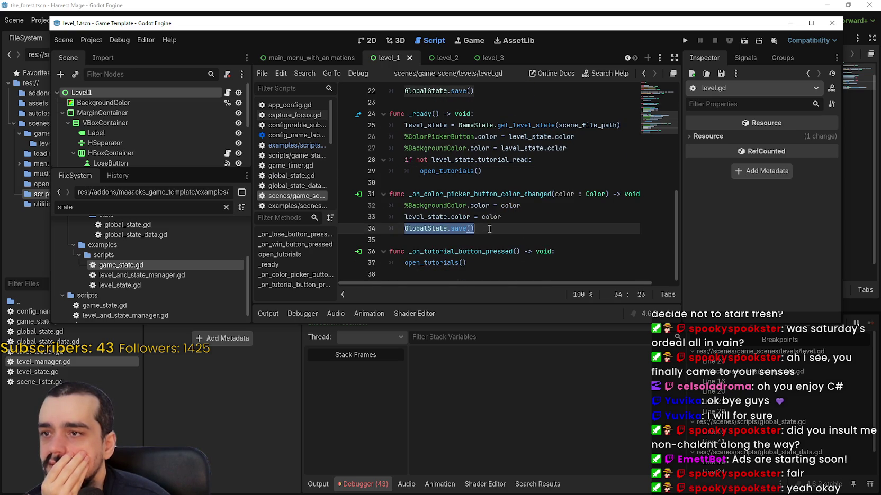
scroll(493, 227, up, 2)
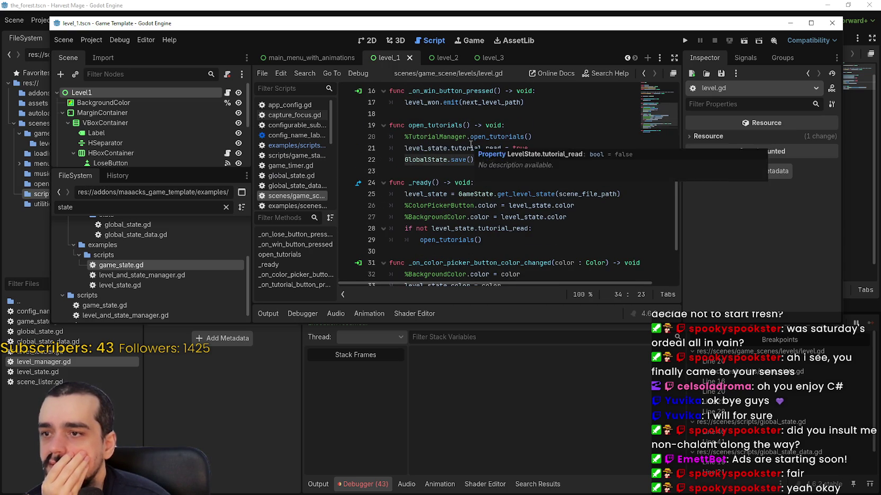
scroll(503, 159, down, 1)
Step: Add a breakpoint on line 26 of level.gd and run the Game Template project
click(622, 171)
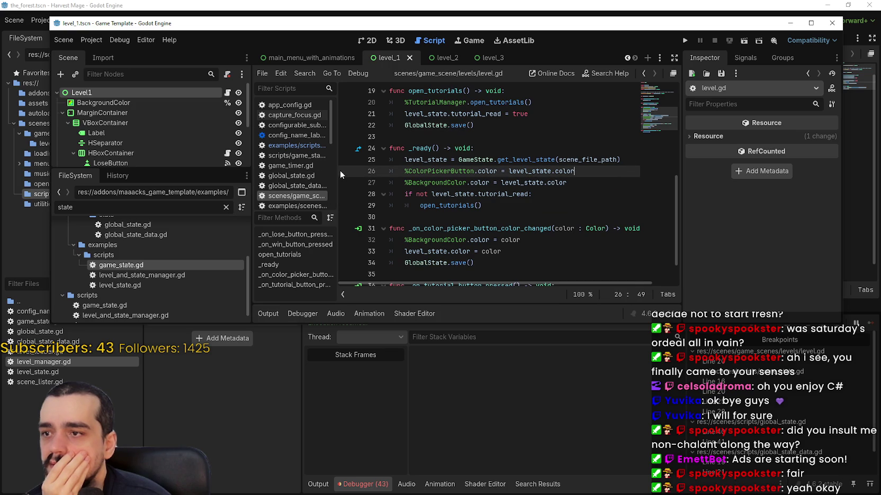
click(347, 171)
click(690, 43)
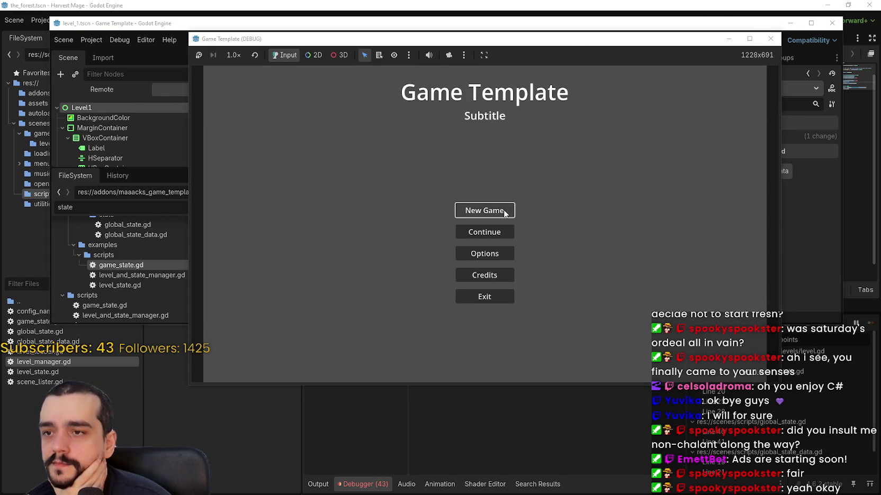
Step: Start a new game, win Example Level #1, and continue into Example Level #2
click(510, 211)
click(464, 256)
click(469, 254)
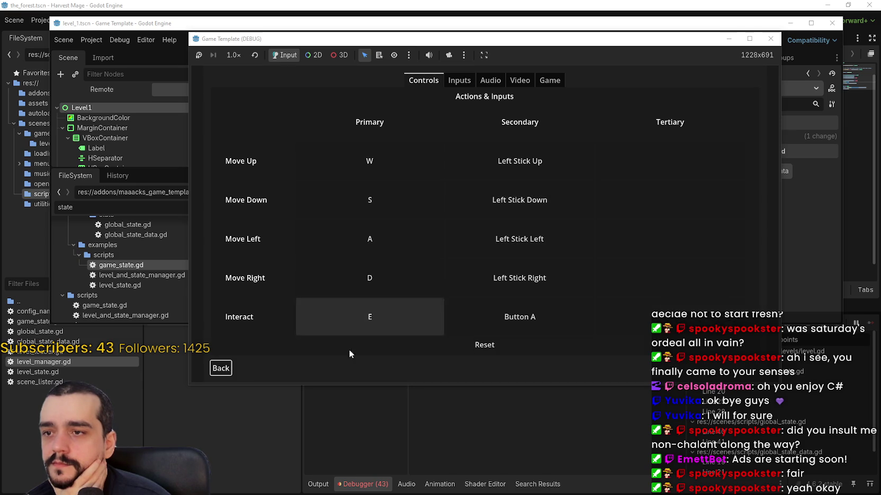
click(222, 367)
click(508, 209)
click(514, 256)
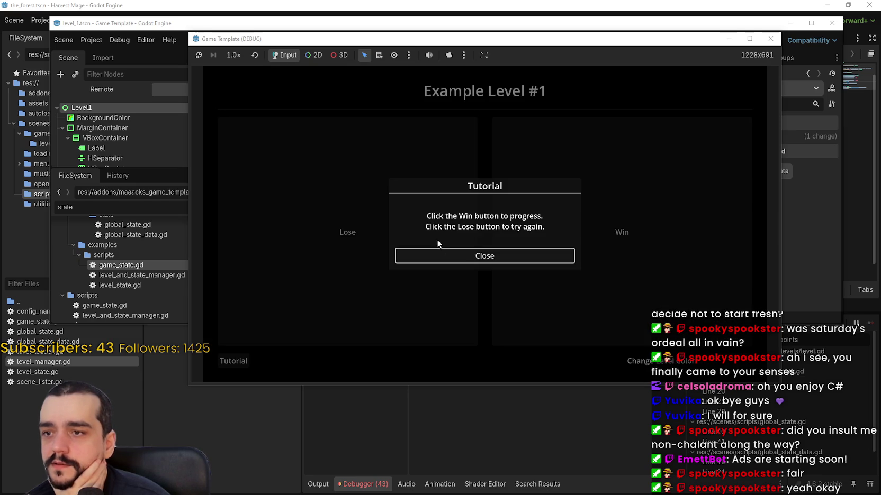
click(471, 257)
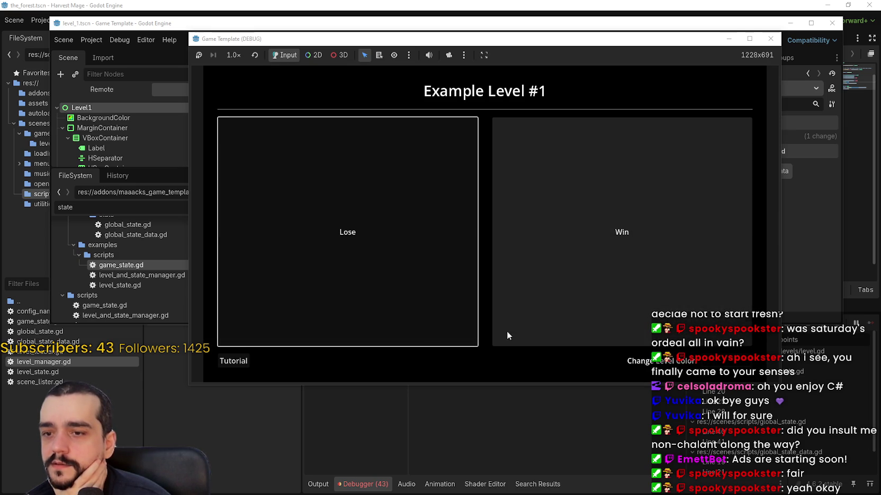
click(614, 317)
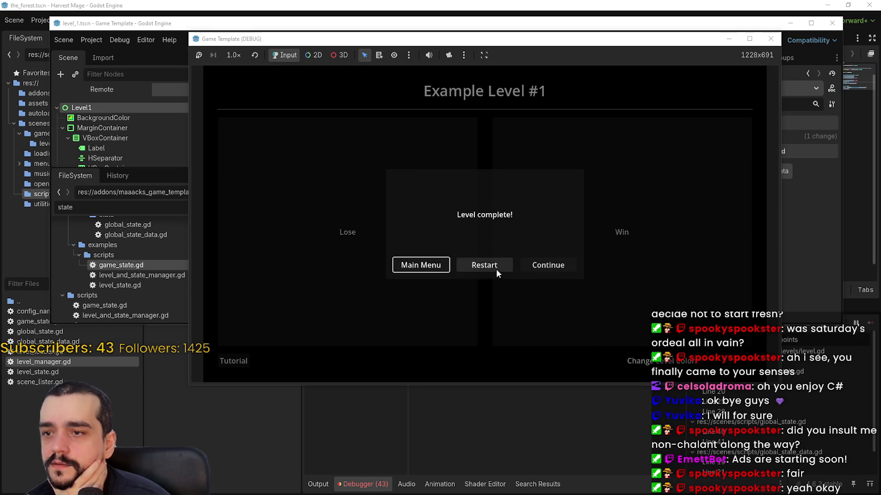
click(551, 267)
click(500, 256)
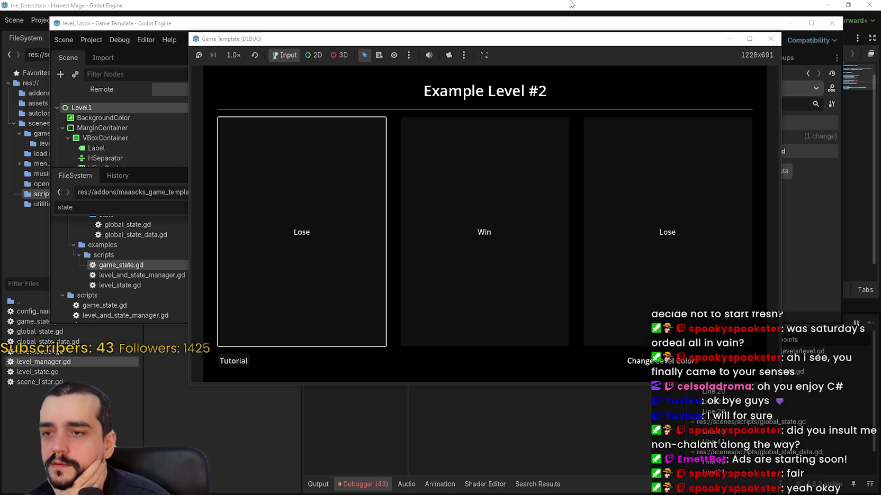
Step: Check print(level_state) in Harvest Mage's level.gd _ready, then return to the Game Template editor
click(533, 4)
scroll(550, 232, down, 1)
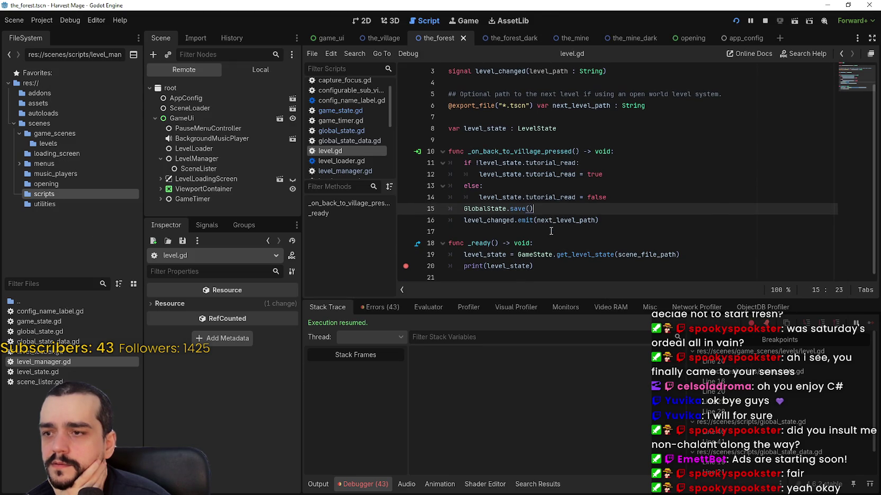
click(549, 265)
scroll(548, 259, up, 2)
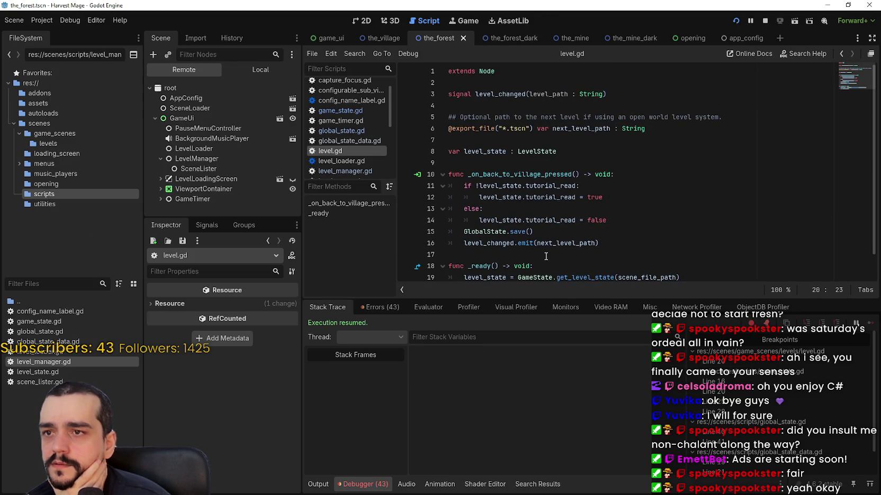
scroll(545, 256, down, 2)
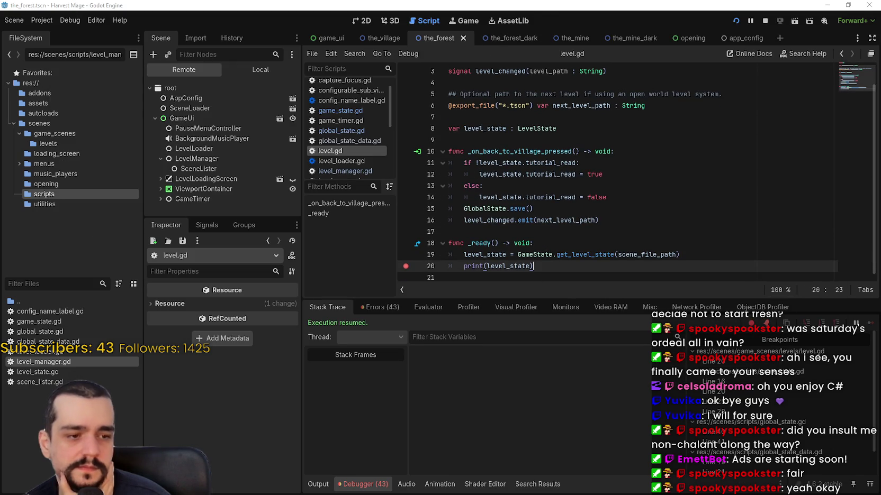
key(alt+Tab)
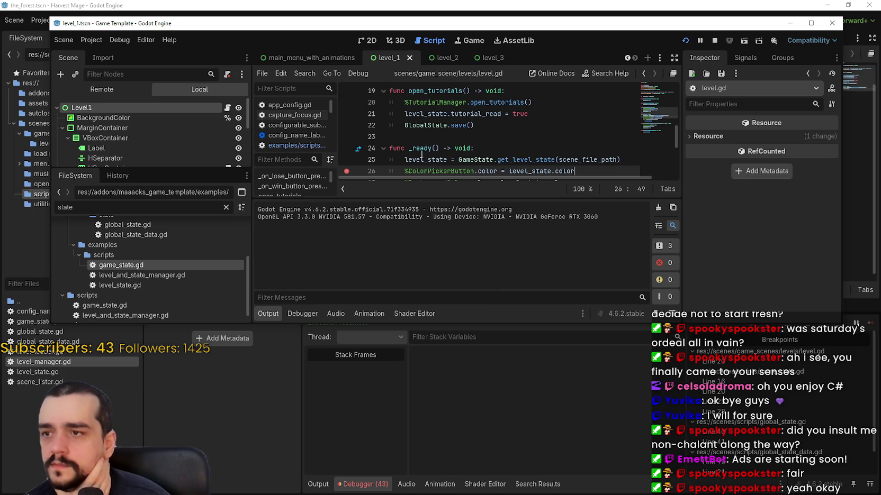
Step: In the Remote tree, expand LevelManager, LevelLoadingScreen, ViewportContainer and ConfigurableSubViewport, then select Level2
scroll(422, 154, up, 10)
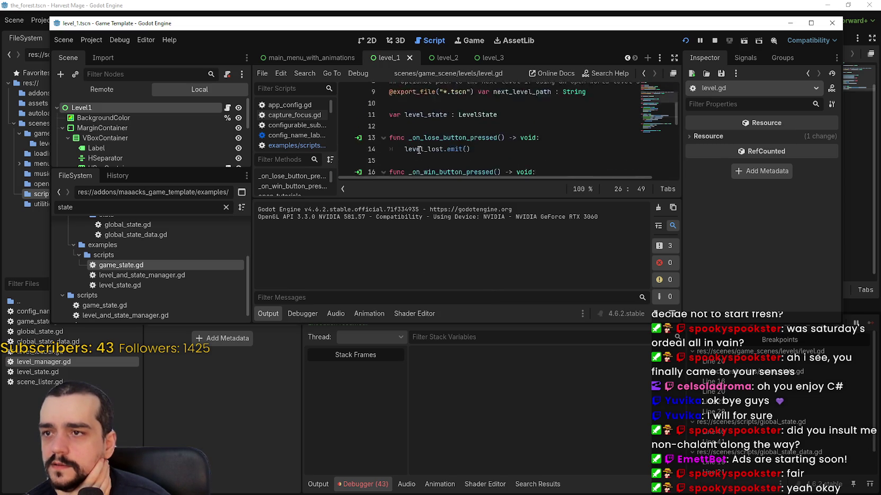
scroll(418, 151, down, 5)
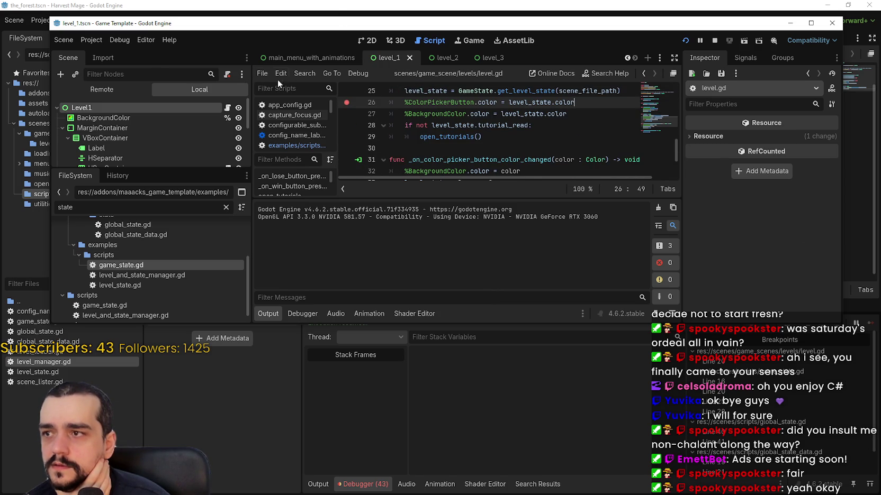
click(134, 88)
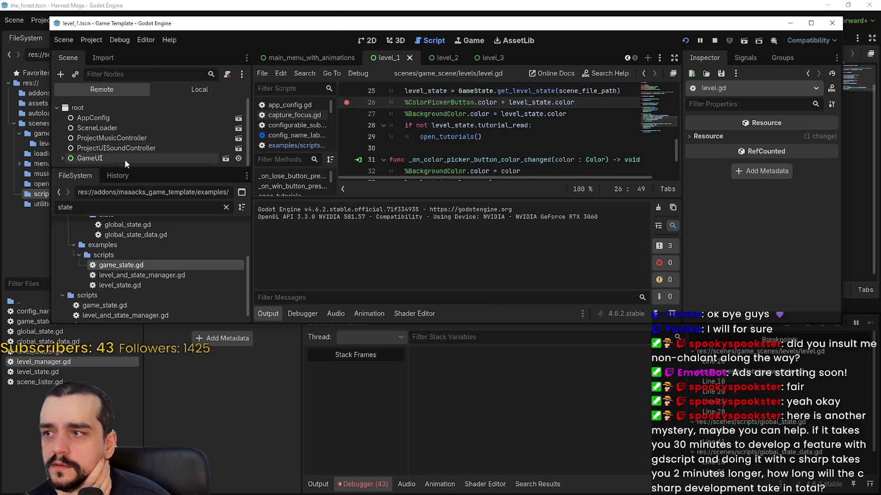
scroll(69, 136, down, 2)
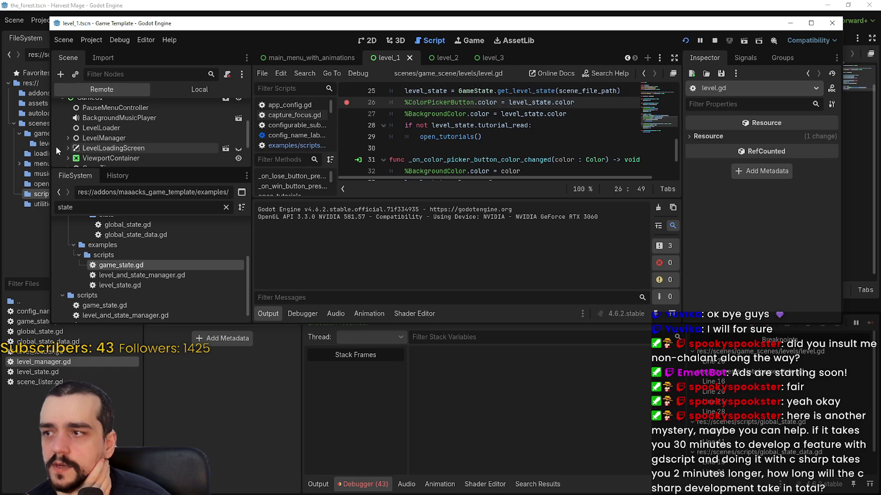
click(65, 144)
click(69, 136)
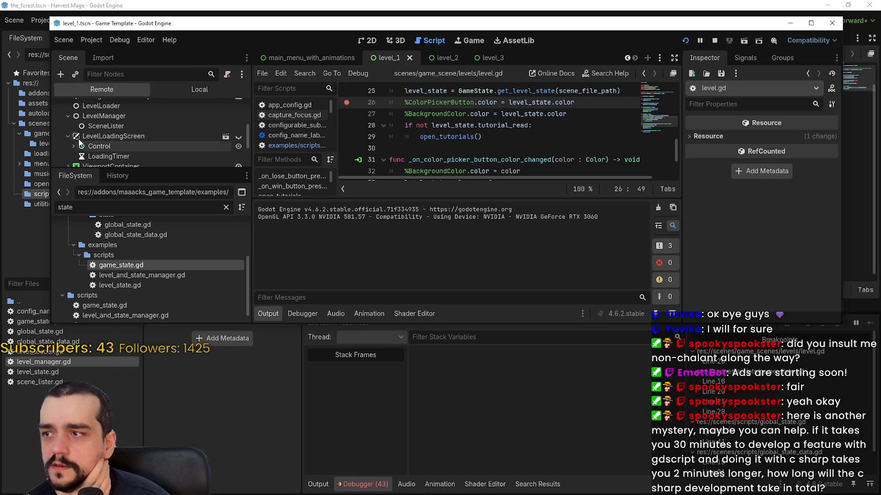
scroll(71, 150, down, 1)
scroll(72, 149, down, 2)
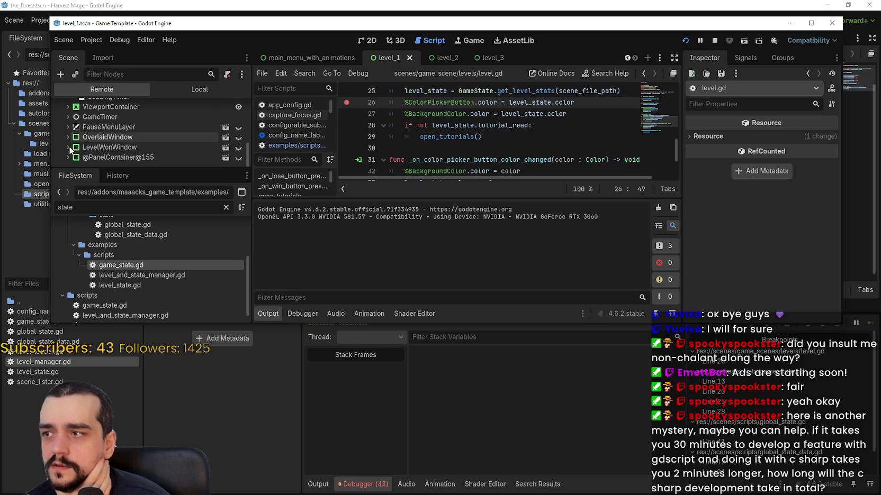
click(65, 107)
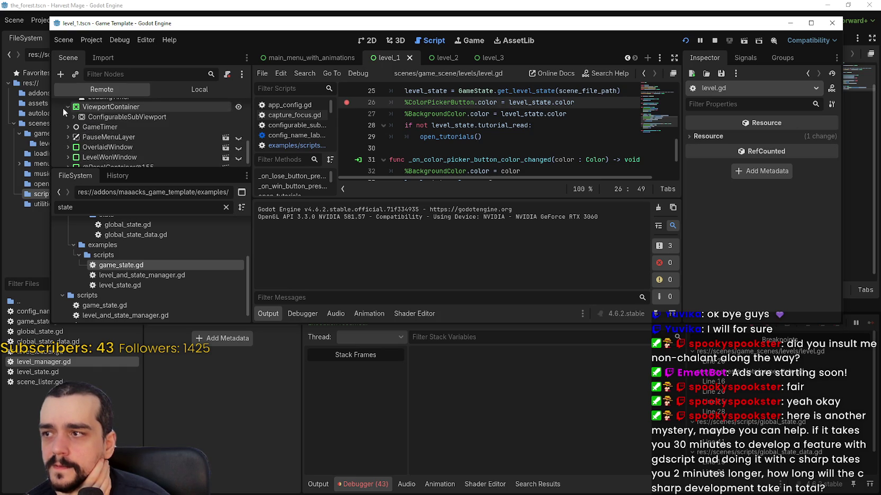
click(73, 117)
click(79, 127)
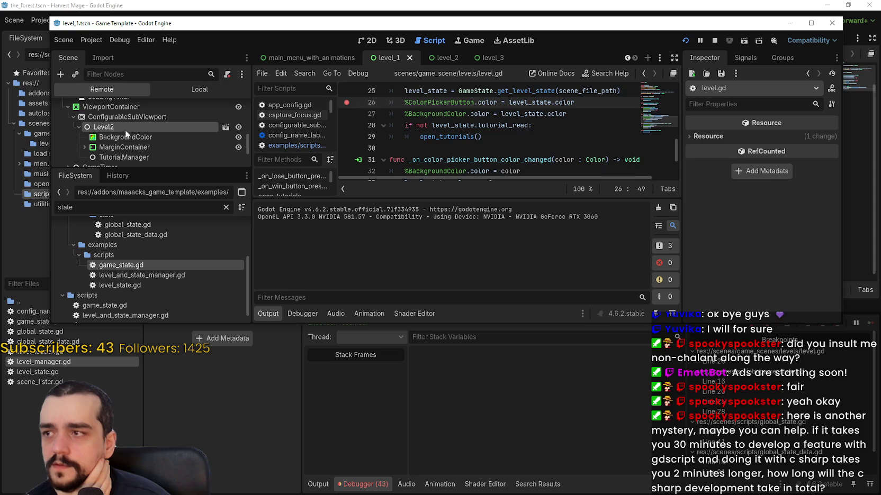
click(125, 127)
click(435, 125)
scroll(436, 126, up, 1)
Step: Show the Debugger's stack trace and breakpoints, then bring the running Game Template game forward
drag(412, 110, 525, 133)
click(577, 144)
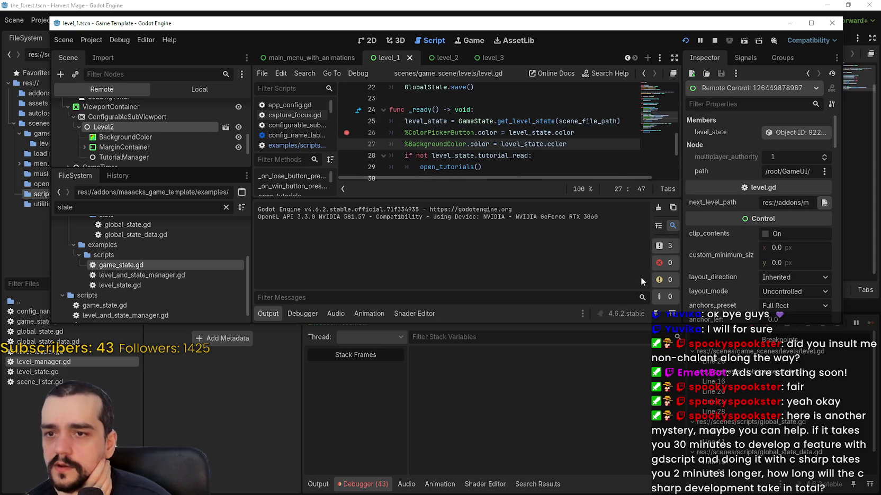
click(301, 313)
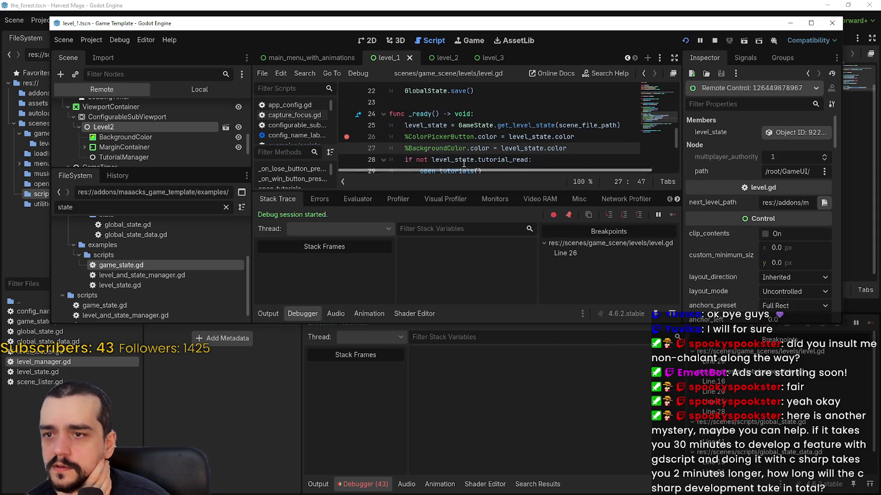
key(alt+Tab)
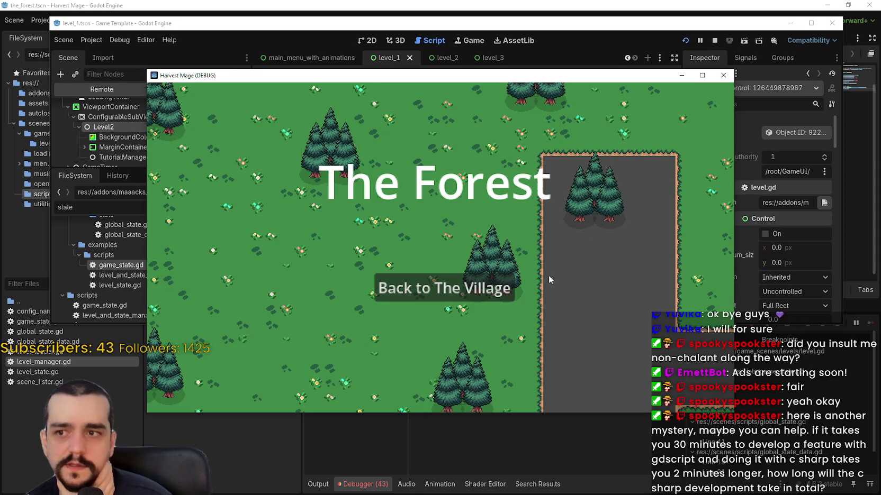
key(alt+Tab)
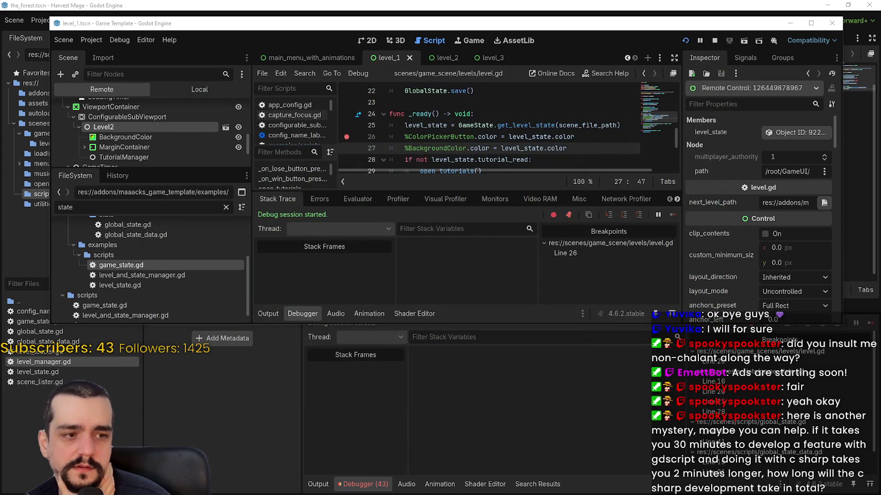
key(alt+Tab)
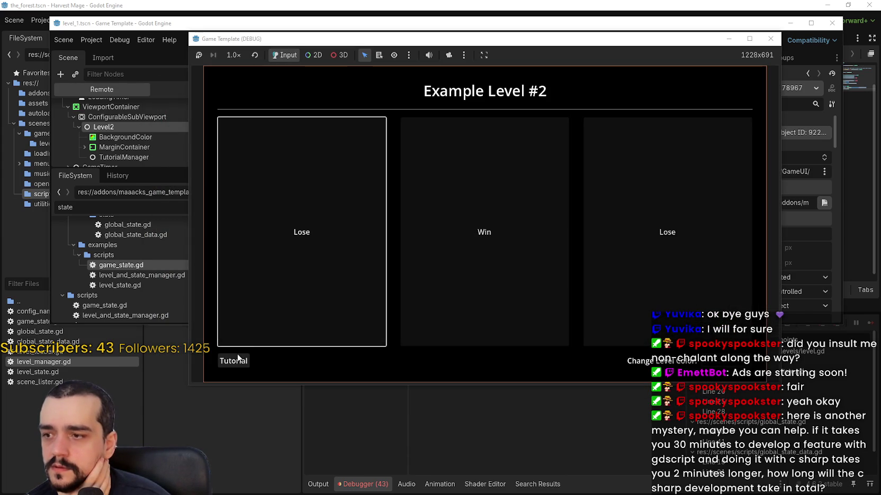
Step: Lose Example Level #2 with the left Lose card, restart it, and go to line 26's breakpoint
click(275, 299)
click(546, 263)
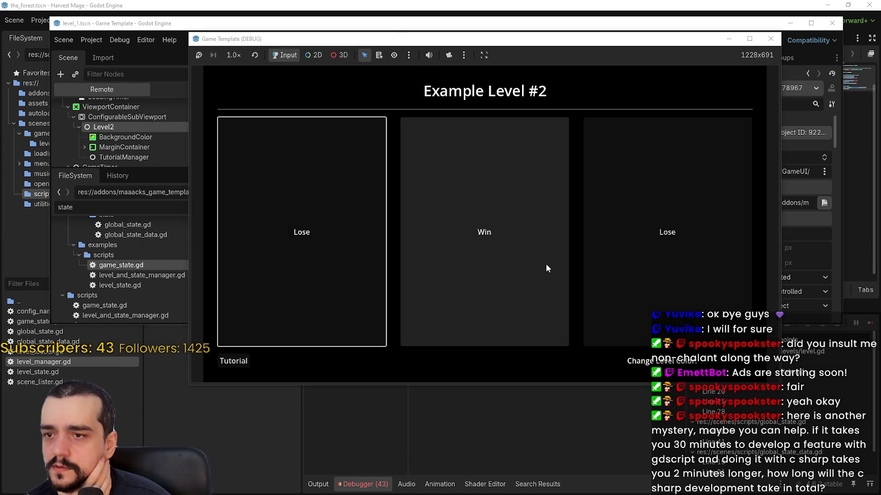
click(329, 5)
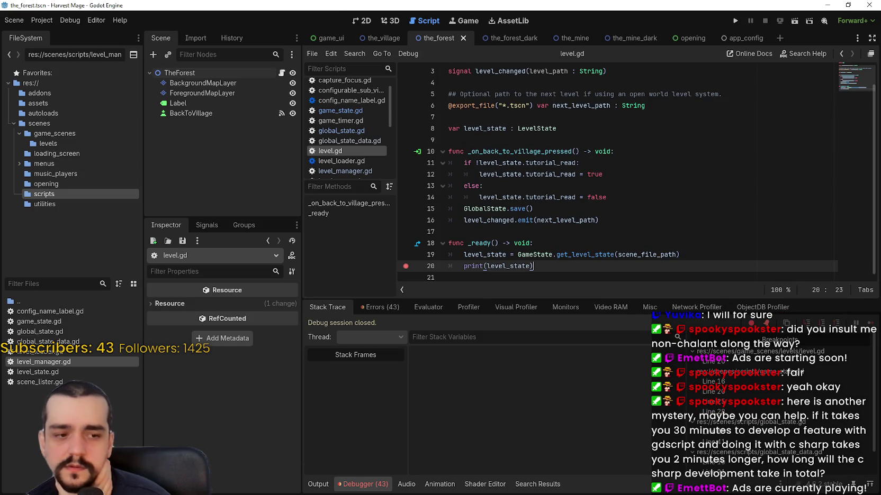
key(alt+Tab)
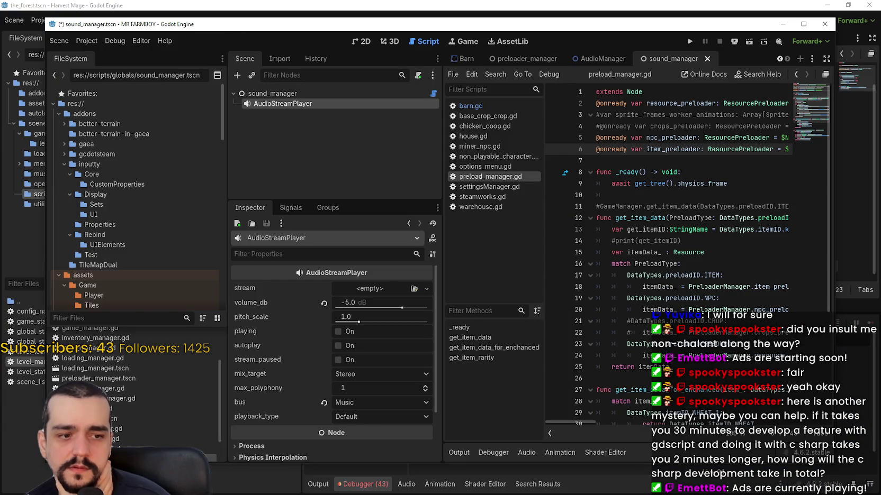
key(alt+Tab)
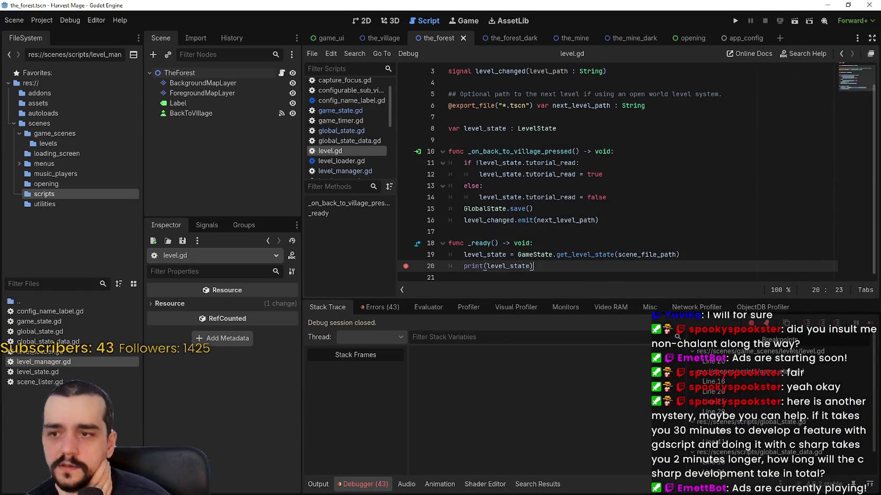
key(alt+Tab)
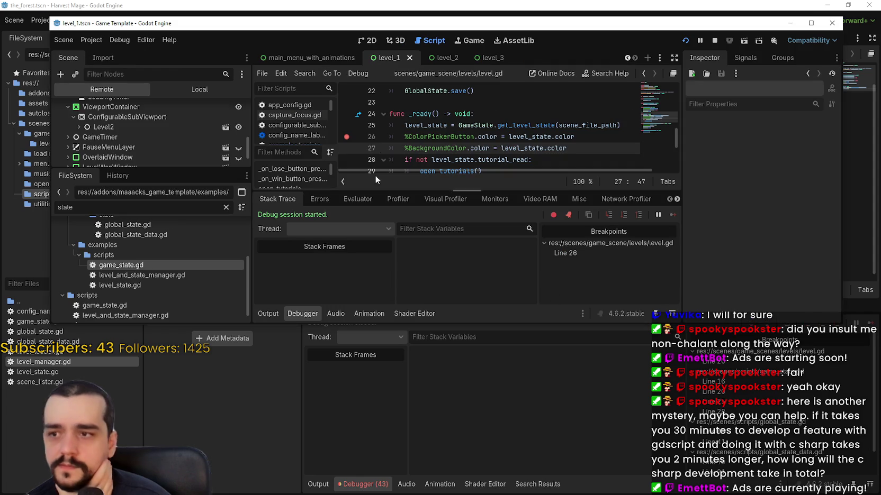
click(418, 137)
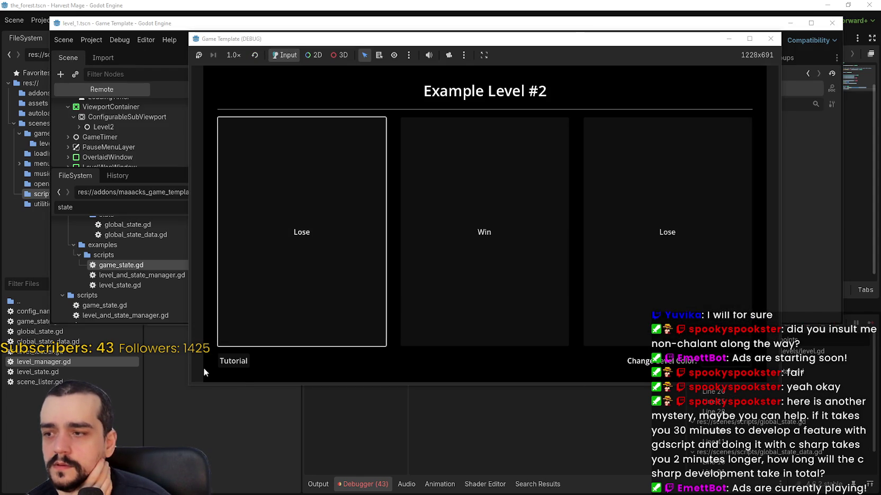
Step: Lose the level, exit to the main menu, start a new game, and close Example Level #1's tutorial
click(685, 246)
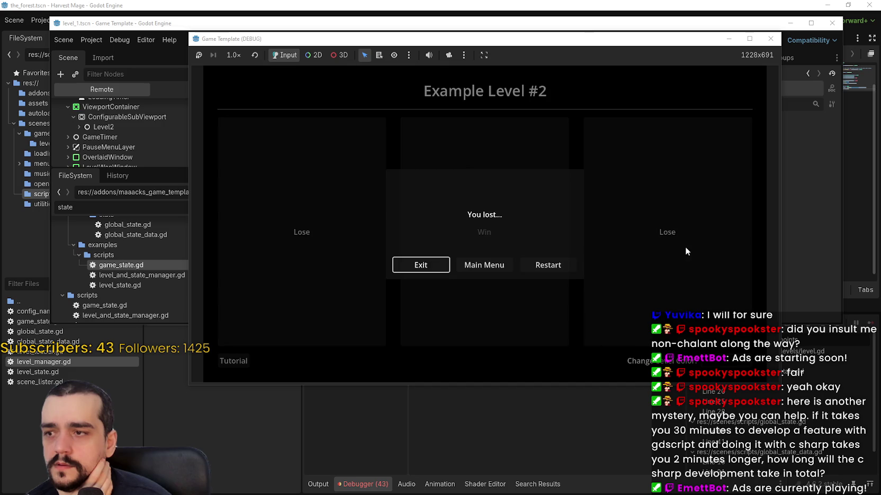
click(492, 266)
click(492, 238)
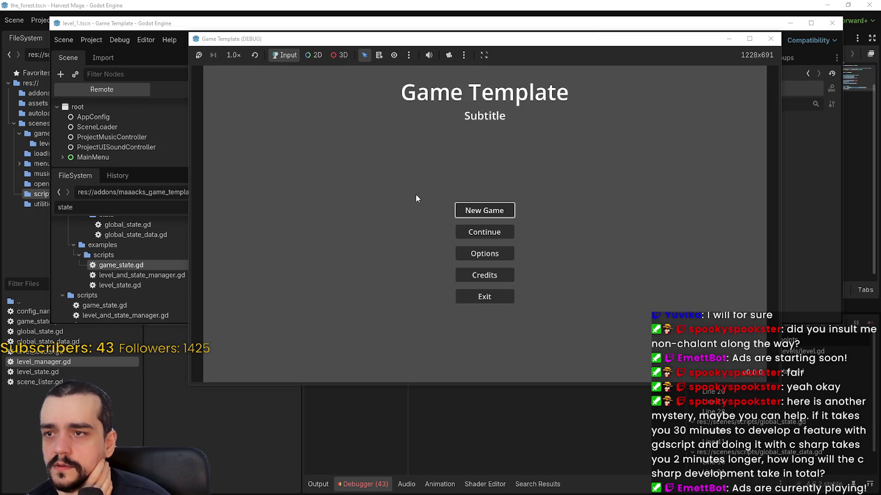
click(483, 212)
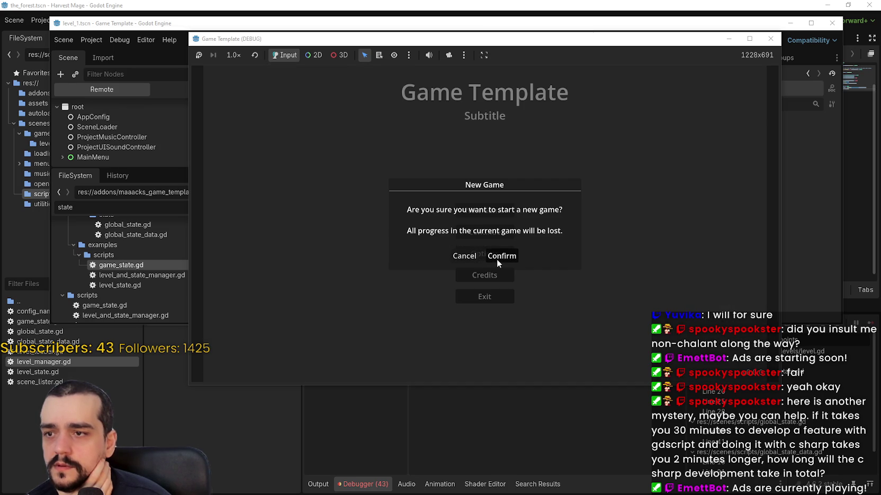
click(497, 258)
click(497, 259)
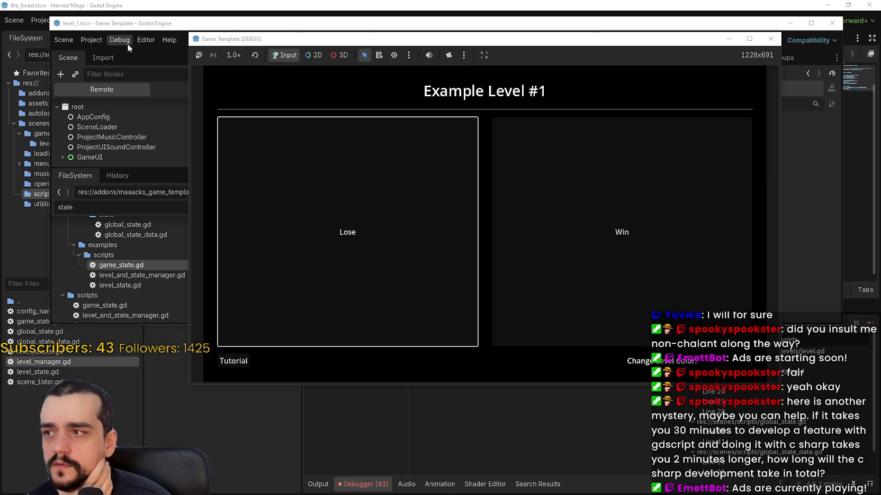
click(127, 48)
Step: Expand GameUI, ViewportContainer and ConfigurableSubViewport in the Remote tree and inspect Level1
click(62, 157)
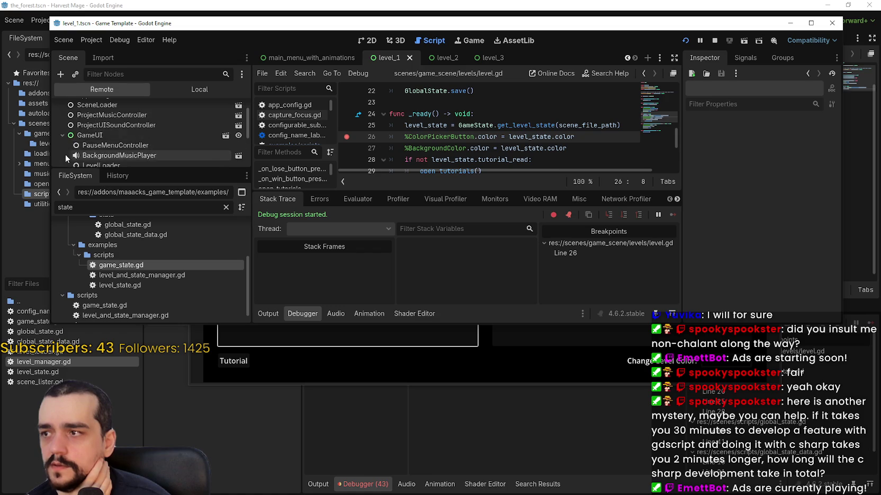
scroll(64, 151, down, 5)
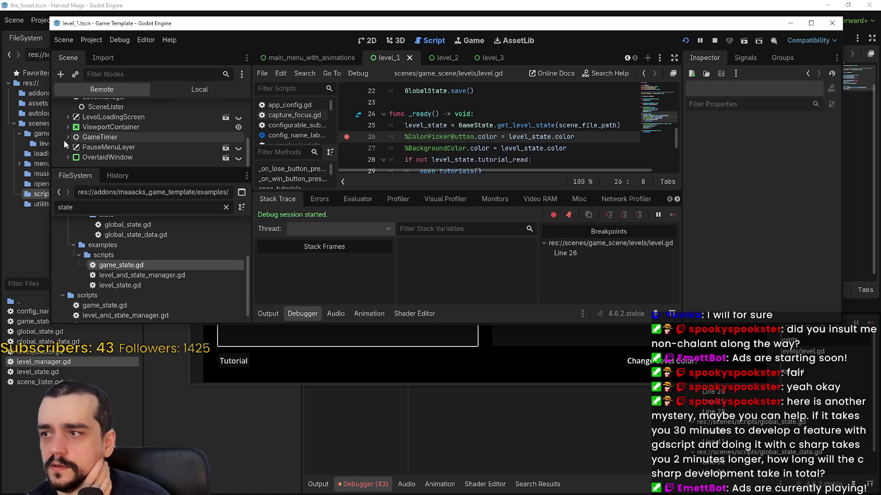
click(68, 127)
click(73, 137)
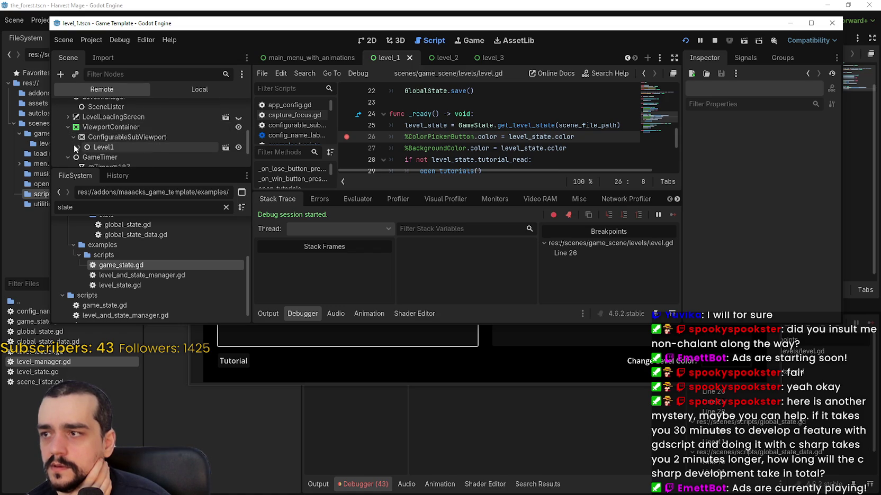
click(77, 148)
scroll(74, 143, down, 1)
click(128, 126)
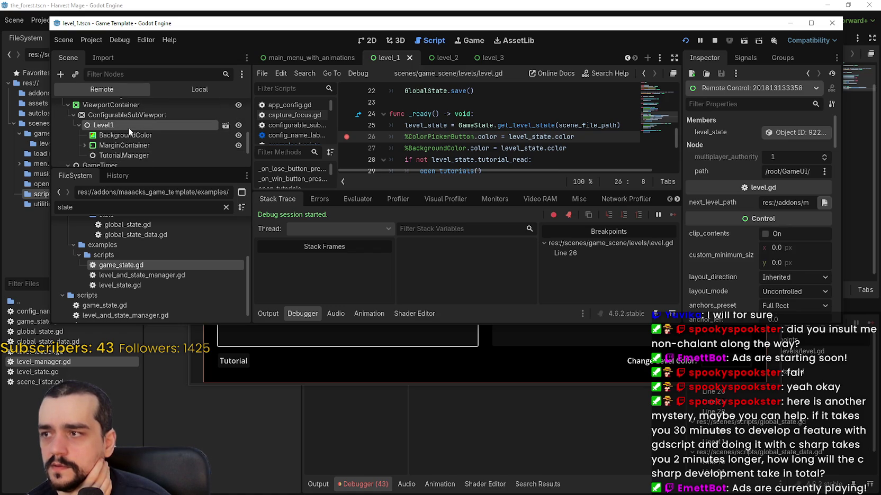
scroll(662, 110, up, 7)
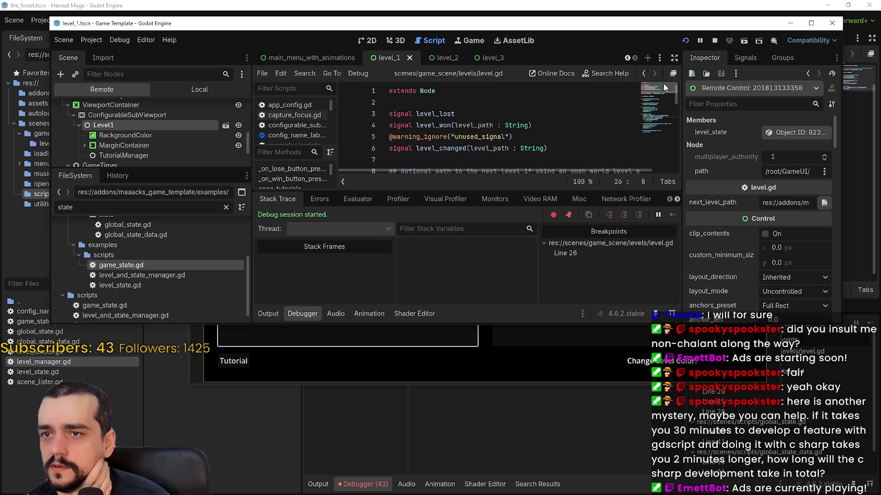
scroll(663, 99, down, 7)
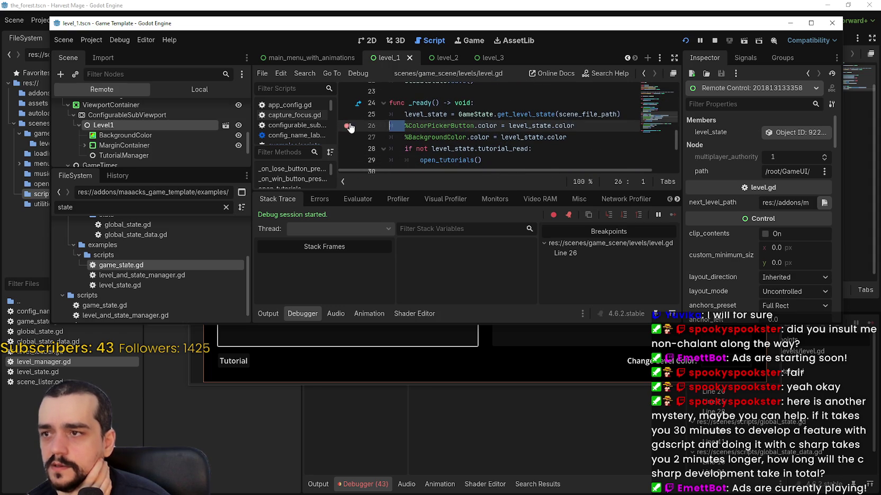
Step: Look over the get_level_state line in level.gd's _ready, then stop the running game
click(555, 126)
click(623, 115)
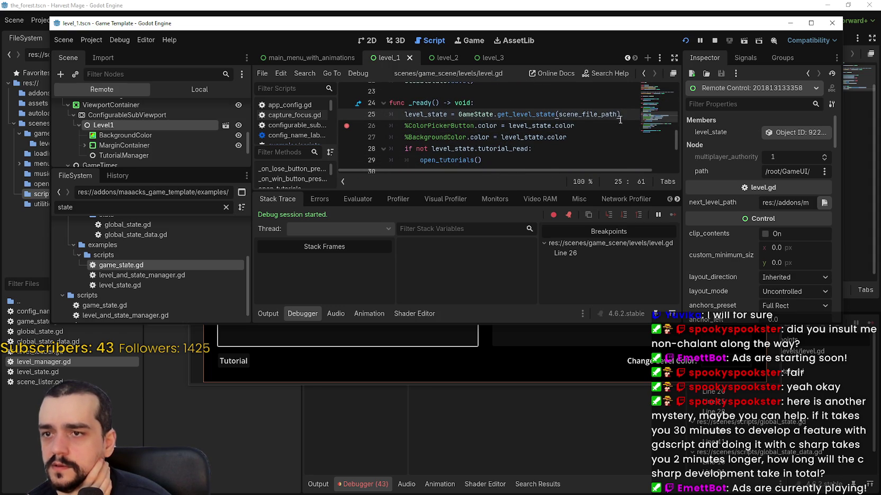
key(Down)
key(Down)
key(Down)
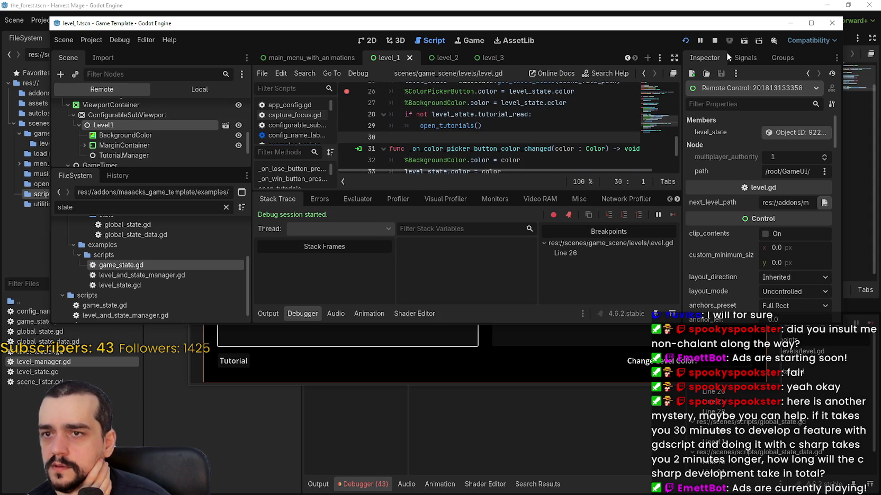
click(716, 42)
scroll(367, 127, down, 3)
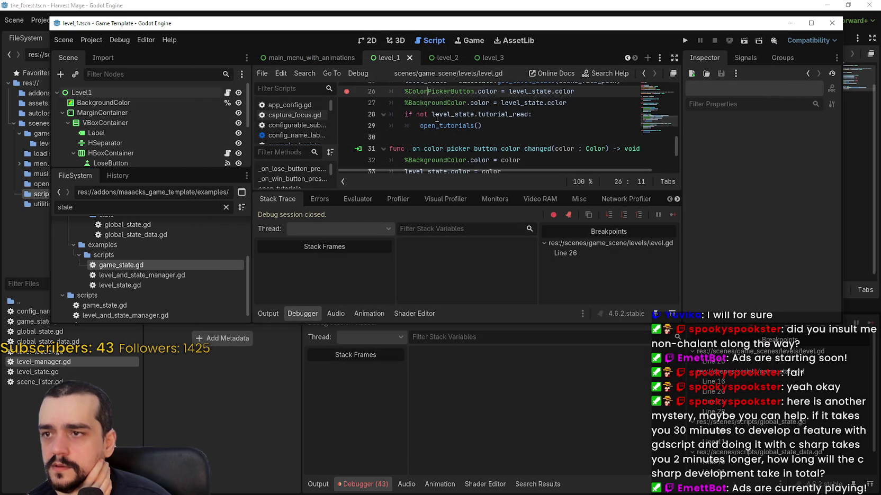
Step: Relaunch the game, start a new game, close the tutorial, and reposition the game window
click(685, 41)
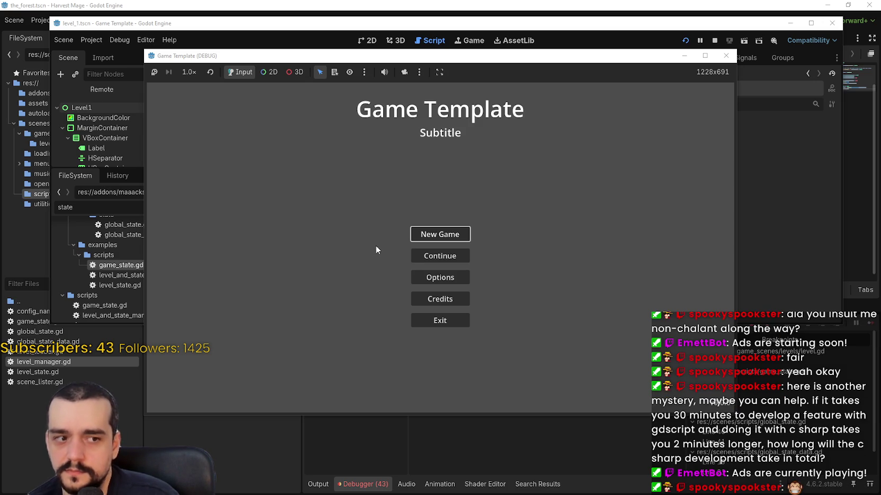
click(453, 236)
click(457, 280)
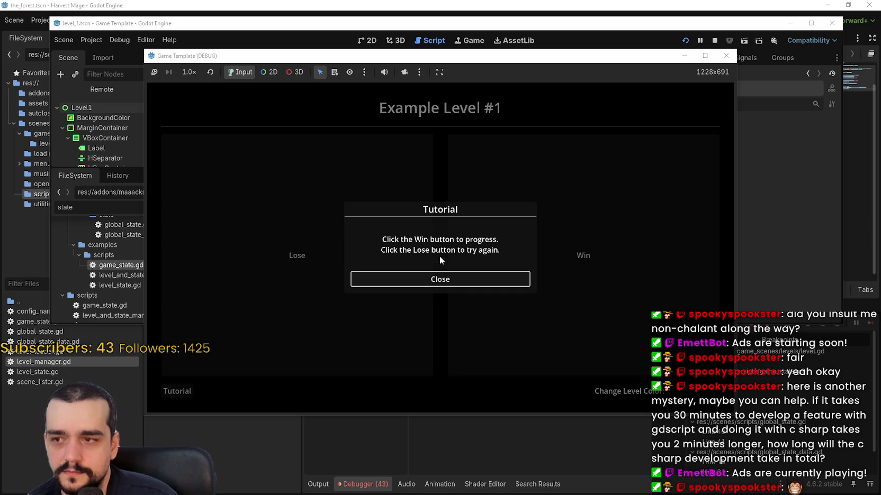
click(436, 281)
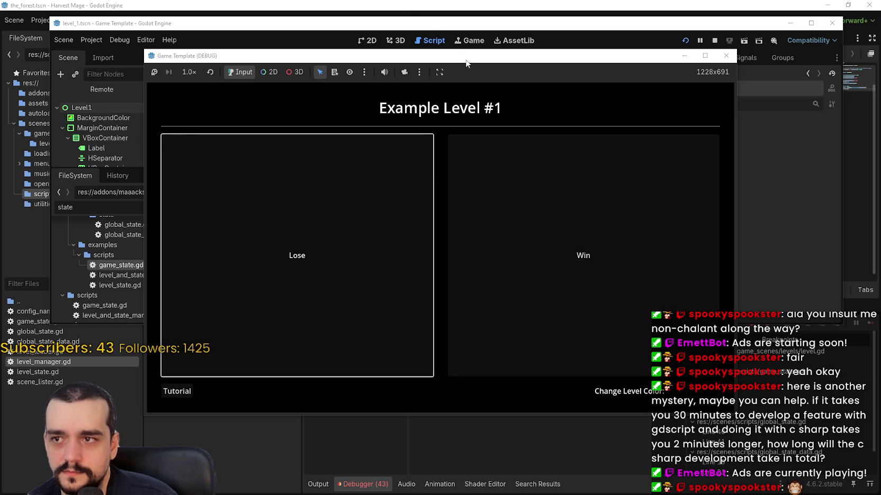
drag(465, 64, 541, 98)
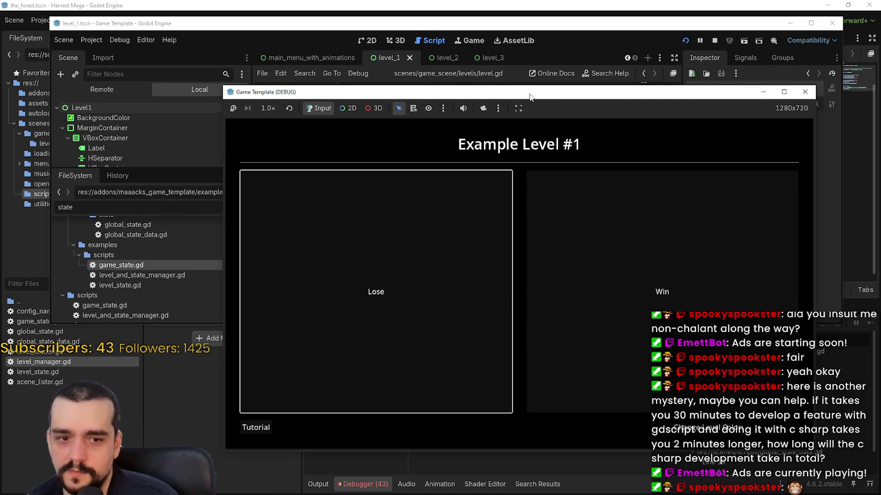
click(499, 73)
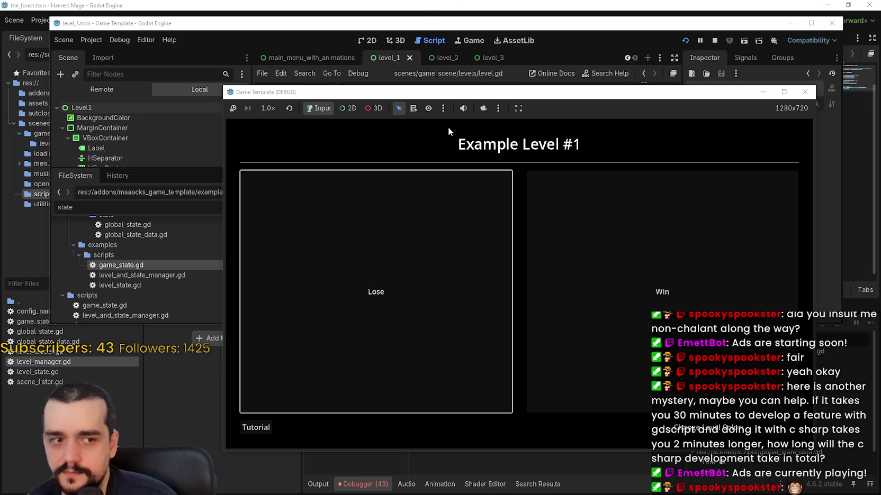
mouse_move(491, 97)
mouse_down()
mouse_move(526, 90)
mouse_move(518, 81)
mouse_up()
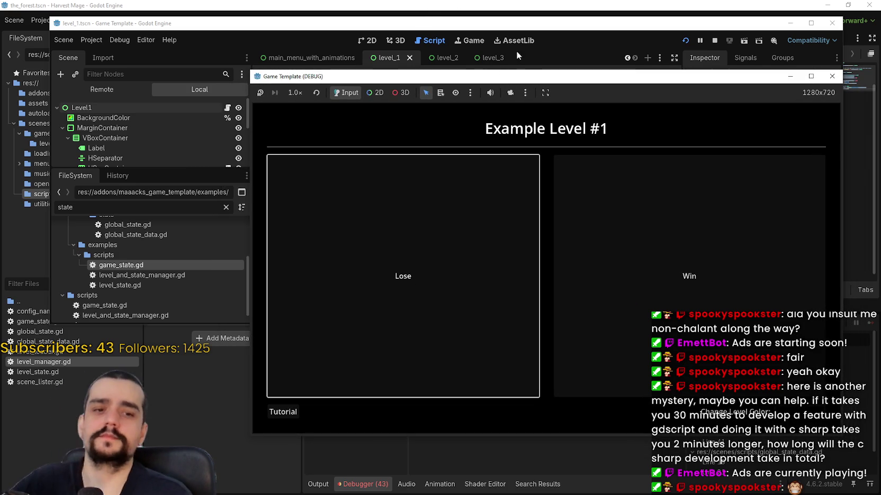
click(531, 115)
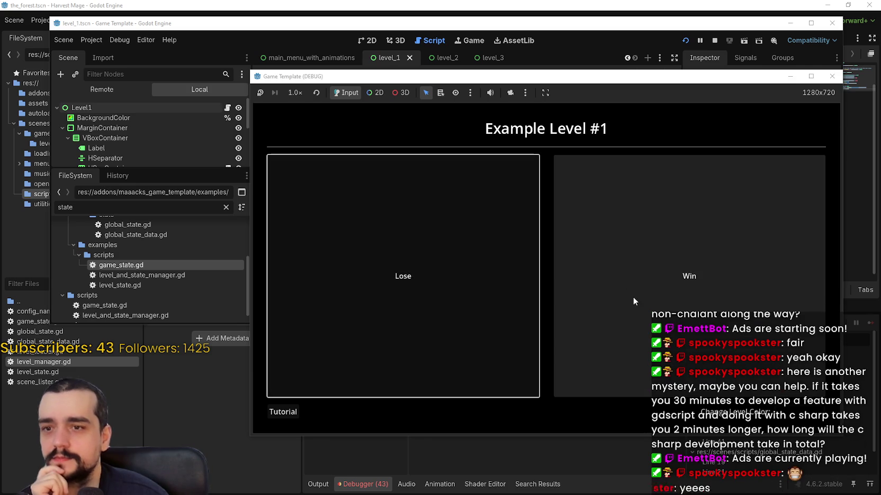
Step: Win Example Level #1, continue to Level #2, then return to GlobalState.save() on line 22
click(632, 294)
click(591, 311)
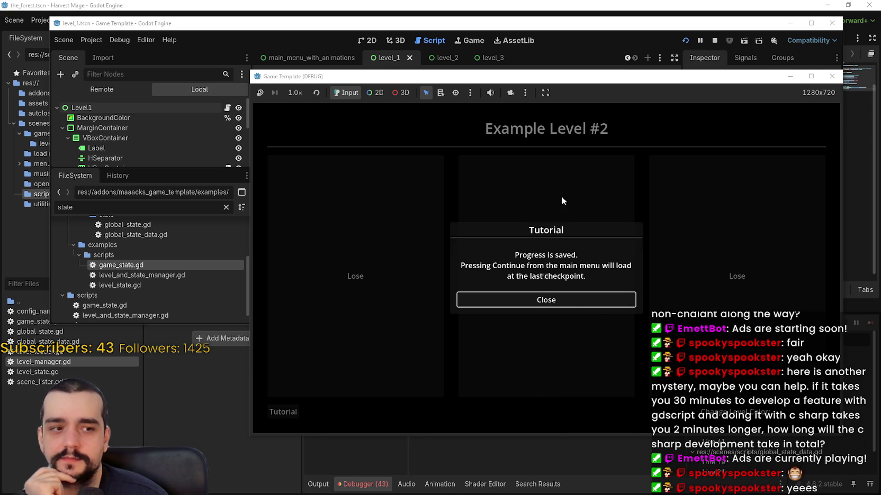
click(755, 7)
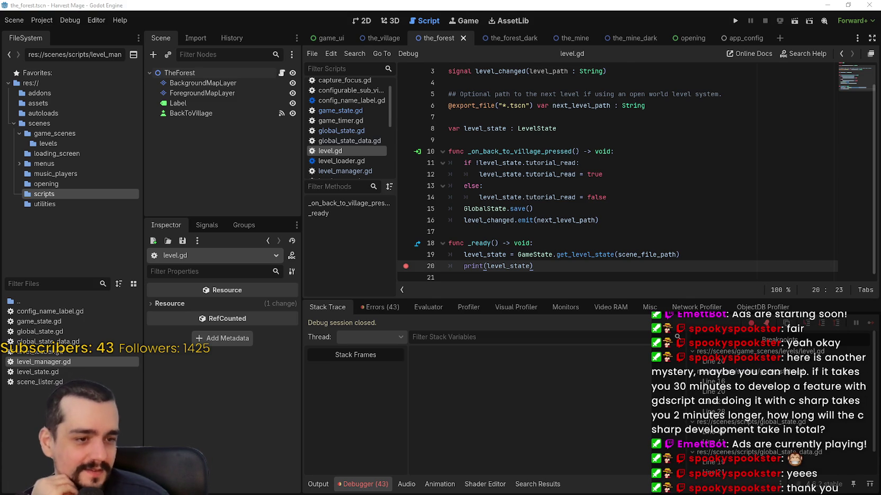
key(alt+Tab)
click(485, 161)
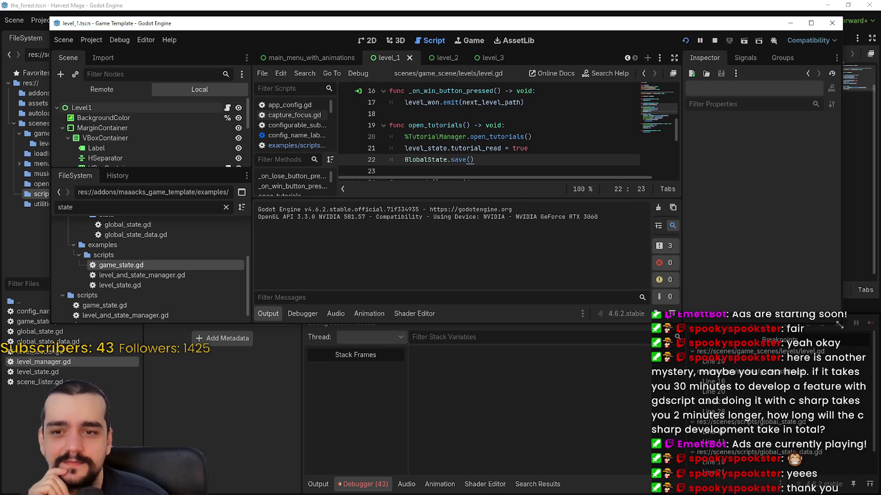
Step: Enlarge the editor window and review level.gd's _ready, level_state and next_level_path lines
drag(837, 322, 875, 439)
click(429, 184)
click(545, 251)
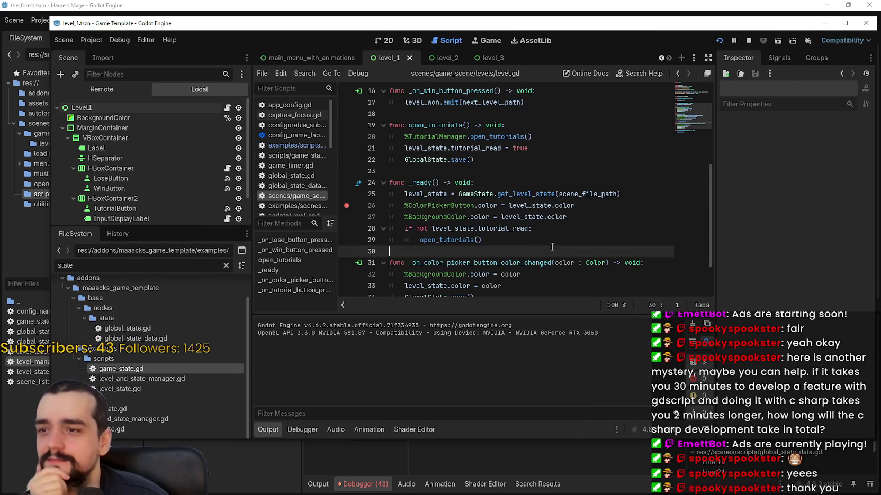
scroll(545, 238, down, 2)
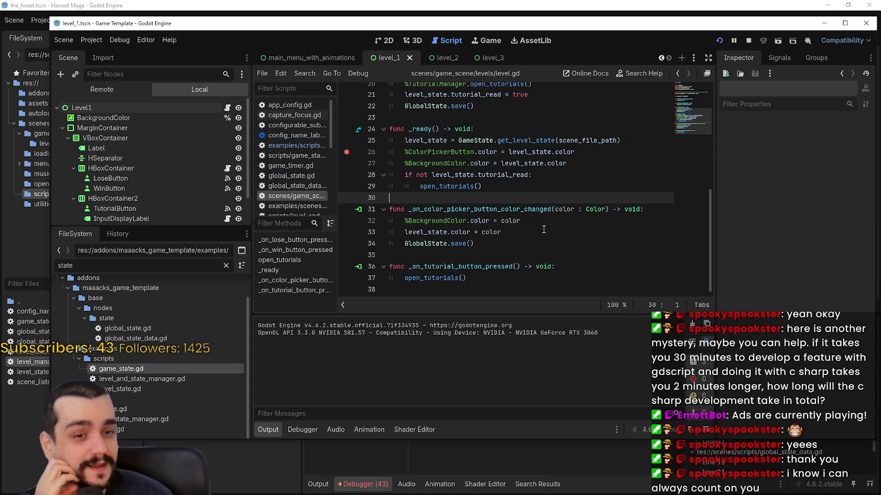
scroll(530, 226, up, 4)
scroll(514, 222, up, 3)
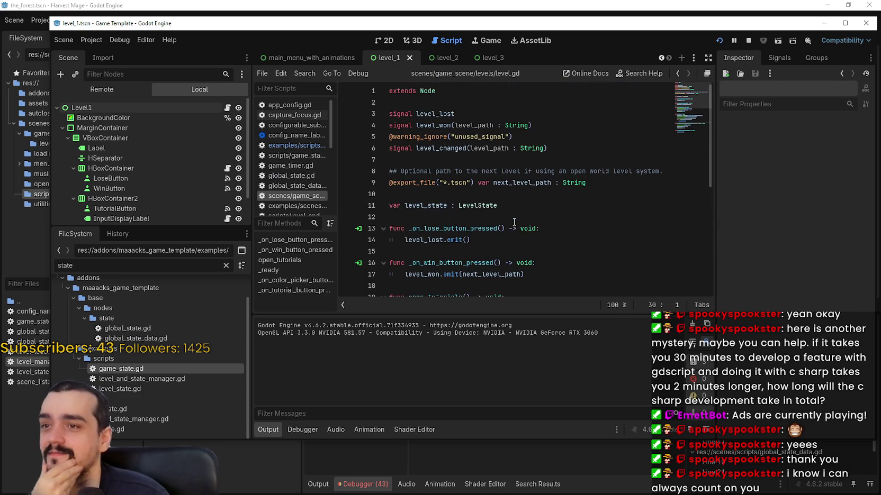
click(528, 206)
click(507, 184)
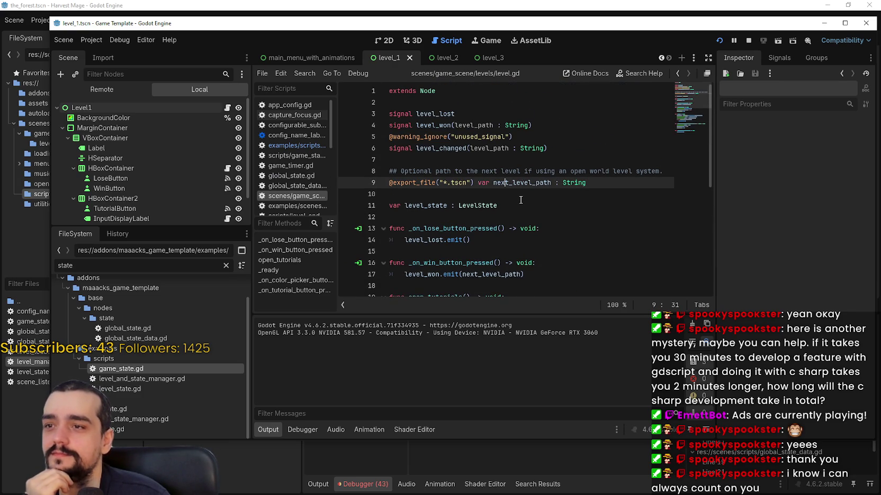
click(106, 108)
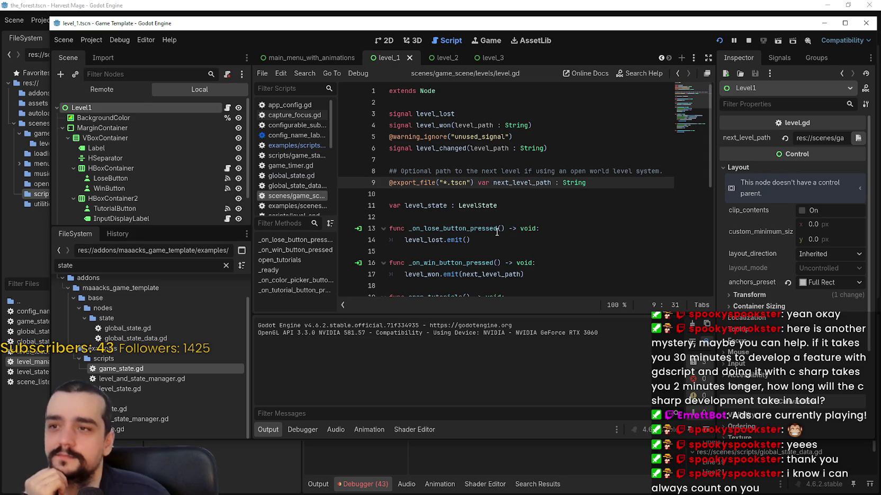
Step: Compare the level_2 scene's Level2 script with level_1, then bring the Harvest Mage editor forward
click(439, 57)
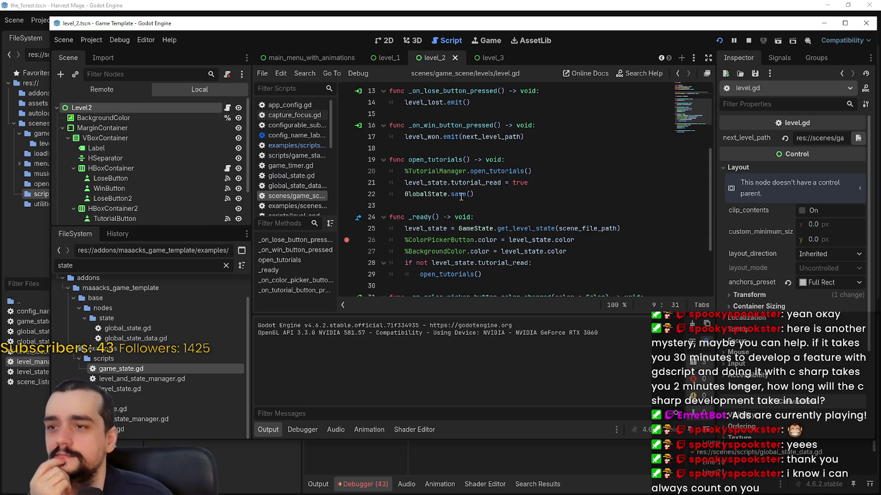
click(228, 109)
scroll(476, 186, up, 3)
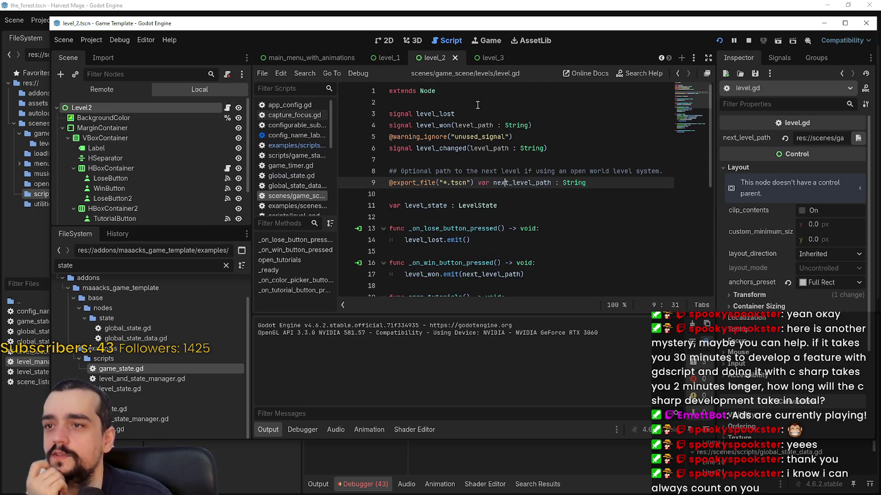
click(365, 102)
click(389, 57)
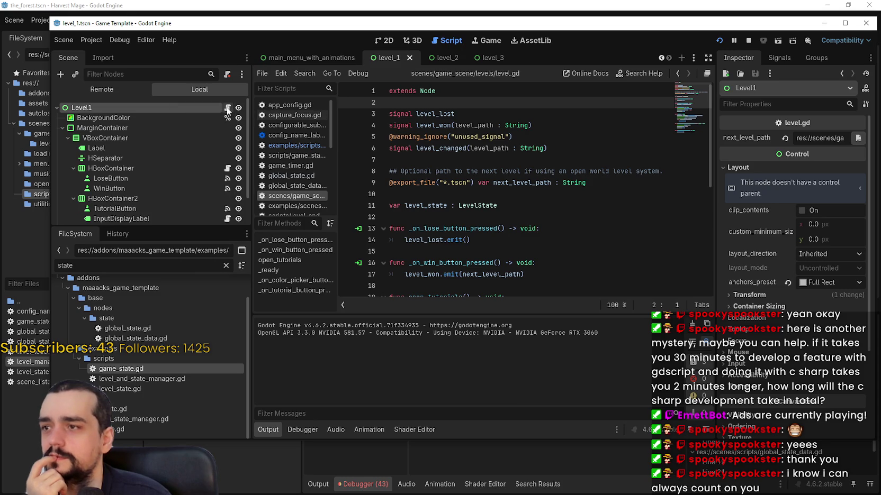
scroll(579, 150, down, 6)
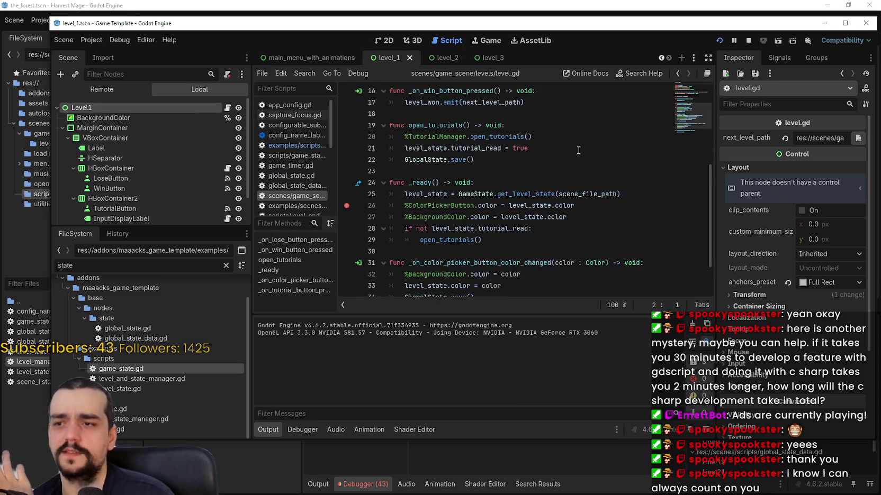
scroll(577, 144, up, 6)
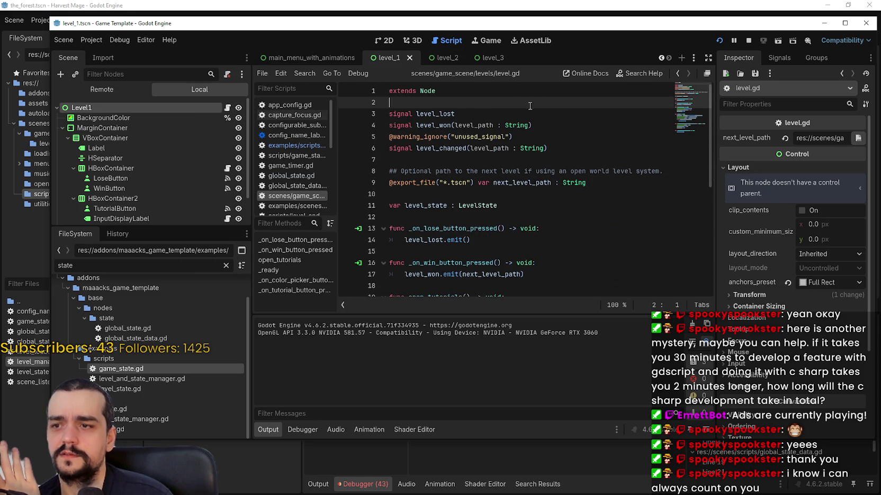
scroll(476, 159, down, 4)
click(15, 411)
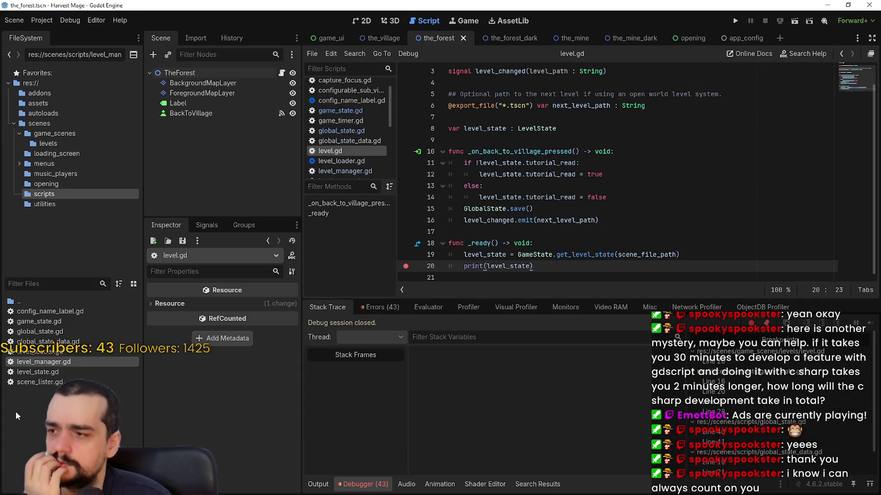
Step: Open level_state.gd from the scripts folder in the FileSystem dock
double_click(52, 372)
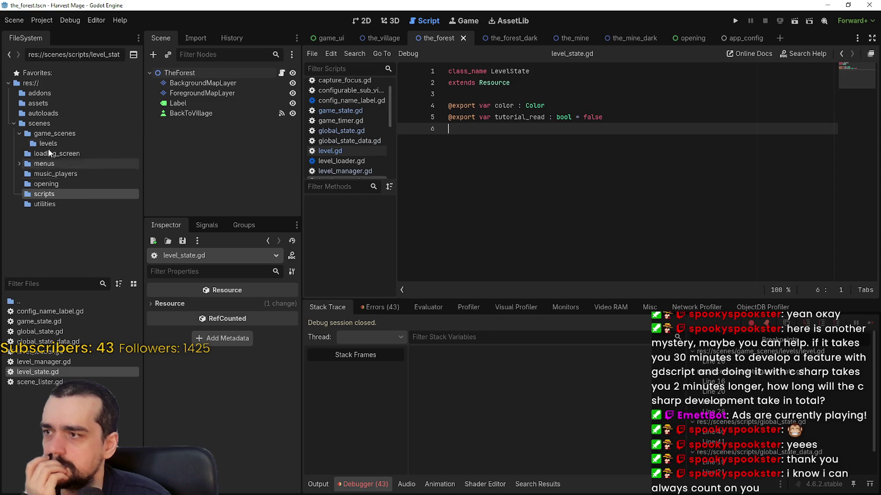
click(52, 122)
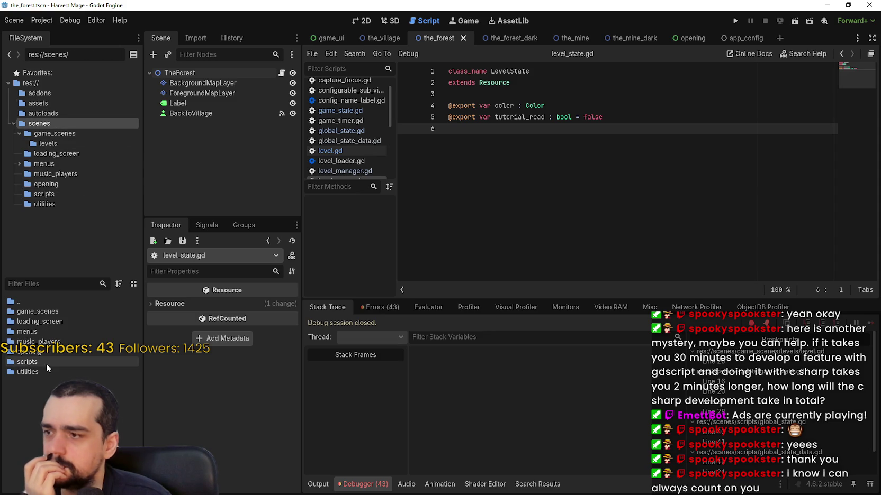
double_click(37, 362)
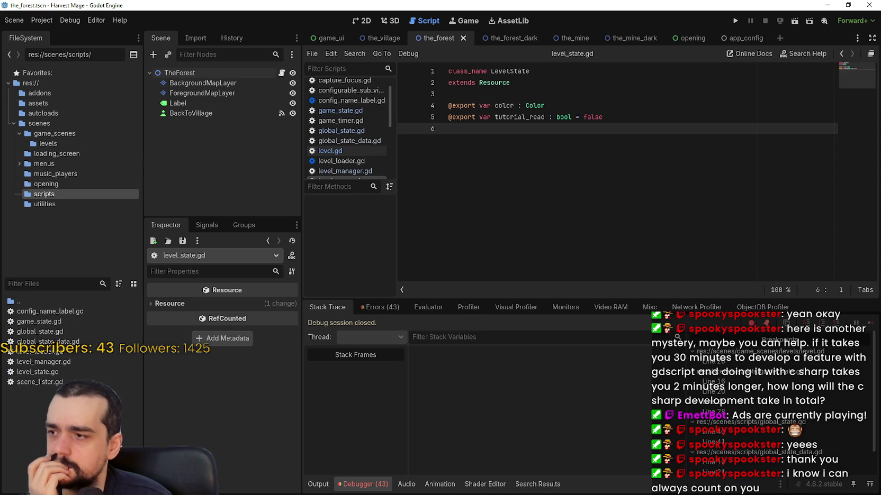
double_click(48, 372)
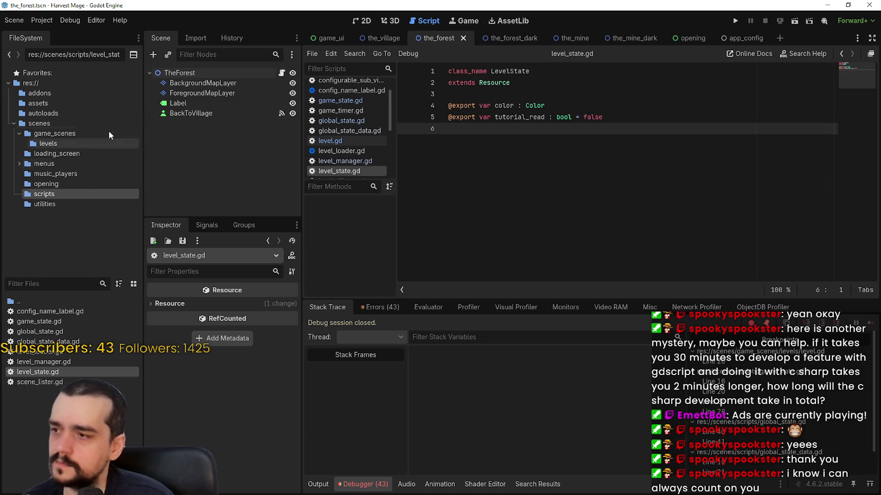
Step: Look over TheForest's level script, then switch to the Game Template editor window
click(282, 74)
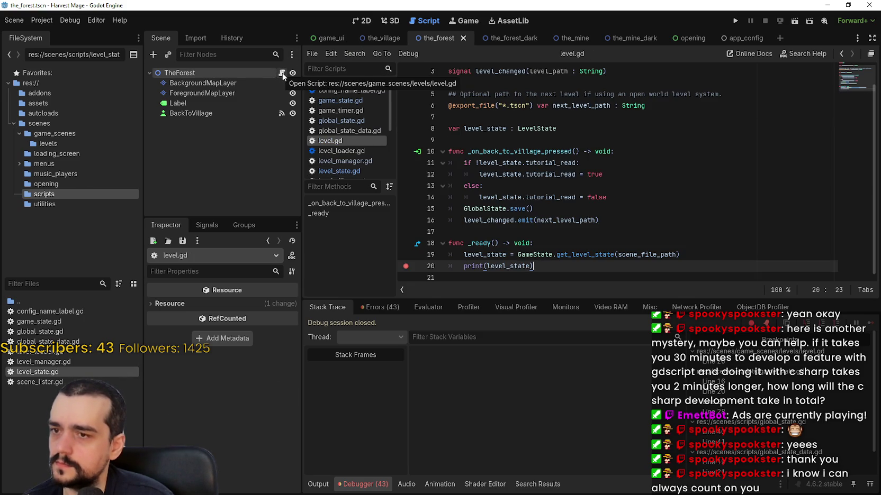
scroll(556, 213, up, 1)
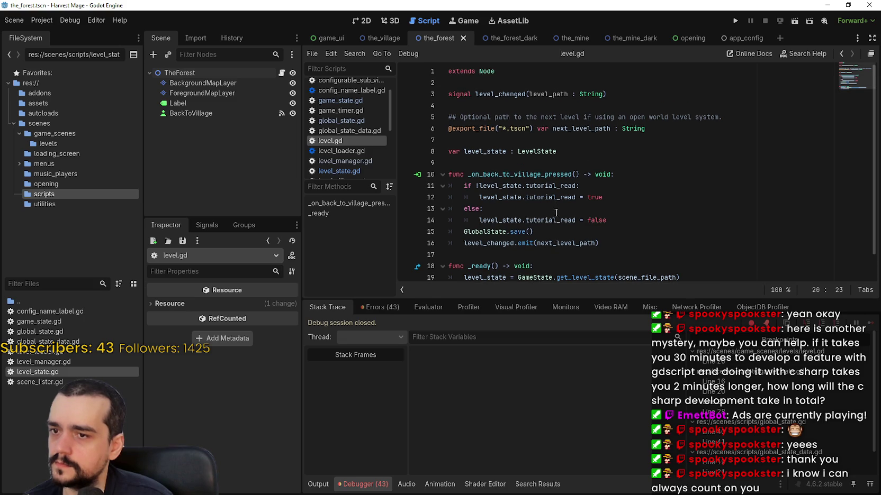
scroll(550, 228, down, 1)
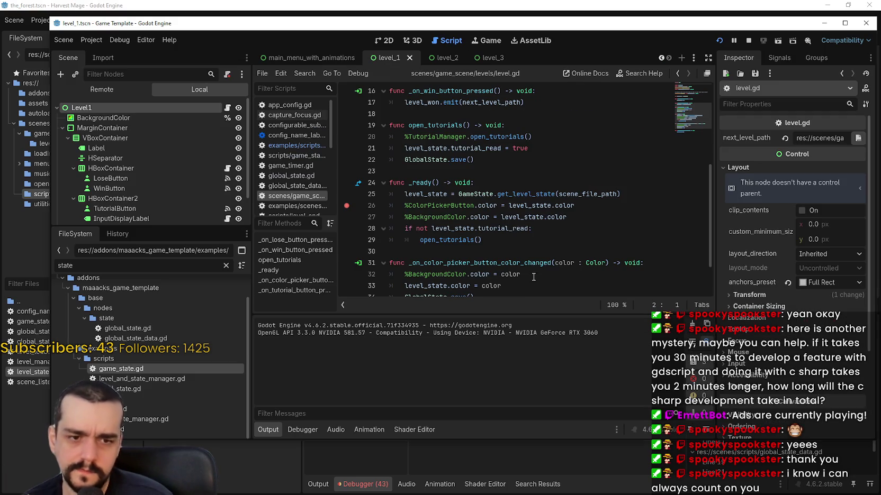
key(alt+Tab)
Step: Set breakpoints on every line of level.gd's _ready function body (lines 25–29)
click(500, 205)
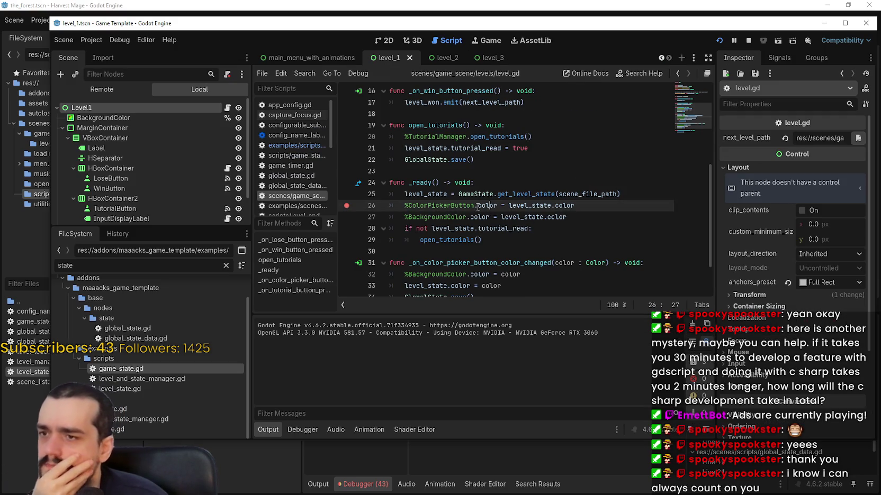
scroll(426, 199, up, 5)
scroll(426, 199, up, 1)
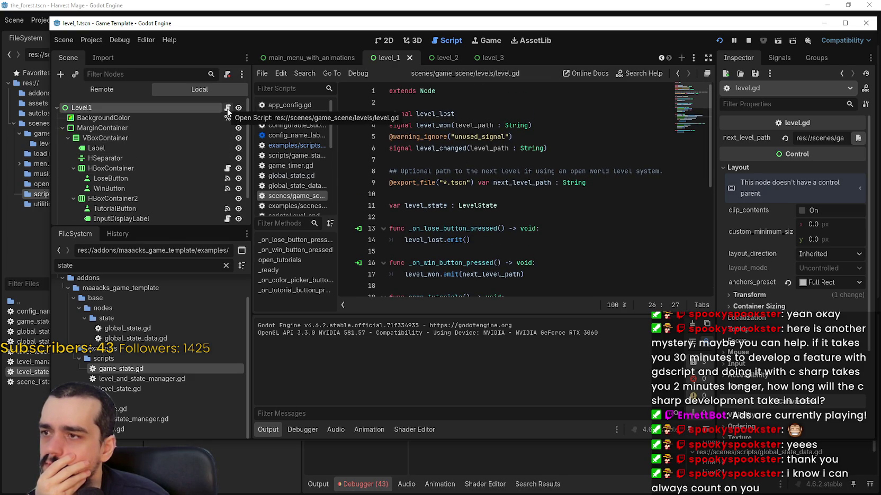
click(228, 111)
scroll(457, 194, down, 6)
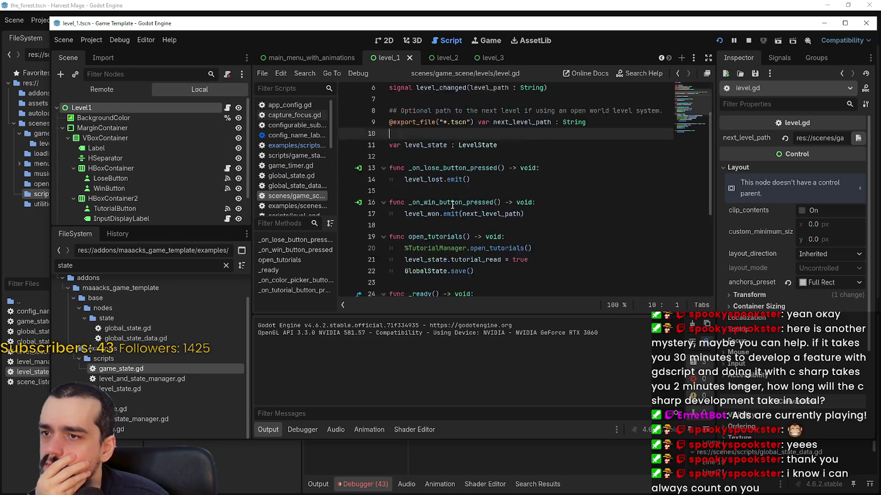
drag(492, 206, 382, 160)
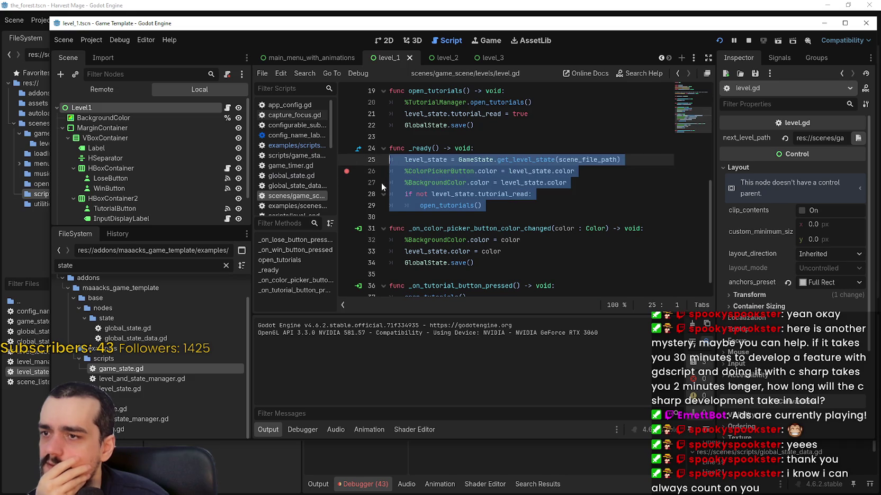
click(346, 183)
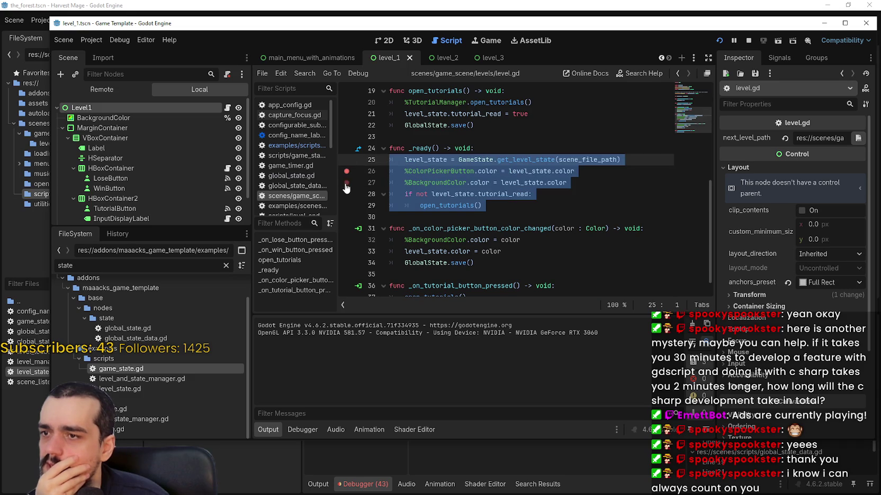
click(346, 217)
Step: Restart the game, begin a confirmed New Game into Example Level #1, then close the tutorial and game window
click(748, 40)
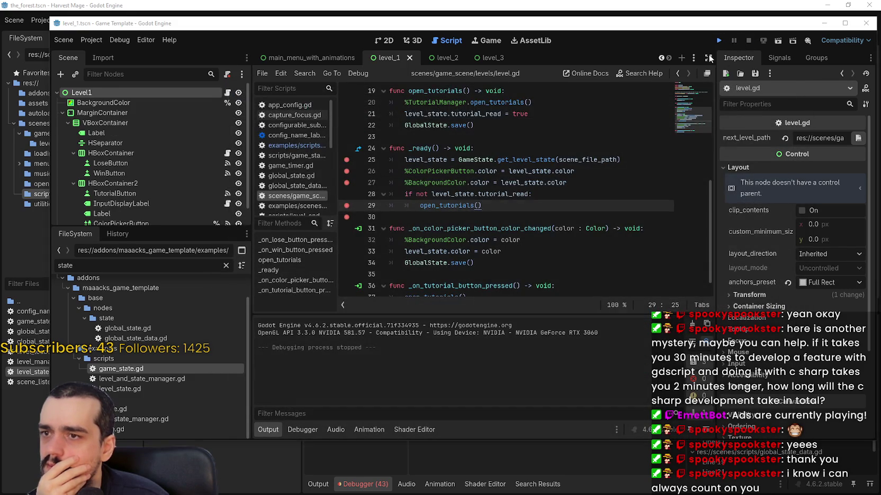
click(719, 40)
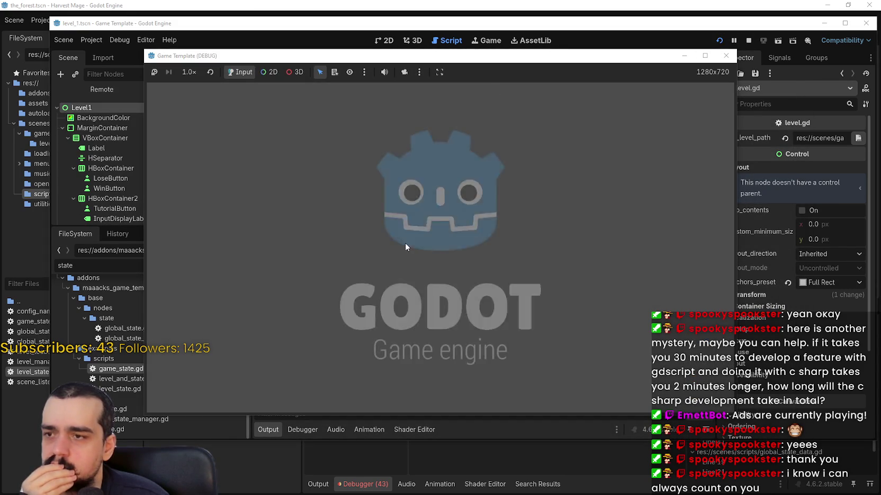
click(453, 236)
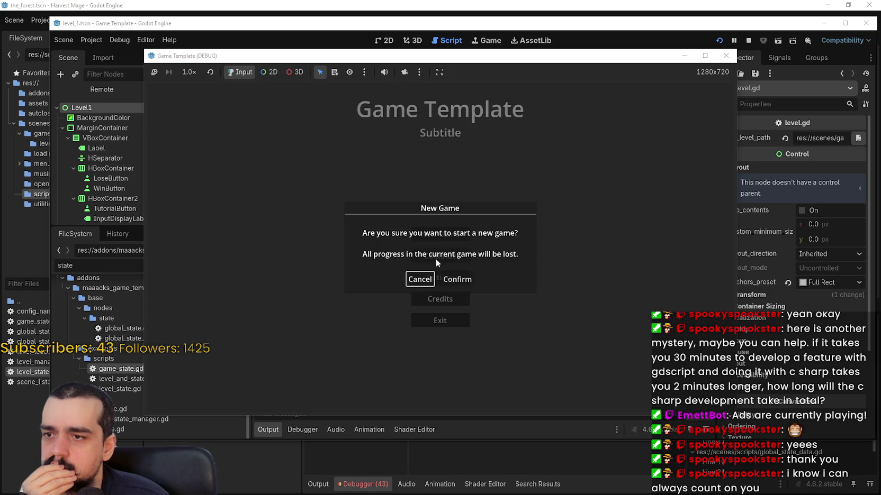
click(457, 279)
click(493, 276)
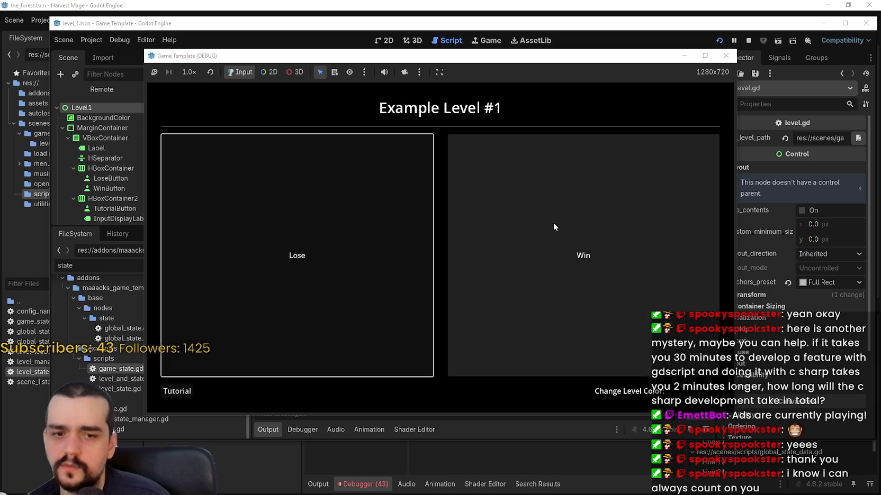
click(725, 55)
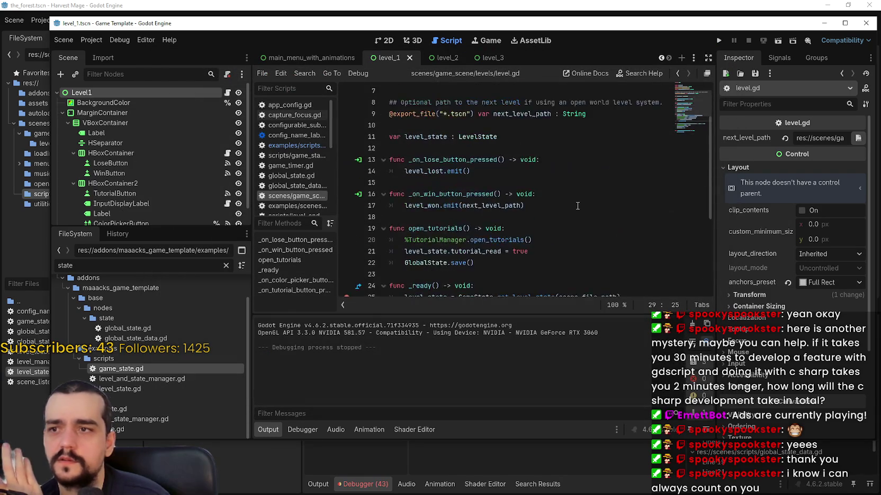
scroll(577, 206, up, 2)
double_click(489, 136)
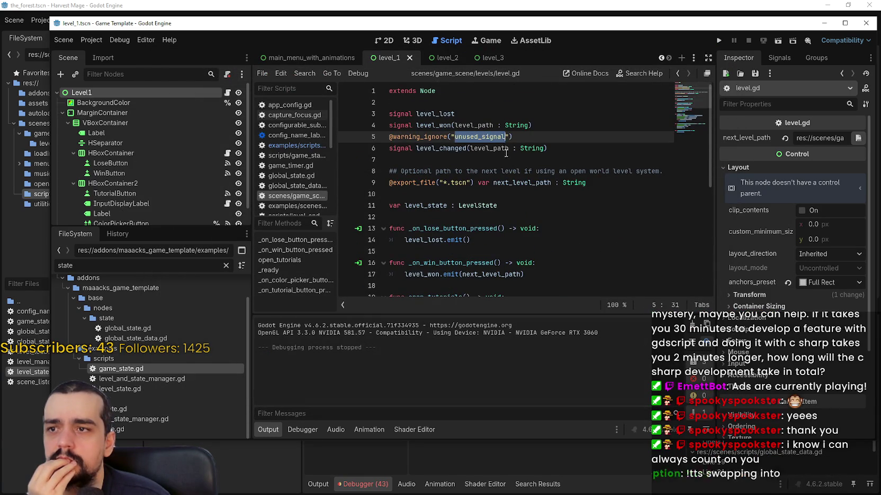
drag(526, 136, 393, 138)
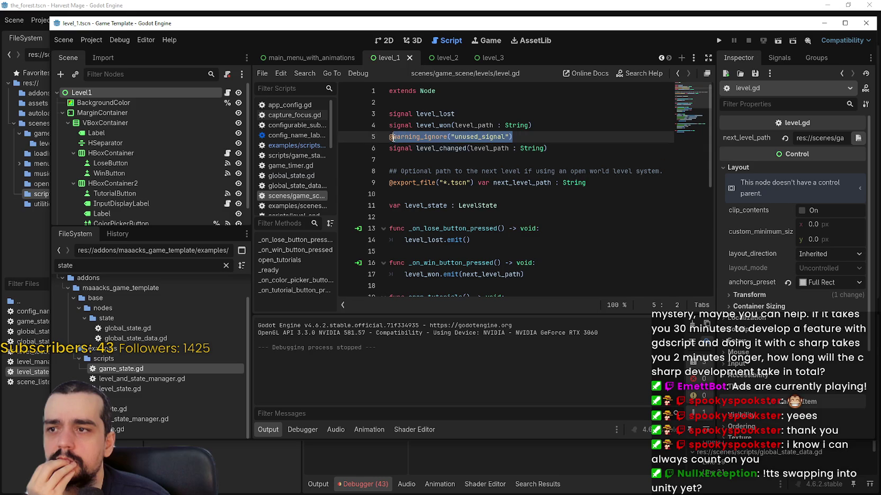
click(389, 136)
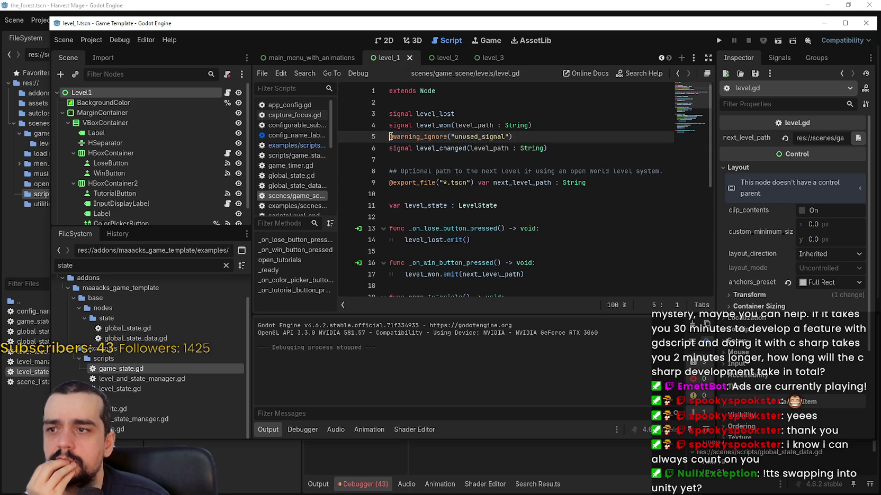
text(#)
key(End)
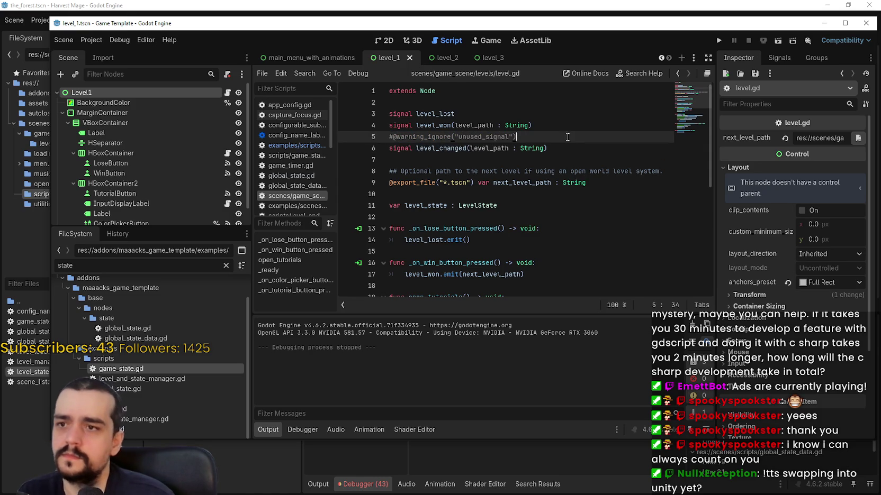
key(ctrl+s)
Step: Rerun the game into Example Level #1 via a confirmed New Game, then close the tutorial and game window
click(719, 40)
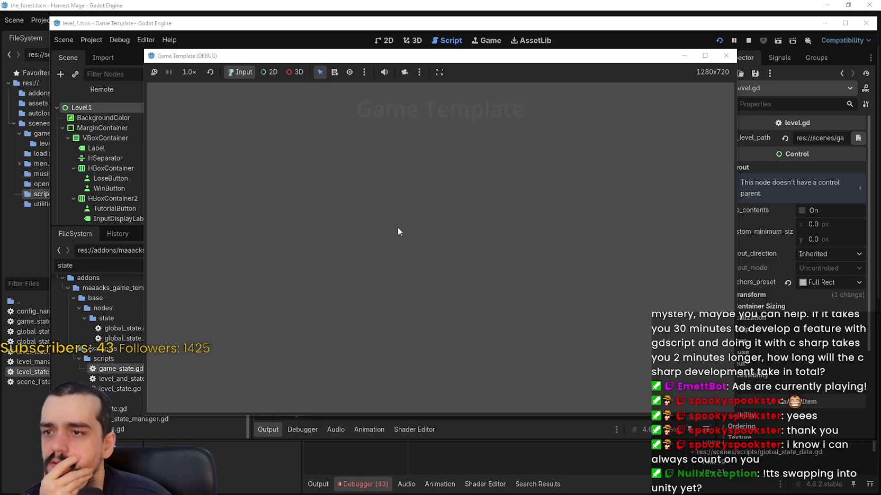
click(416, 235)
click(466, 281)
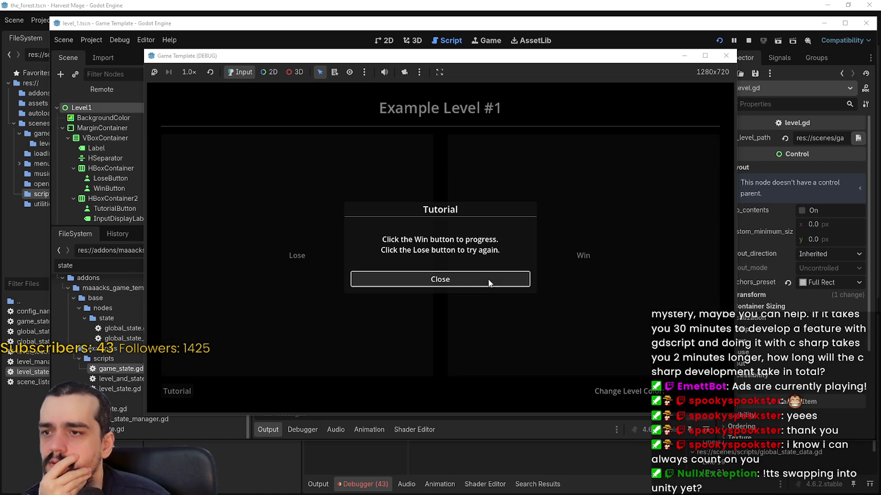
click(466, 280)
click(725, 56)
Step: Review the end of level.gd's _ready function and select the _ready name
scroll(503, 211, down, 5)
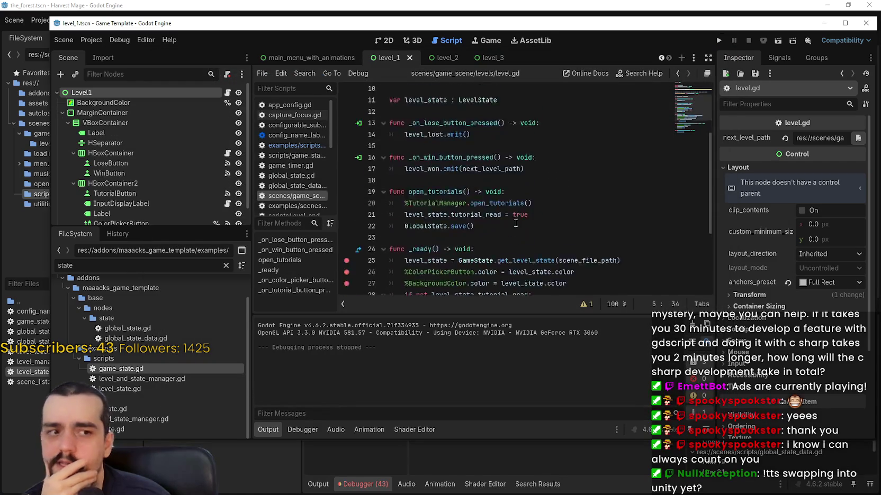
click(502, 247)
scroll(506, 259, down, 2)
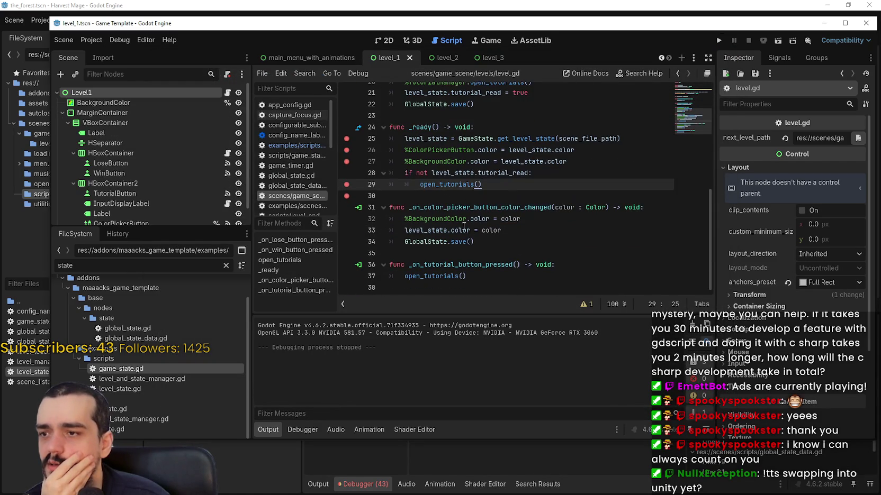
click(380, 200)
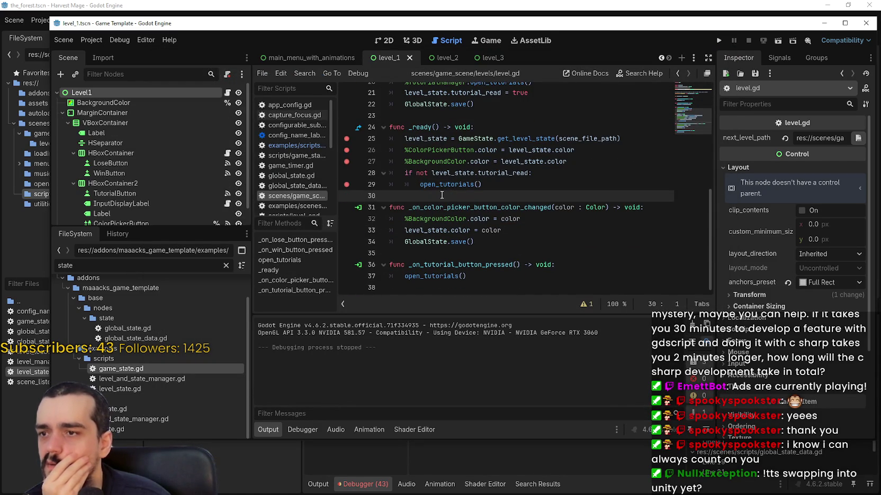
scroll(442, 194, up, 1)
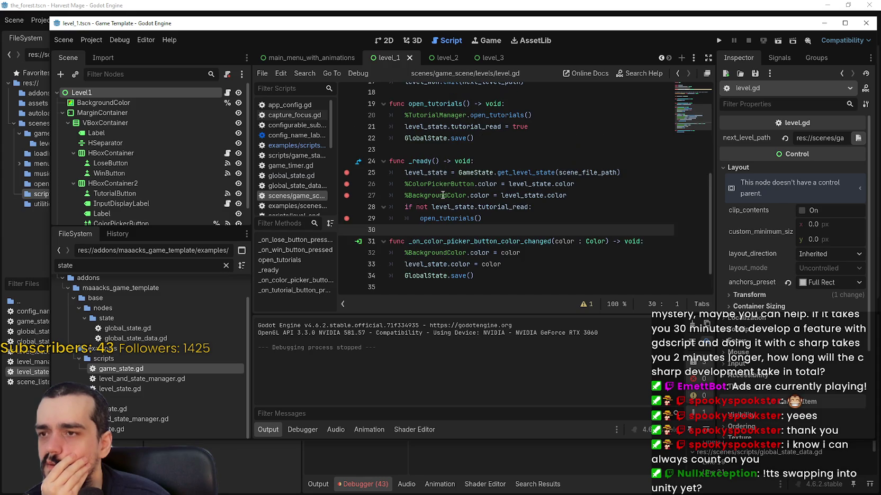
double_click(429, 161)
shift+click(449, 161)
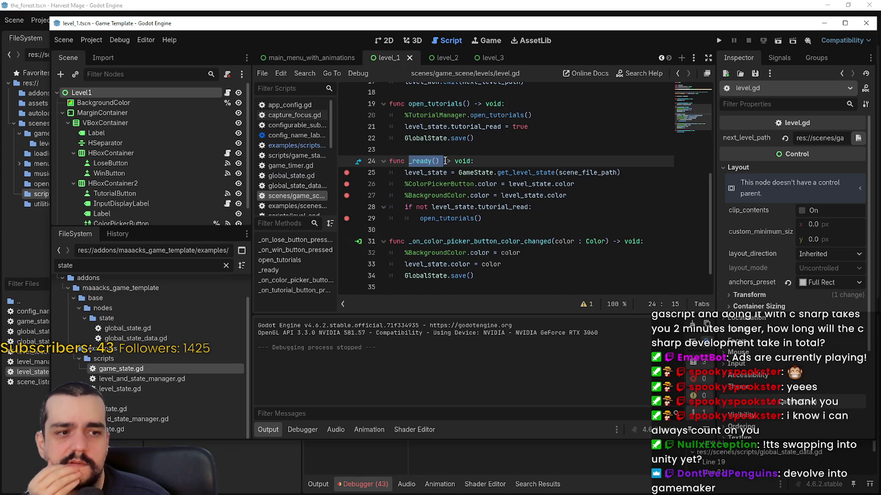
scroll(549, 238, up, 1)
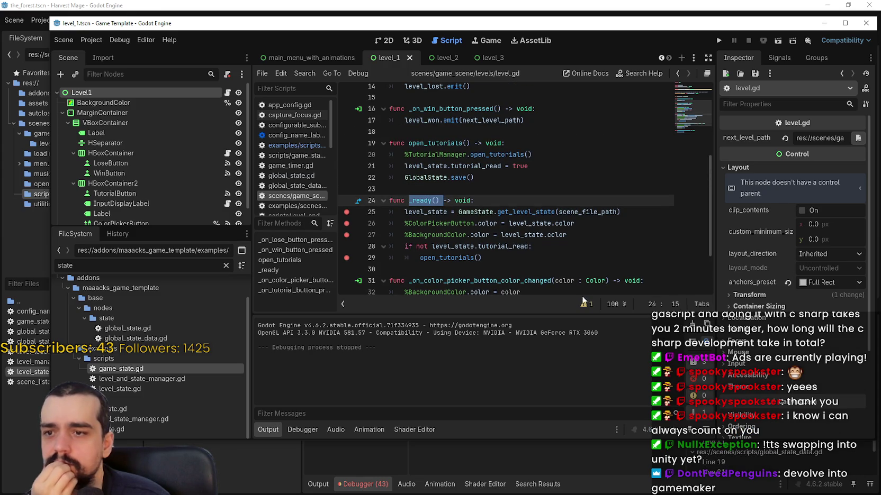
scroll(536, 246, up, 4)
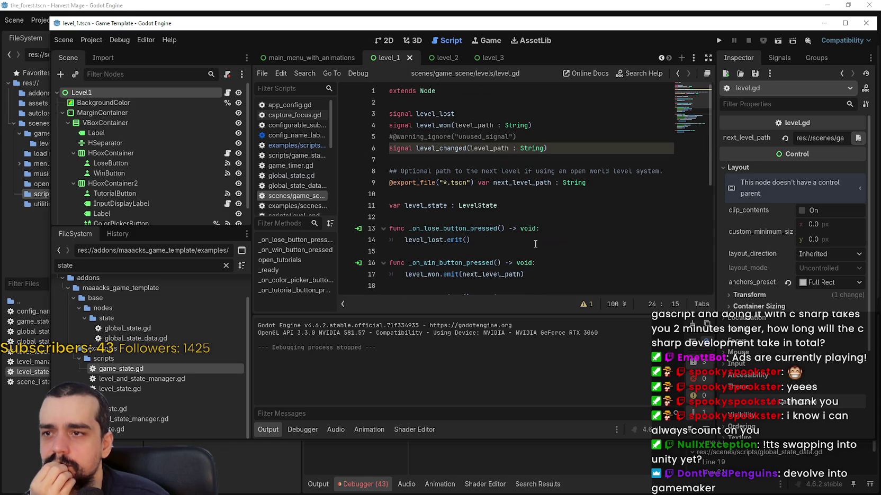
scroll(534, 241, down, 5)
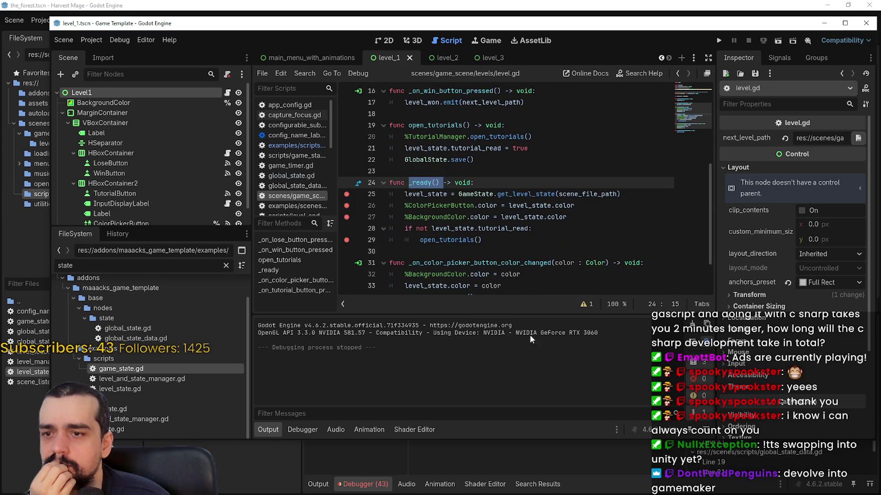
Step: Show the Debugger's breakpoint list and turn off Skip Breakpoints
click(302, 430)
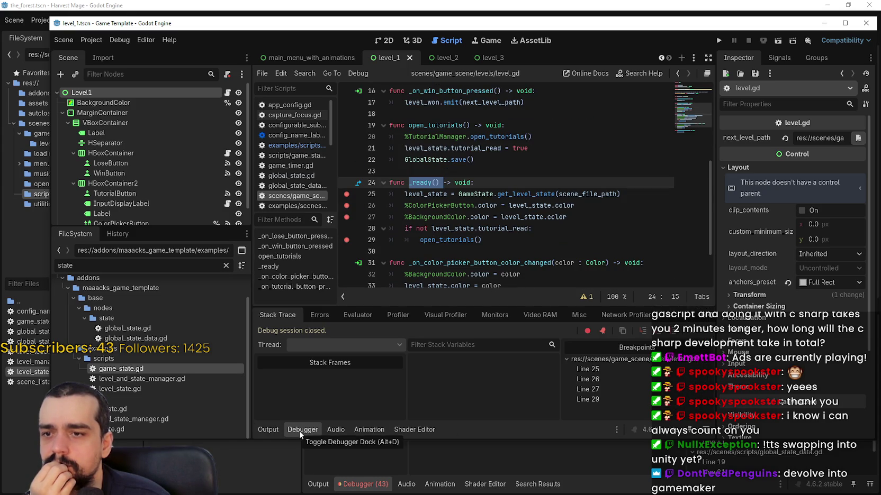
click(602, 334)
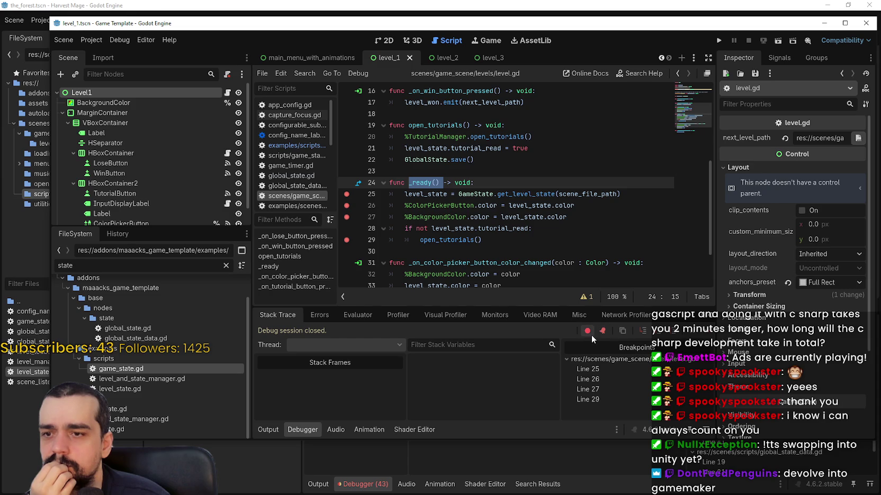
click(536, 218)
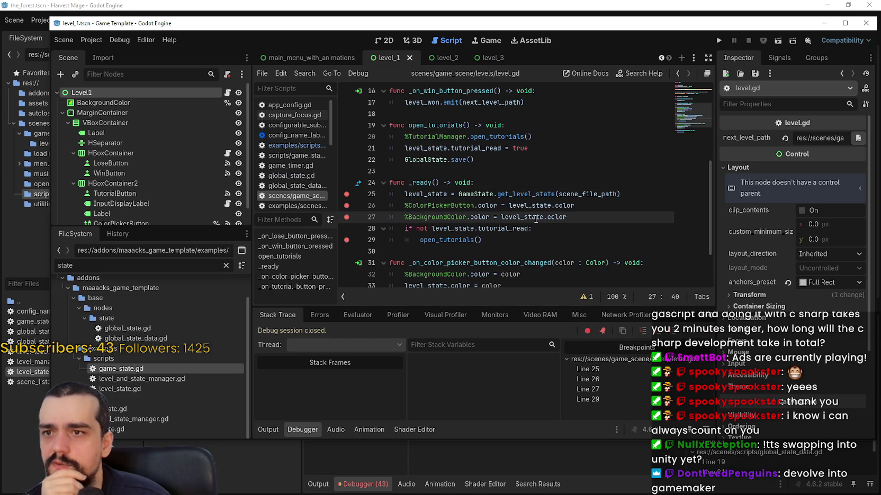
click(516, 180)
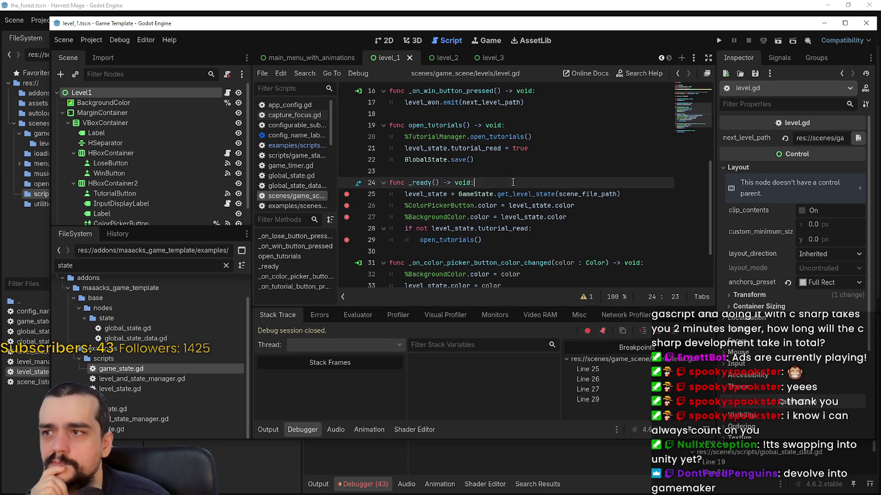
Step: Switch the renderer to Forward+ and let the editor save and restart
click(841, 43)
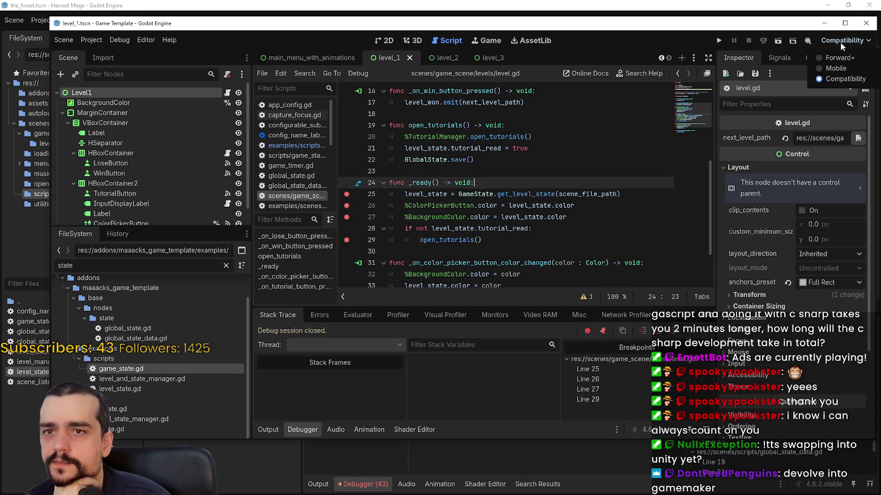
click(831, 60)
click(403, 284)
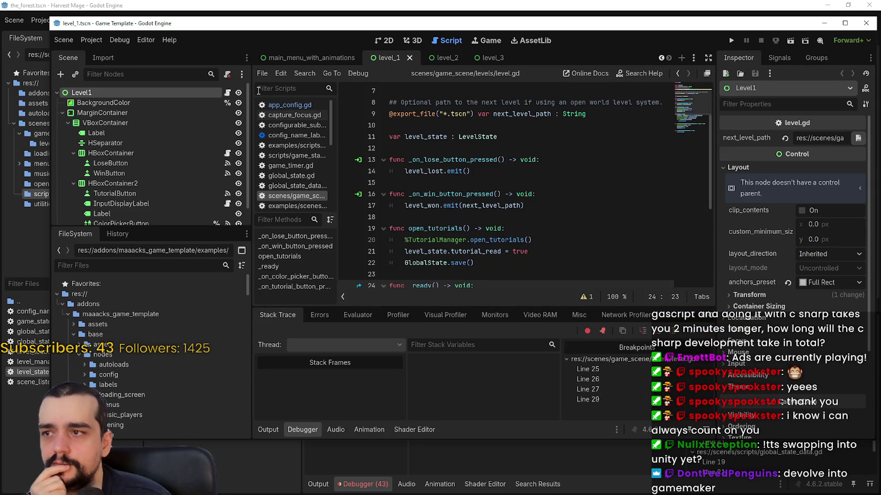
Step: Run the Game Template example, start a confirmed New Game, and close the level 1 tutorial
click(474, 205)
scroll(475, 206, down, 5)
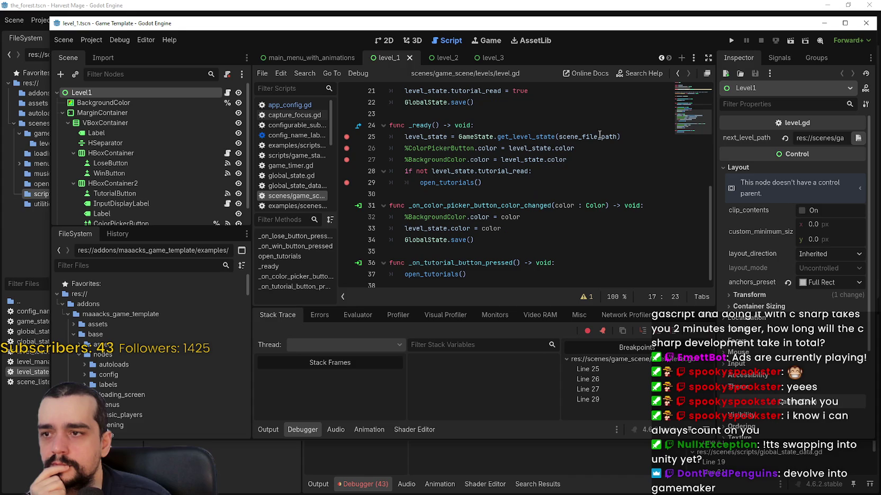
click(729, 40)
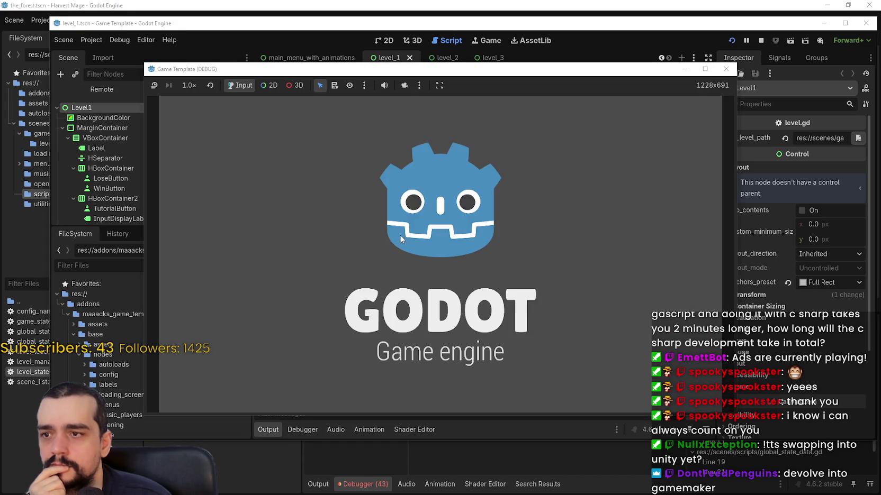
click(442, 242)
click(458, 286)
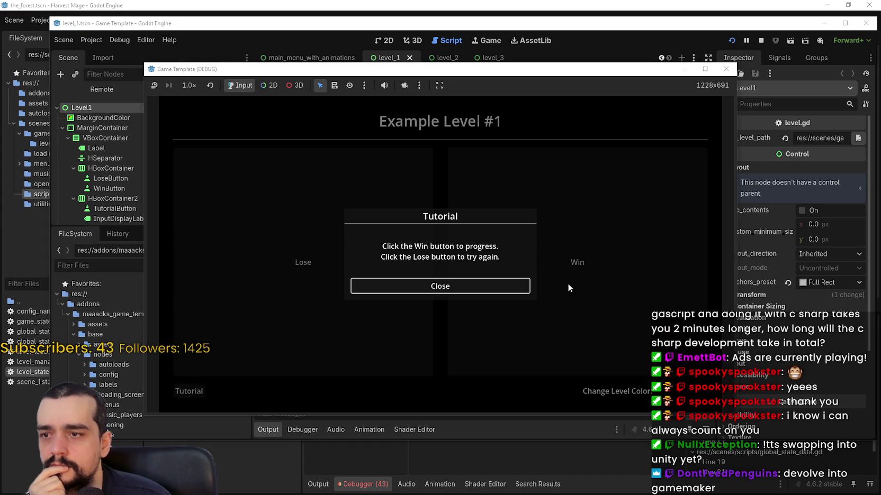
click(496, 284)
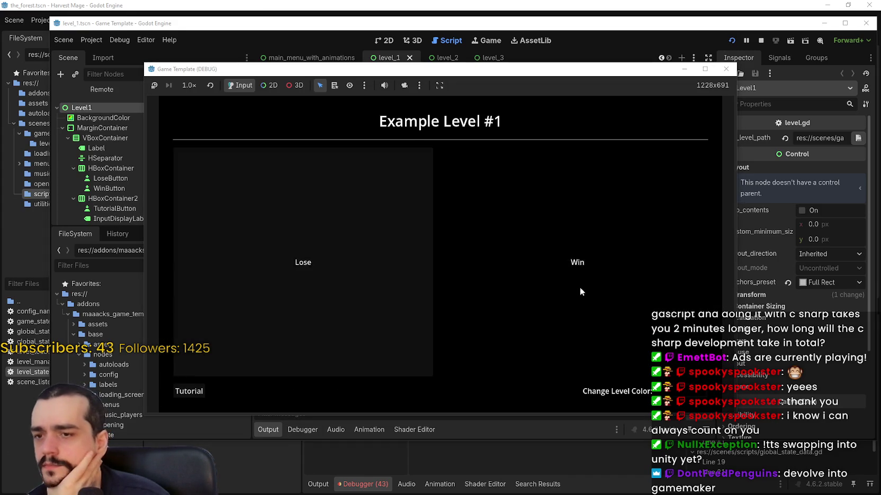
Step: Win level 1, lose then win level 2, win level 3, and continue to the credits
click(579, 287)
click(494, 296)
click(524, 288)
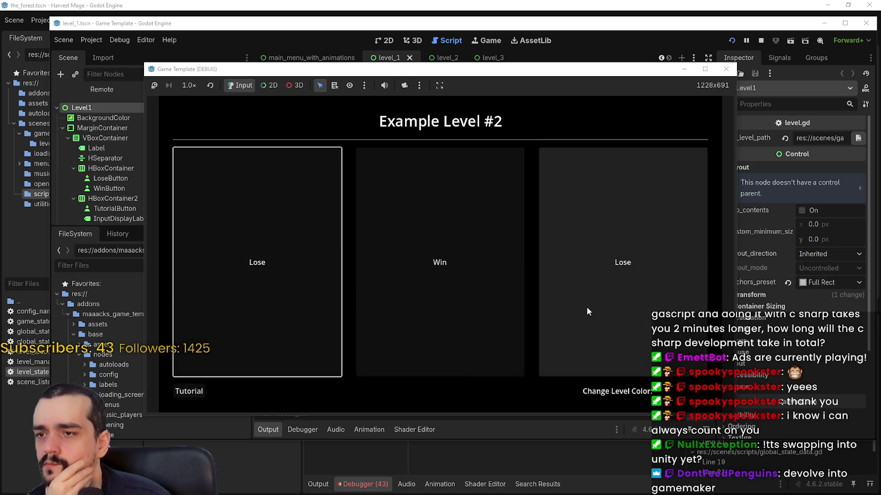
click(586, 306)
click(493, 295)
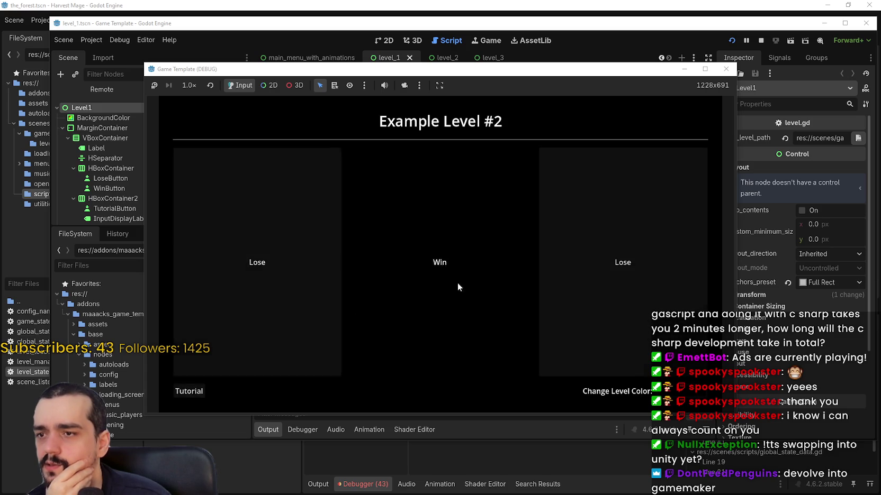
click(459, 283)
click(499, 298)
click(457, 295)
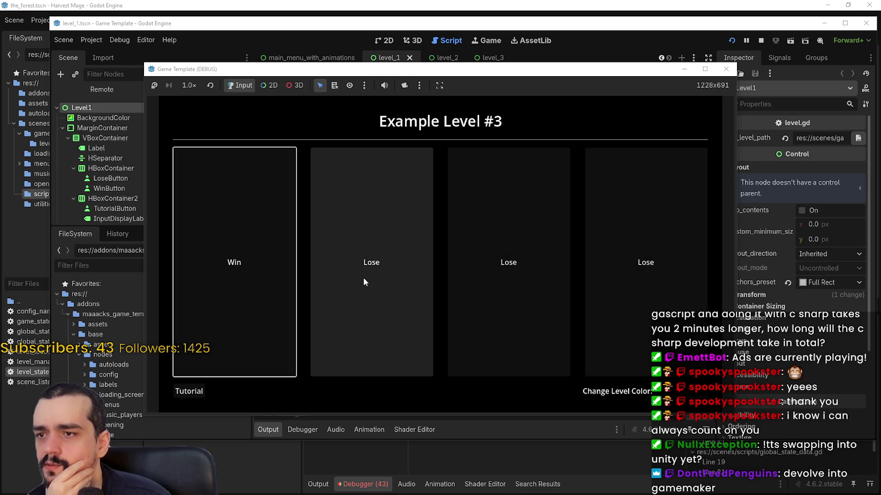
click(262, 274)
click(448, 301)
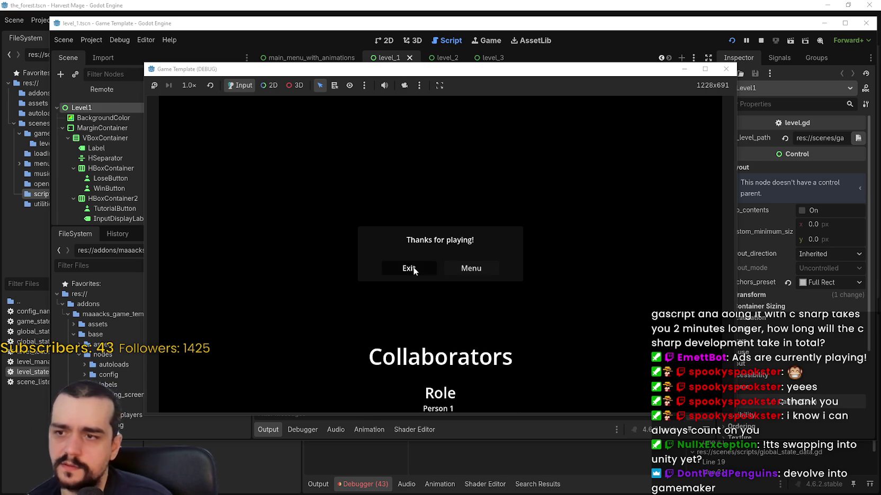
Step: Return to the main menu, start a new game, lose level 3, exit, and start another new game
click(413, 266)
click(467, 269)
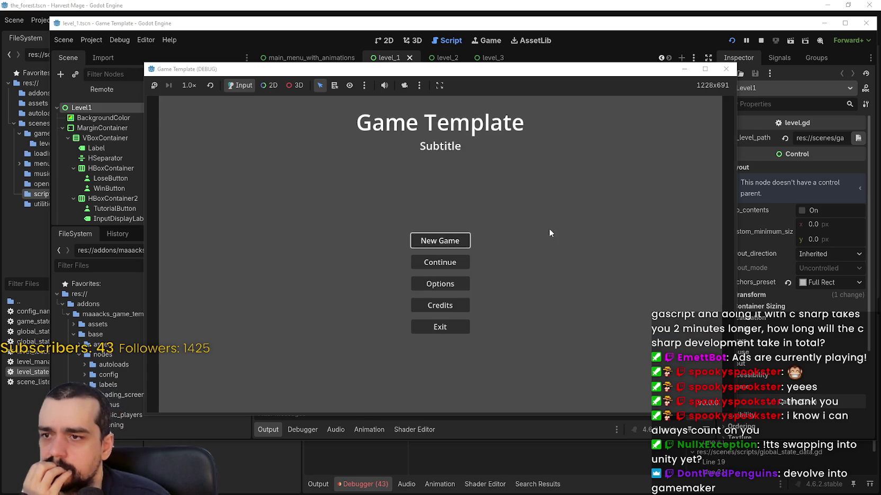
click(441, 243)
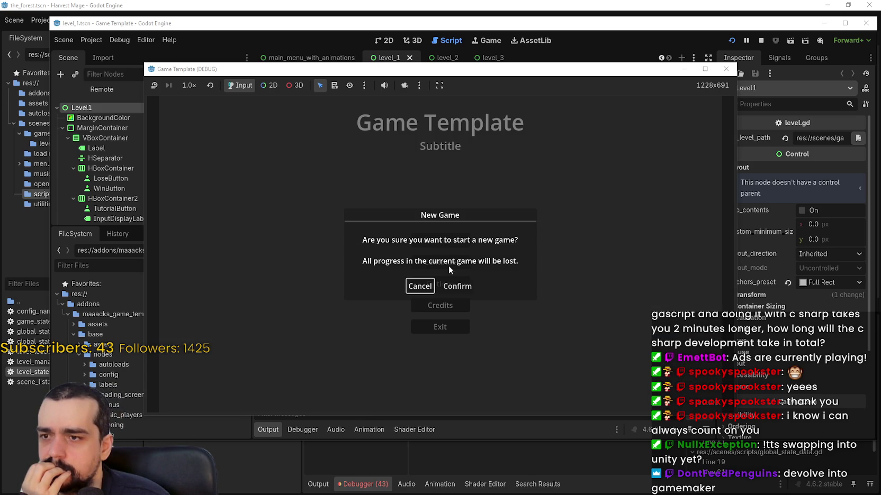
click(453, 287)
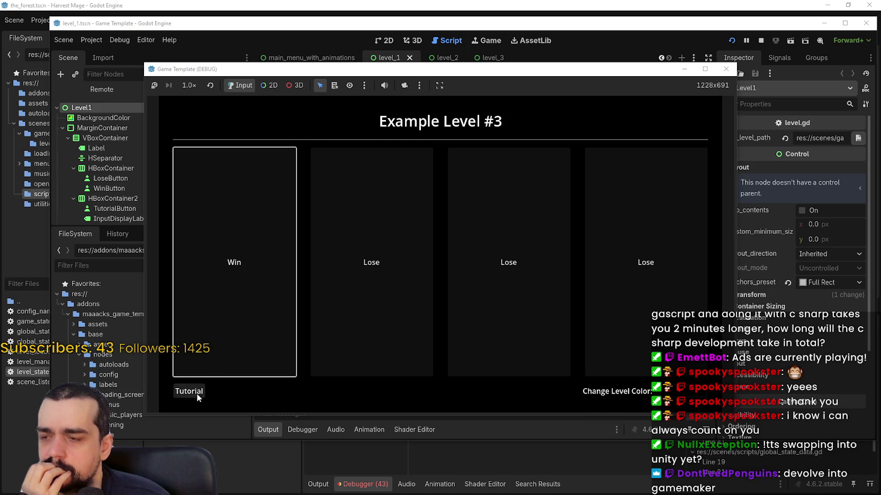
click(622, 249)
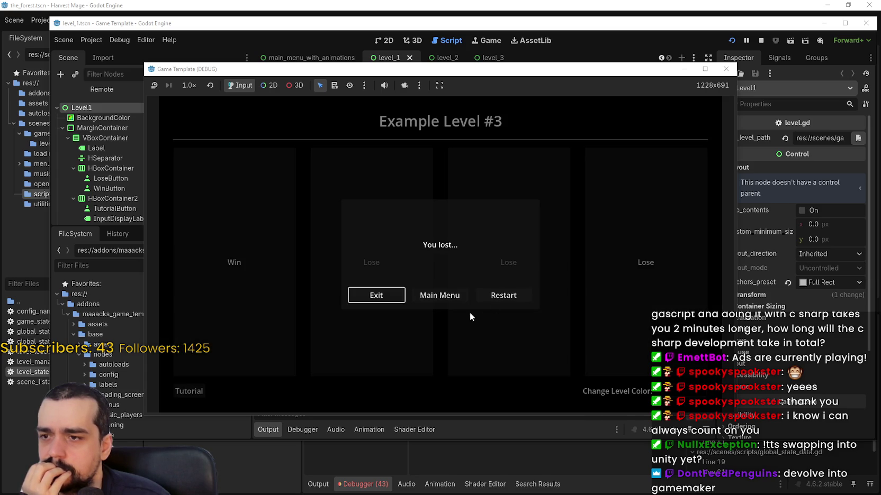
click(458, 297)
click(443, 268)
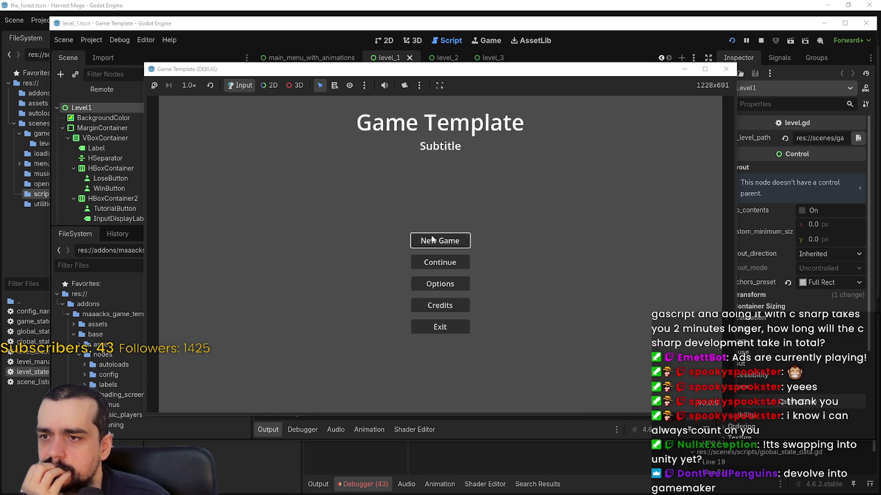
click(434, 240)
click(452, 286)
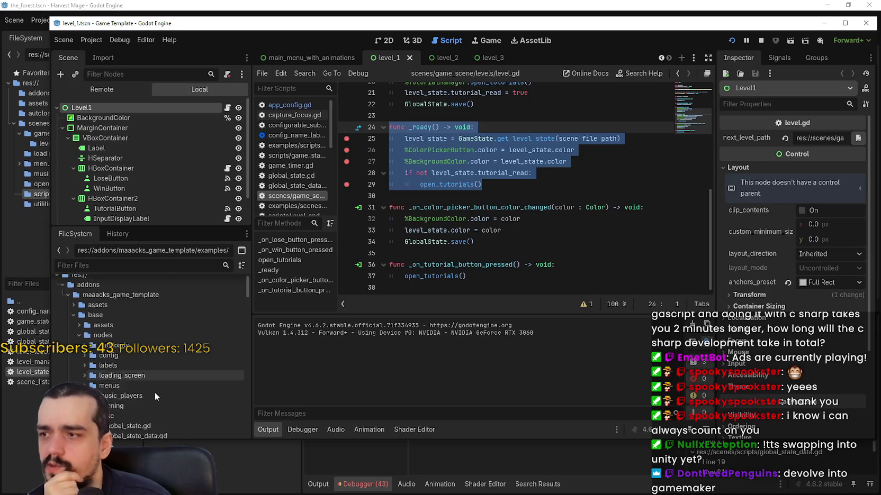
Step: Jump from Level1's script icon to _ready() in level.gd, mark the level_state.color line, and run the scene with F6
scroll(155, 392, down, 5)
scroll(154, 389, down, 8)
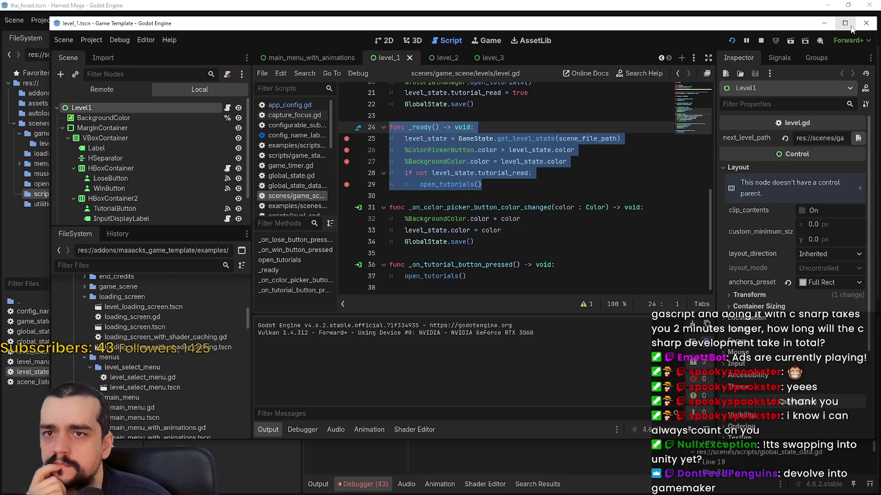
scroll(615, 229, up, 7)
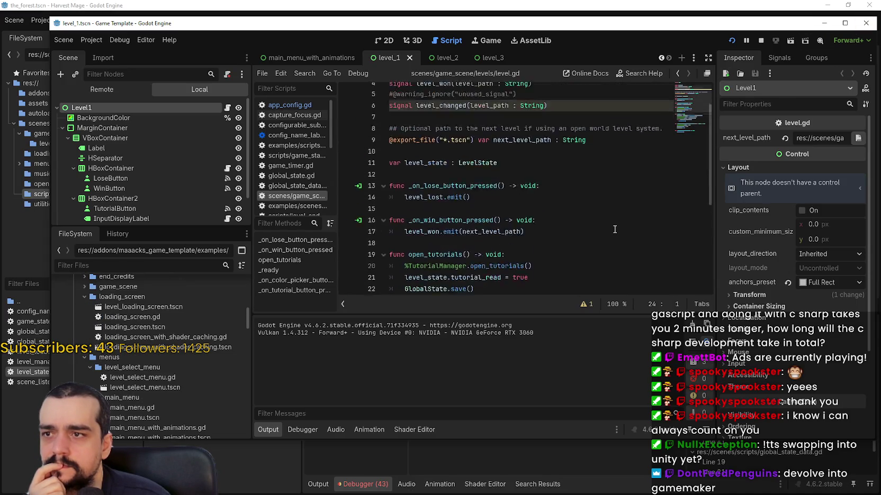
click(228, 109)
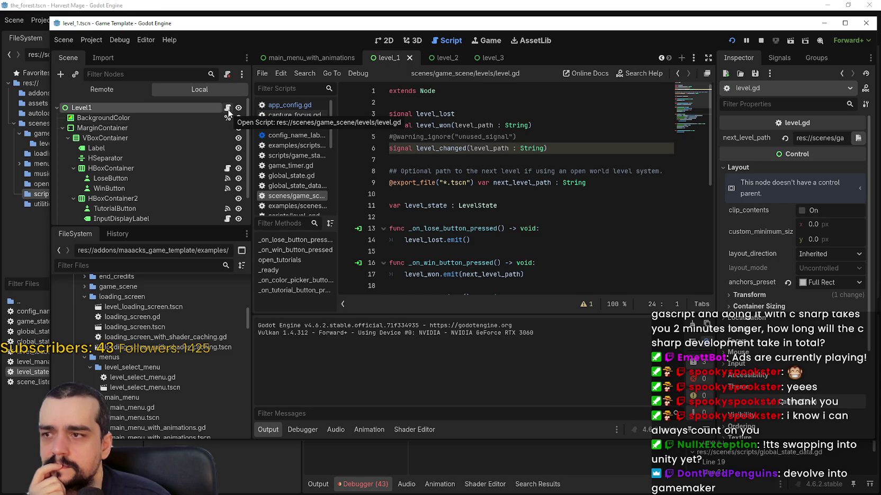
click(239, 118)
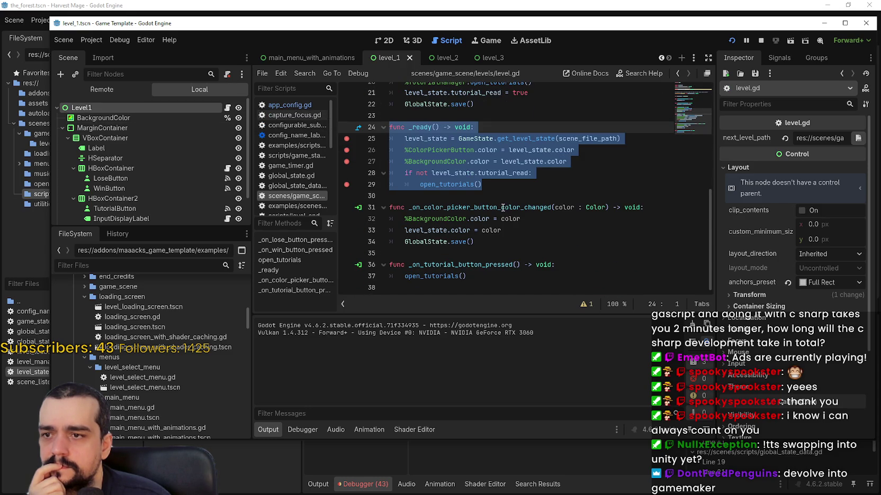
scroll(545, 273, up, 2)
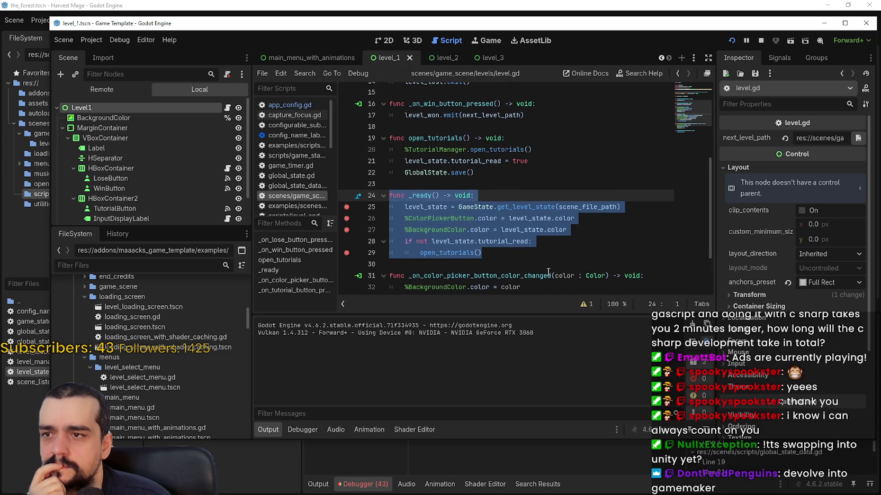
scroll(541, 265, down, 1)
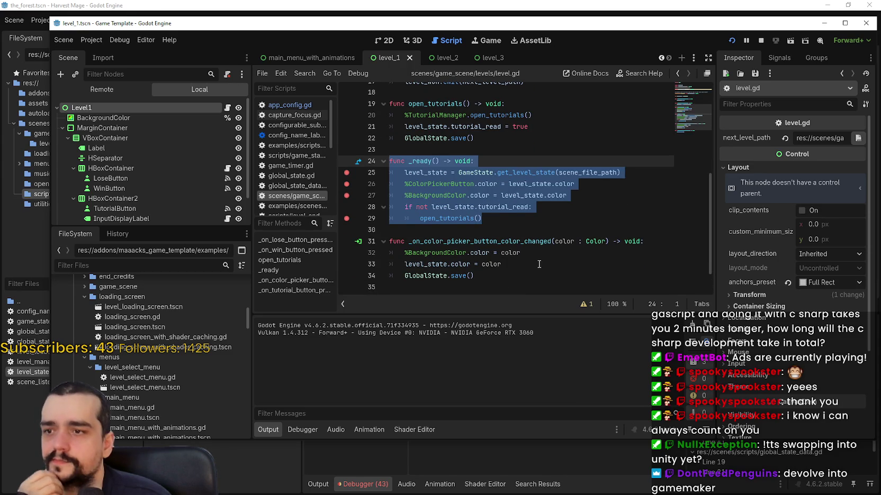
click(540, 264)
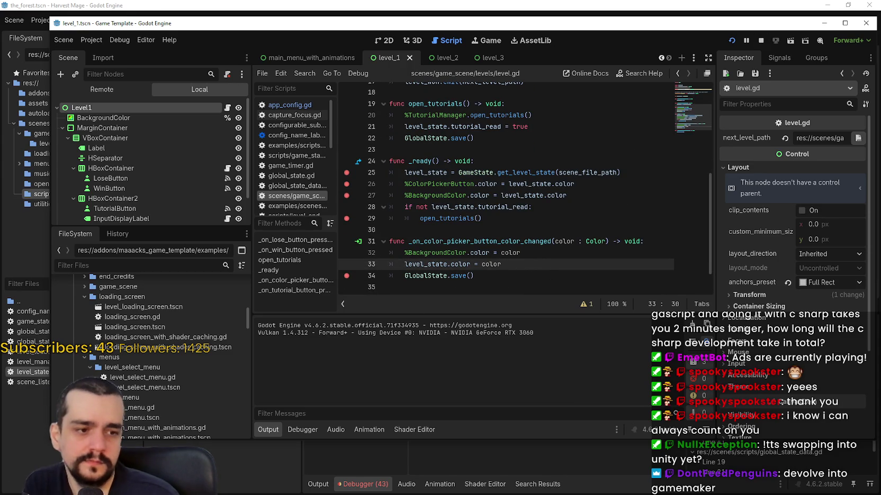
key(F6)
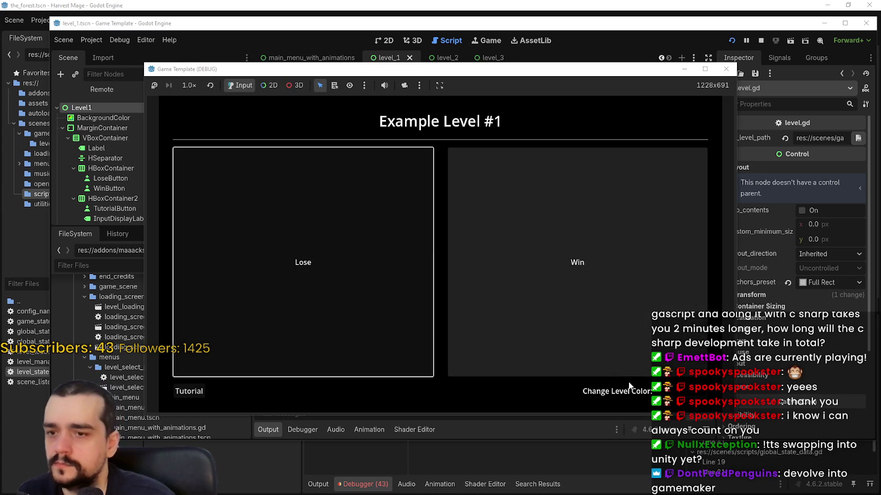
Step: Change Example Level #1's background colour to red b82020
click(672, 392)
text(b82020)
key(Return)
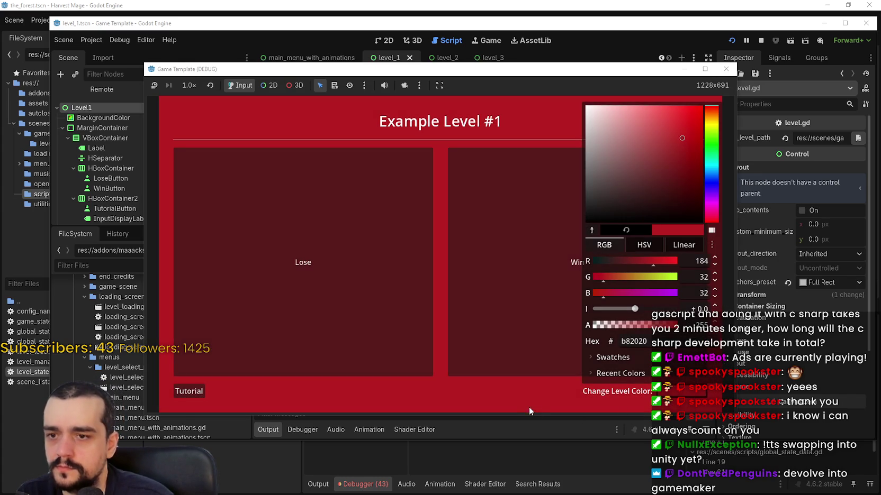
click(529, 408)
mouse_move(422, 76)
mouse_down()
mouse_move(480, 451)
mouse_move(478, 62)
mouse_move(456, 69)
mouse_up()
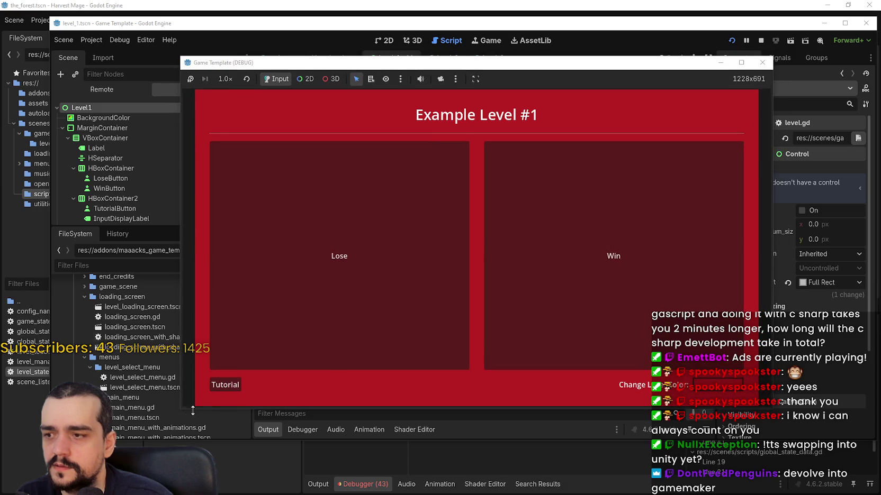
Step: Stop the level, breakpoint the GlobalState.save() line, rerun with F6, and open then close the tutorial
click(378, 32)
scroll(403, 204, up, 1)
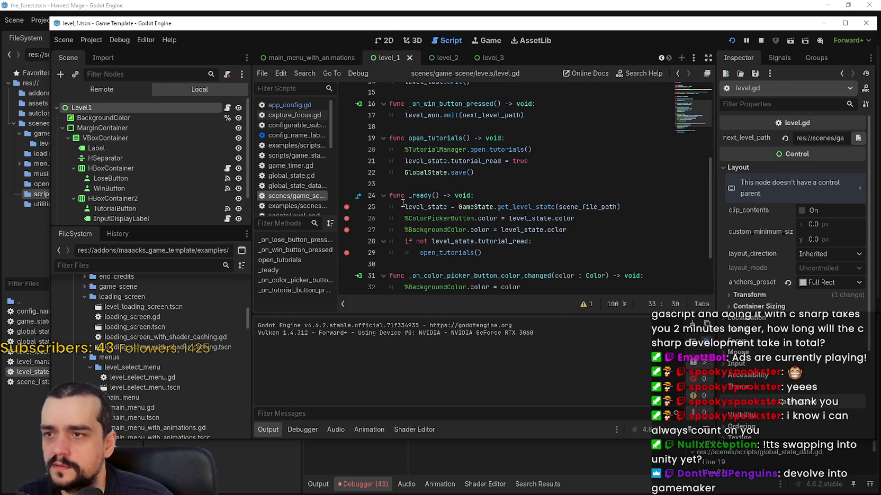
click(345, 172)
key(F6)
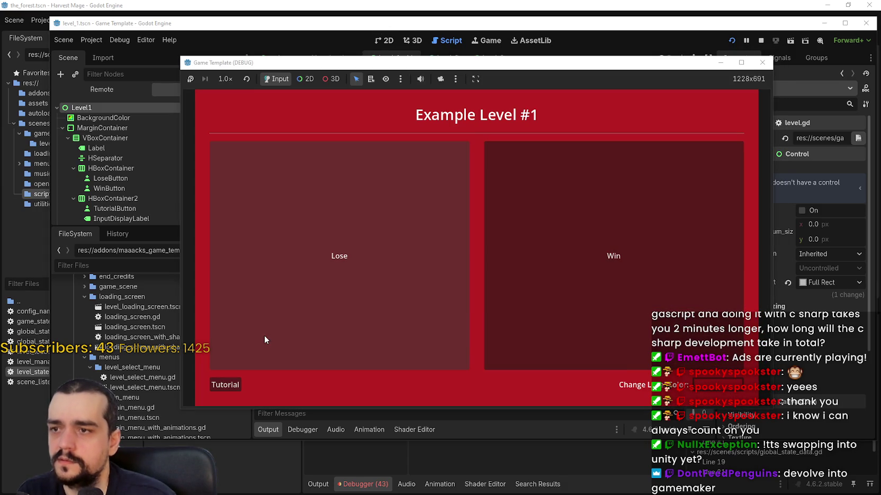
click(226, 385)
click(468, 276)
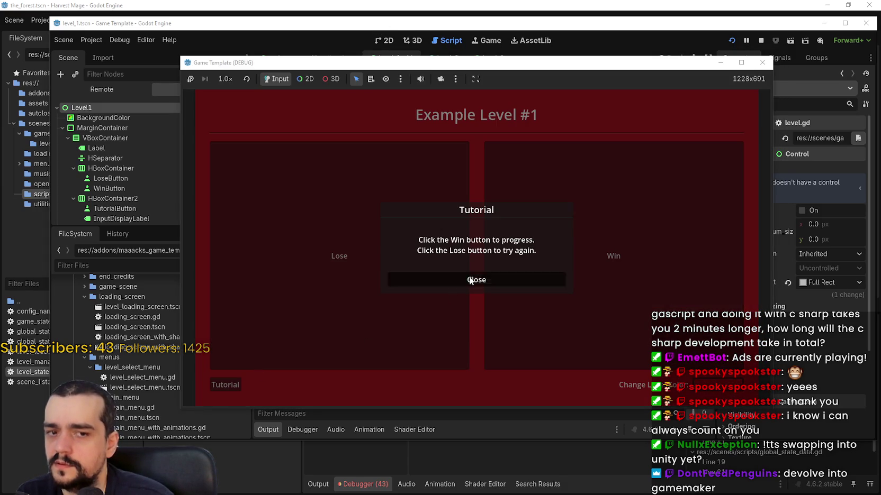
Step: Relaunch the level to check the saved colour, stop it, and switch the Scene dock to Remote
click(316, 4)
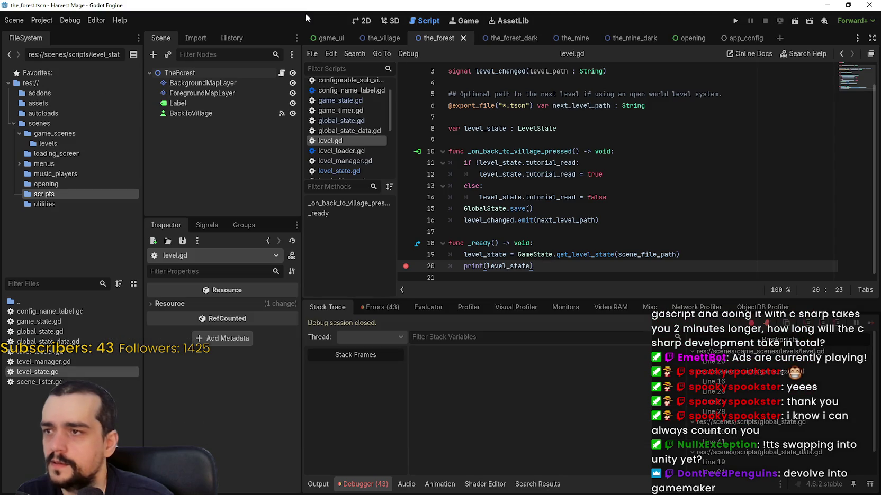
key(F6)
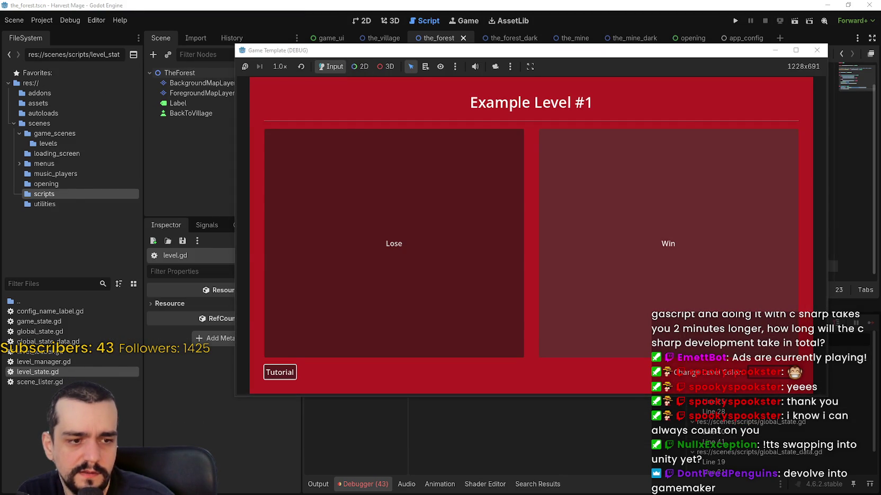
key(F8)
click(102, 89)
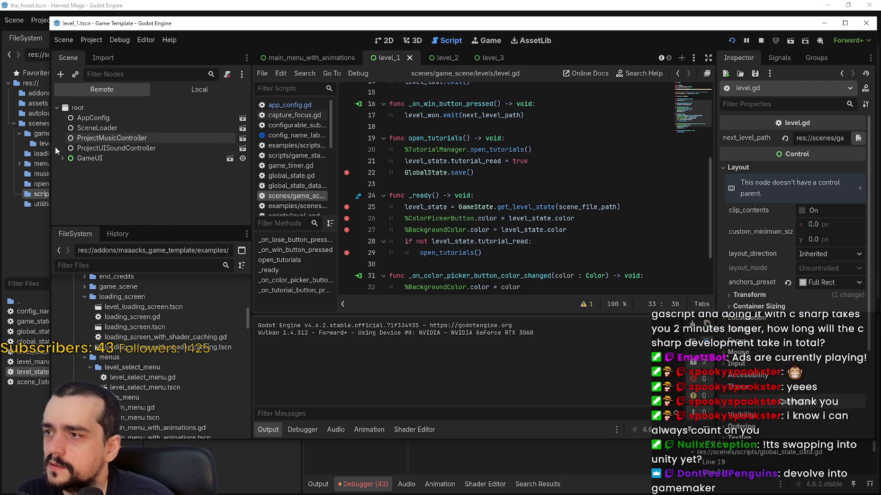
Step: Expand the Remote tree through ConfigurableSubViewport to inspect the running Level1 node, then switch back to Local
scroll(58, 188, down, 2)
click(68, 174)
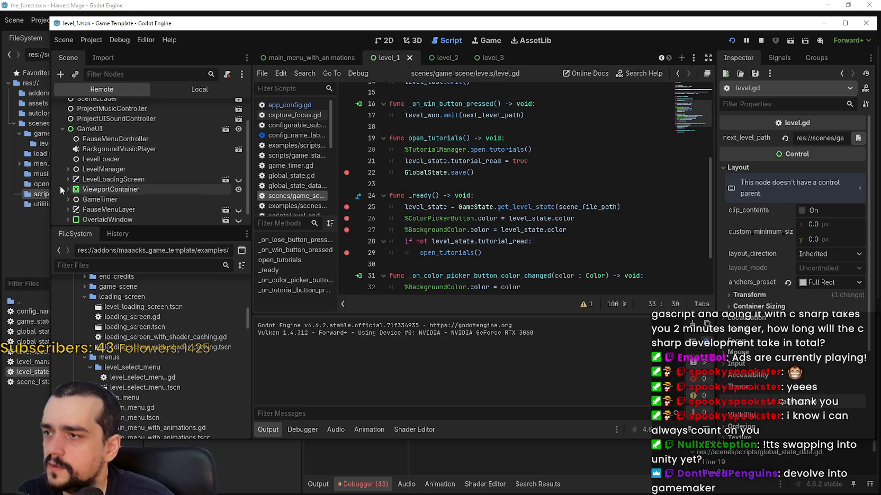
scroll(60, 186, down, 1)
click(74, 175)
click(79, 175)
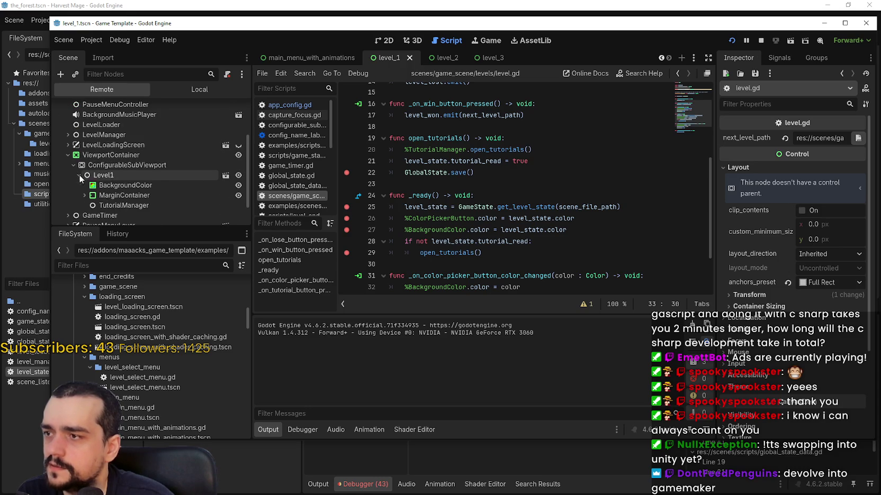
click(137, 175)
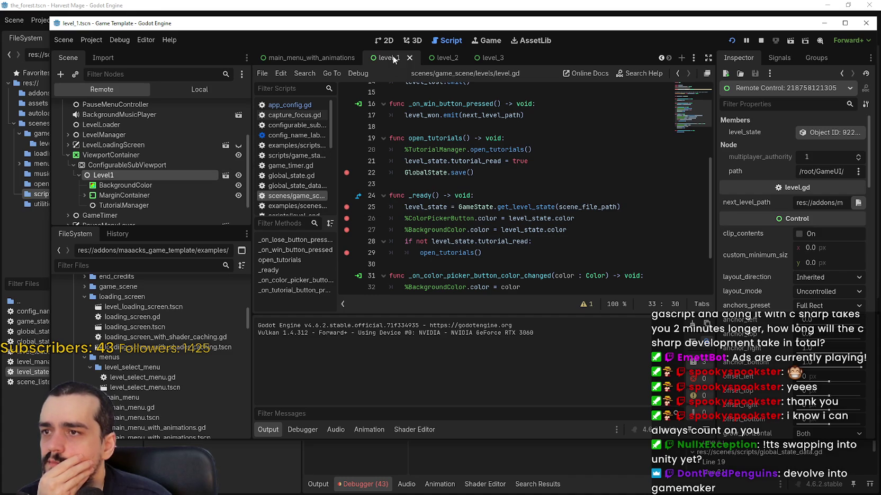
click(200, 88)
Step: Select the Level1 root, filter FileSystem by 'level', and open the example level.gd
click(133, 105)
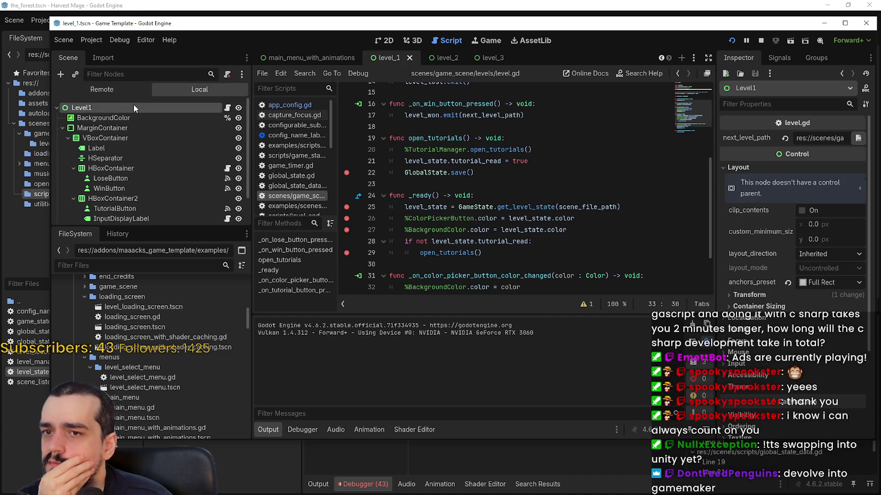
scroll(774, 395, down, 5)
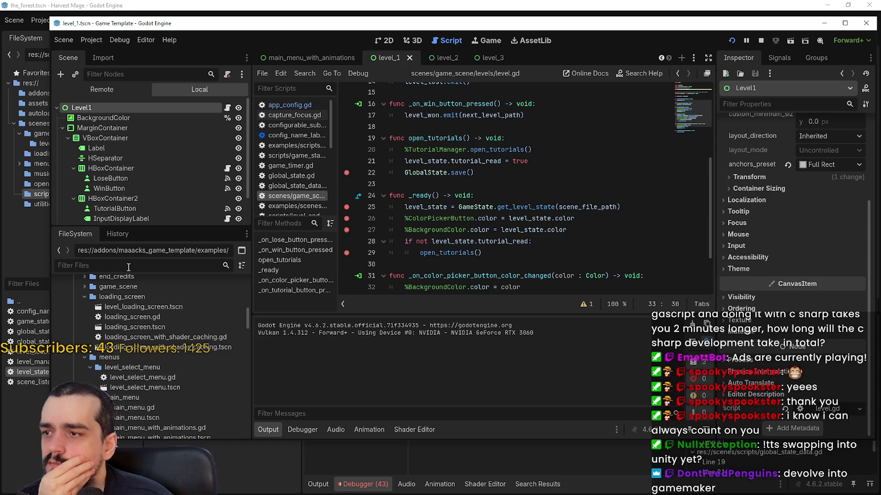
text(level)
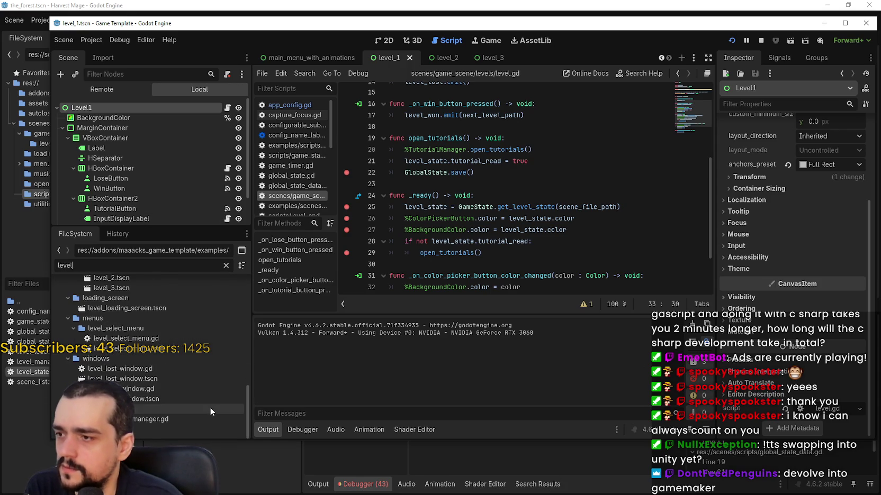
scroll(210, 408, up, 3)
scroll(210, 406, up, 5)
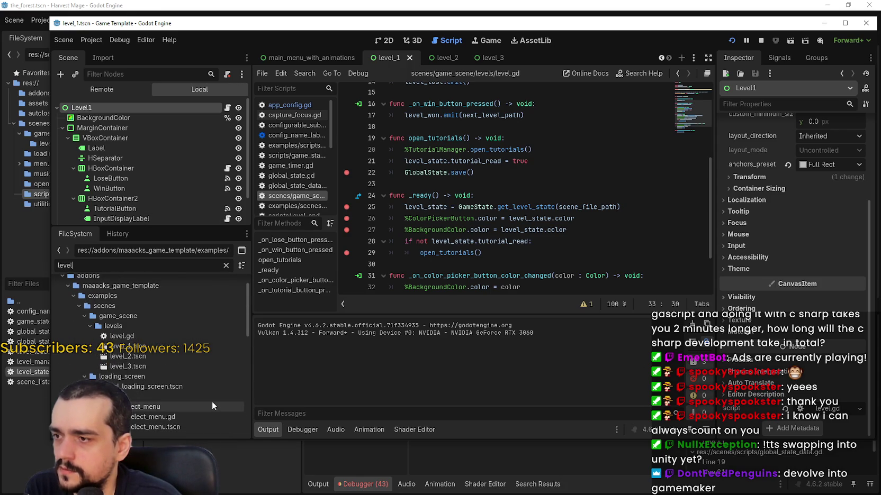
scroll(149, 333, down, 1)
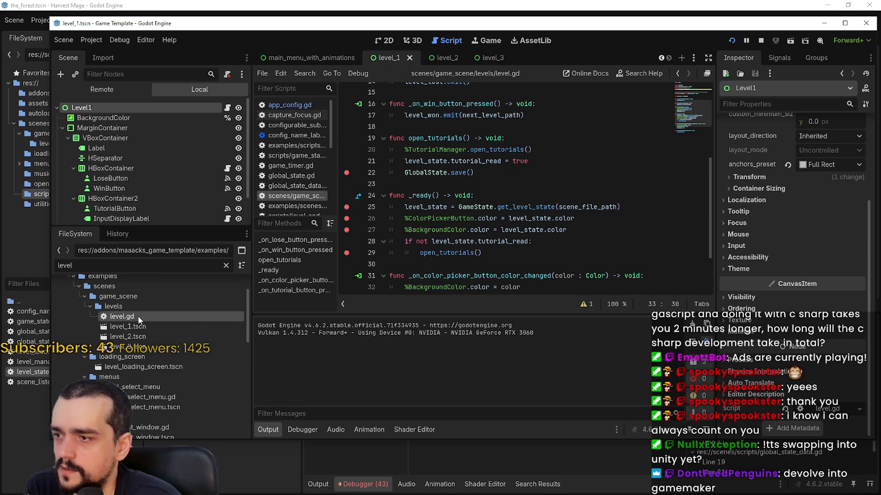
double_click(141, 317)
Step: Add breakpoints on level.gd lines 26 and 27 and relaunch the game
scroll(483, 206, down, 6)
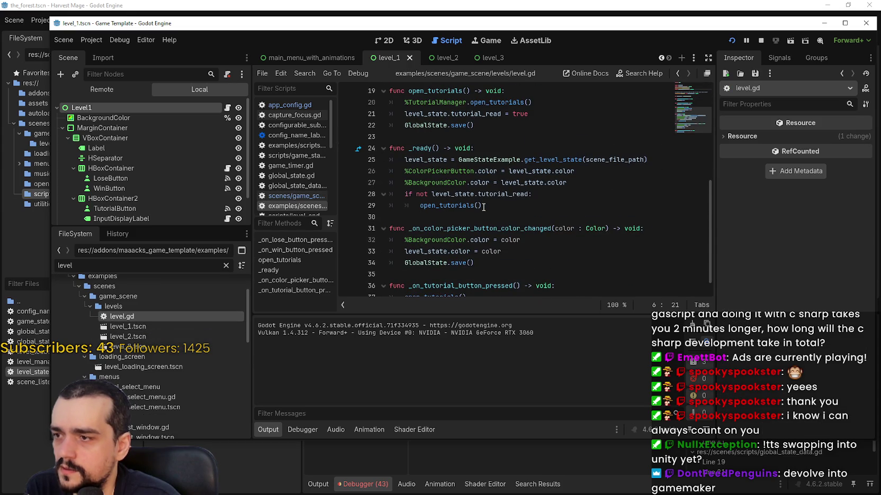
scroll(483, 206, down, 1)
click(497, 243)
click(493, 185)
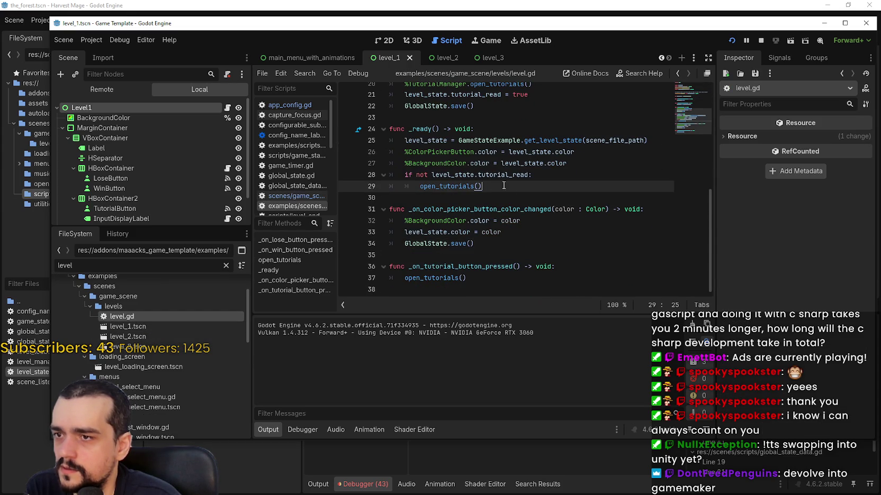
scroll(511, 187, up, 2)
scroll(517, 206, up, 4)
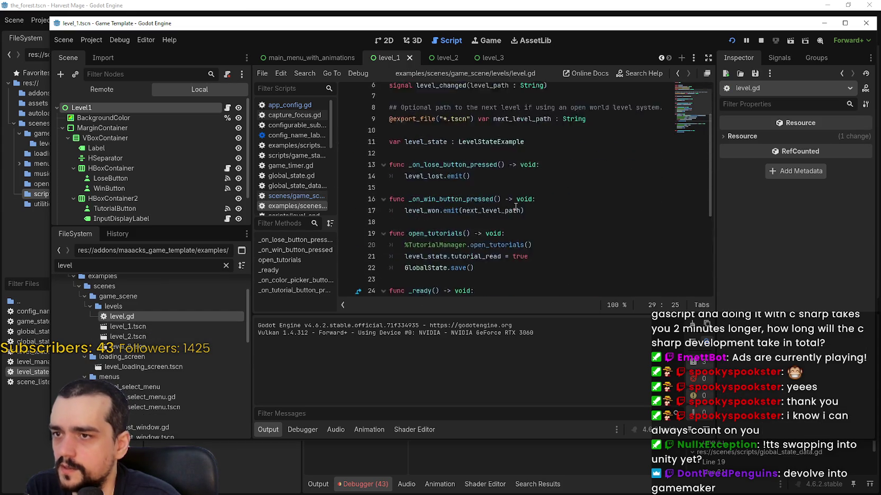
scroll(512, 151, down, 6)
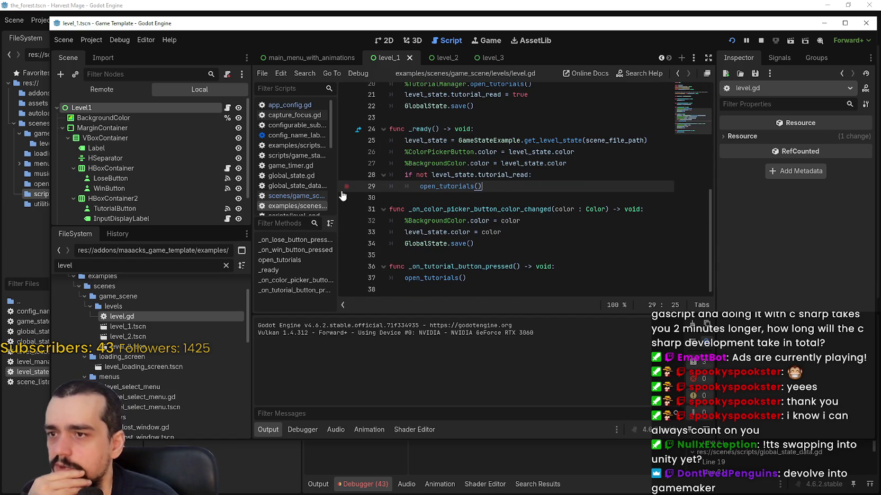
click(352, 152)
click(354, 163)
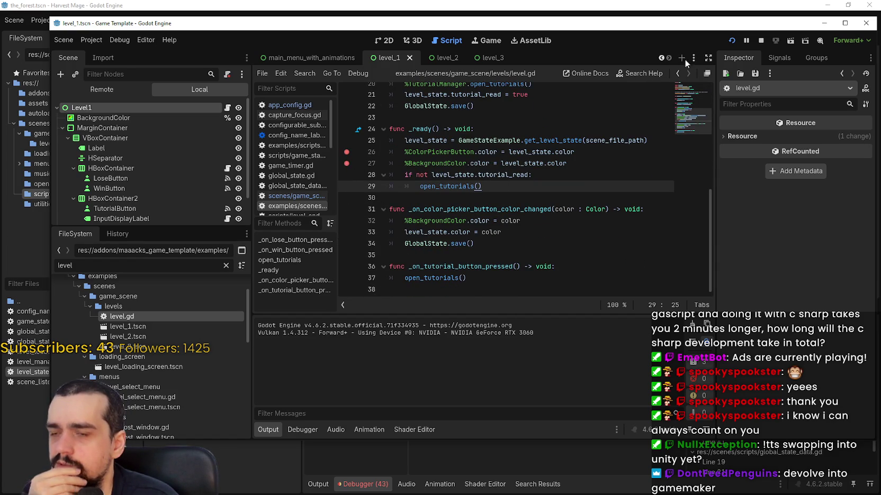
click(771, 42)
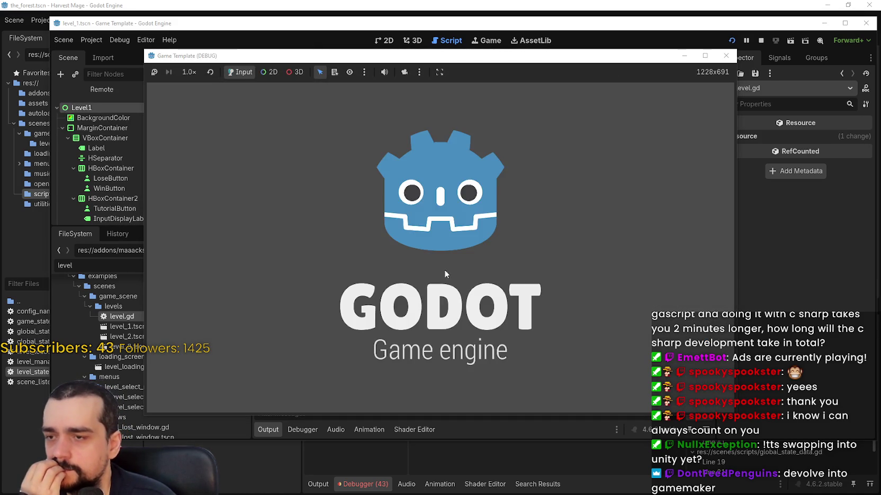
Step: Start a confirmed New Game and, halted at line 26, inspect level_state: tutorial_read on, color black
click(434, 241)
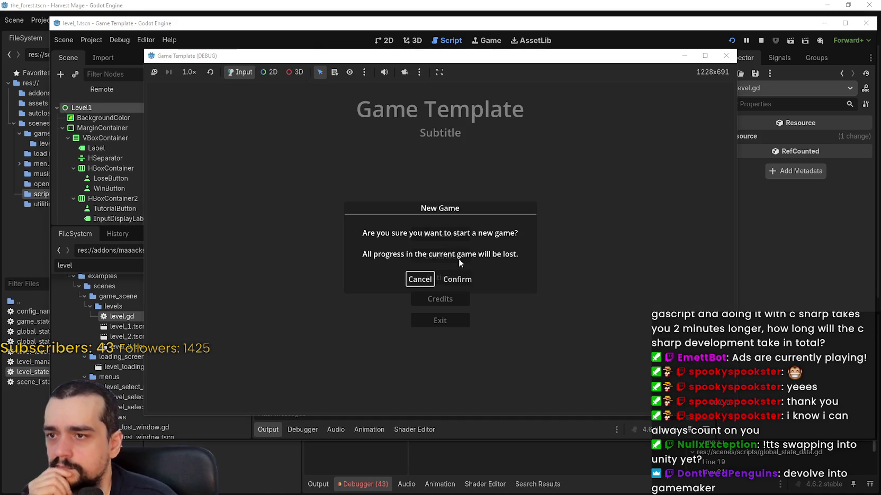
click(455, 280)
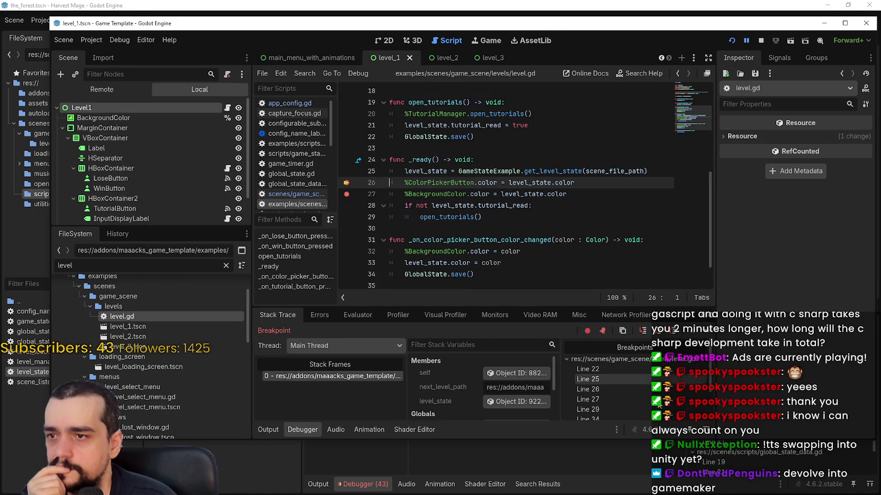
drag(559, 376, 638, 376)
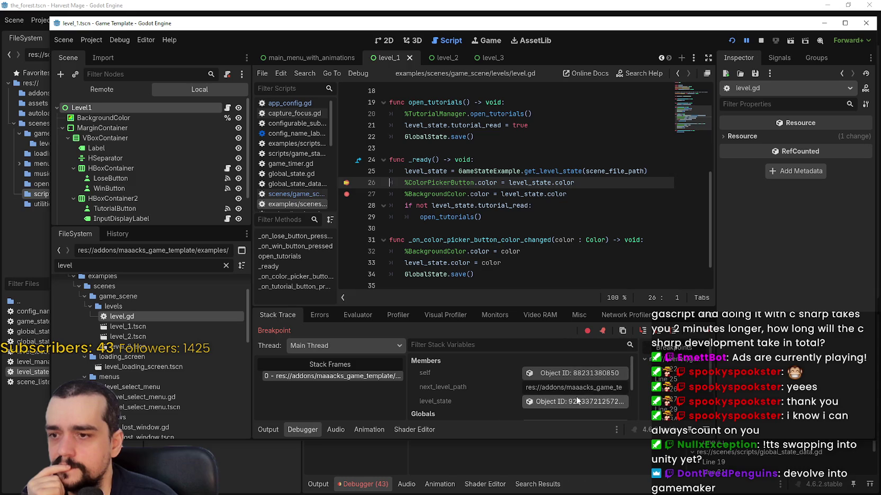
click(577, 402)
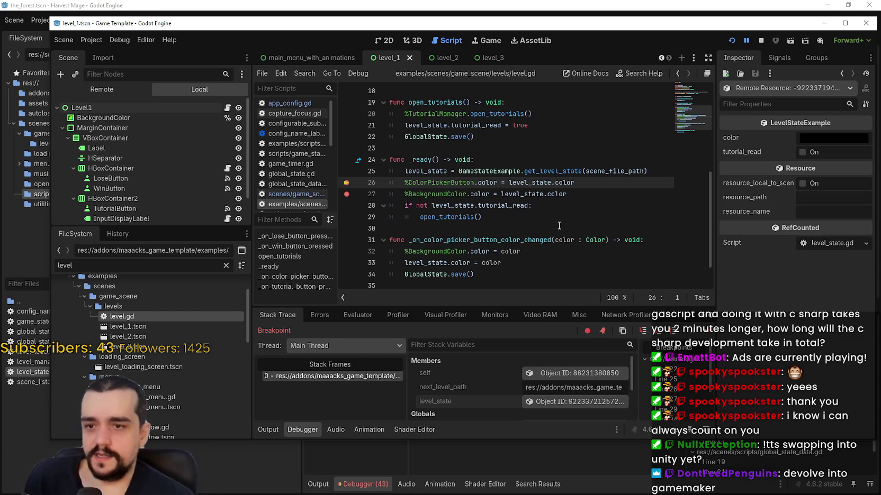
click(534, 183)
Step: In the Game Template, jump to the get_level_state definition and check its return type on line 14
double_click(551, 171)
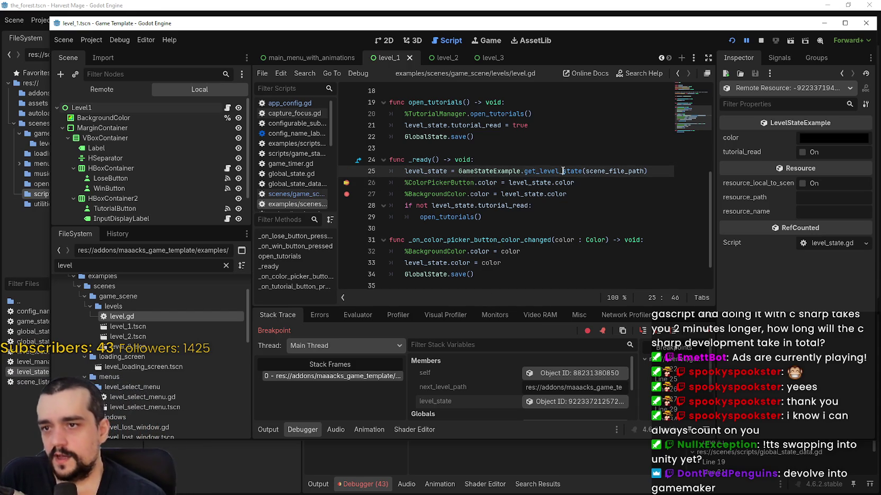
right_click(563, 171)
click(608, 359)
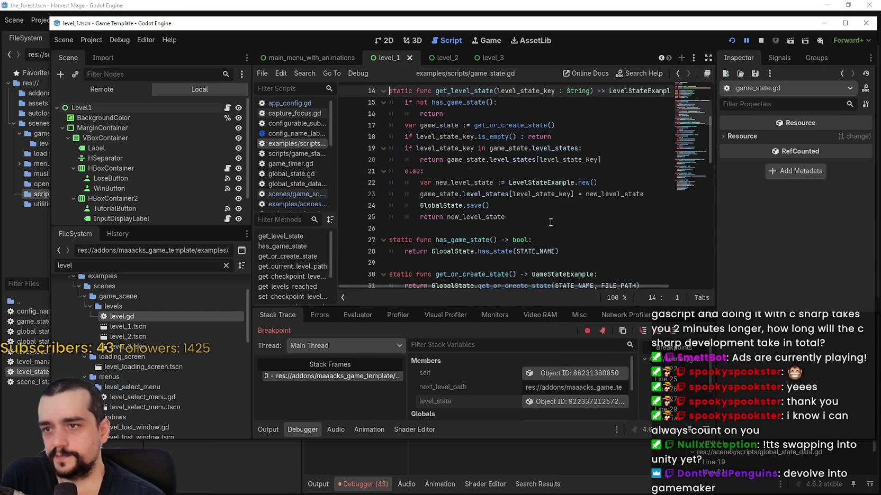
scroll(548, 208, up, 4)
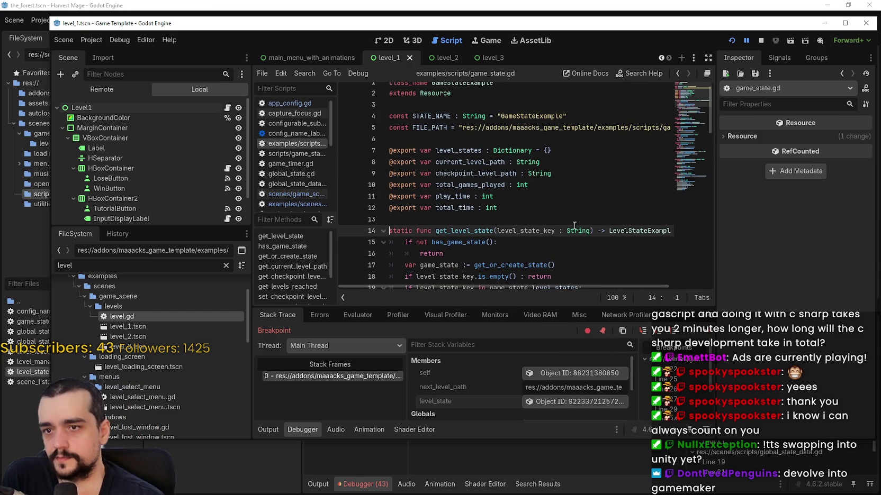
drag(613, 230, 682, 232)
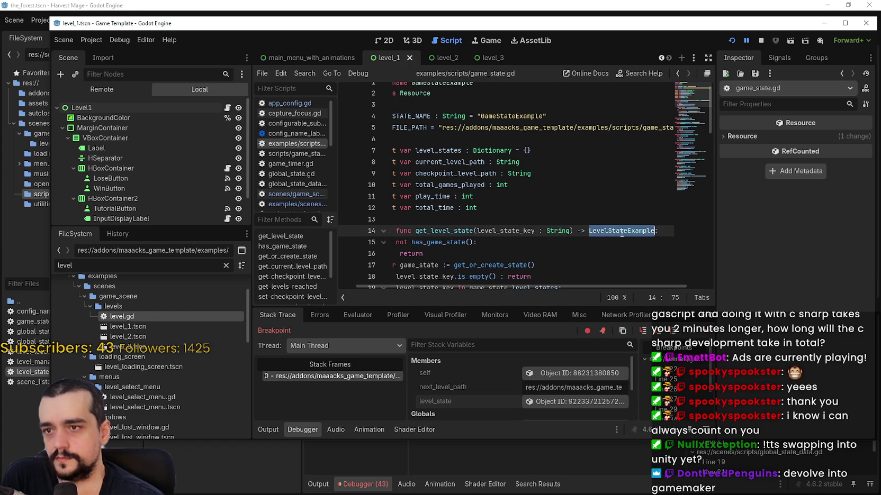
scroll(624, 231, down, 3)
Step: In Harvest Mage, follow the line 19 get_level_state call to its definition in game_state.gd
click(403, 5)
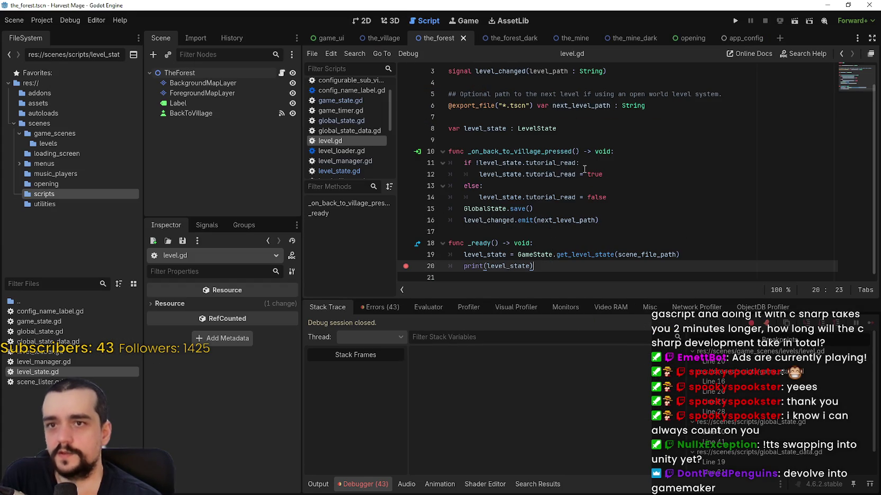
click(616, 166)
key(Up)
key(Up)
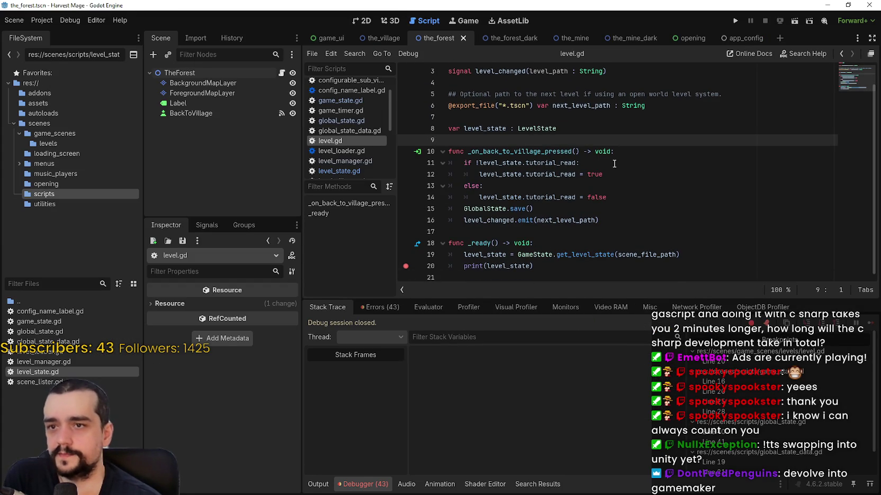
click(591, 254)
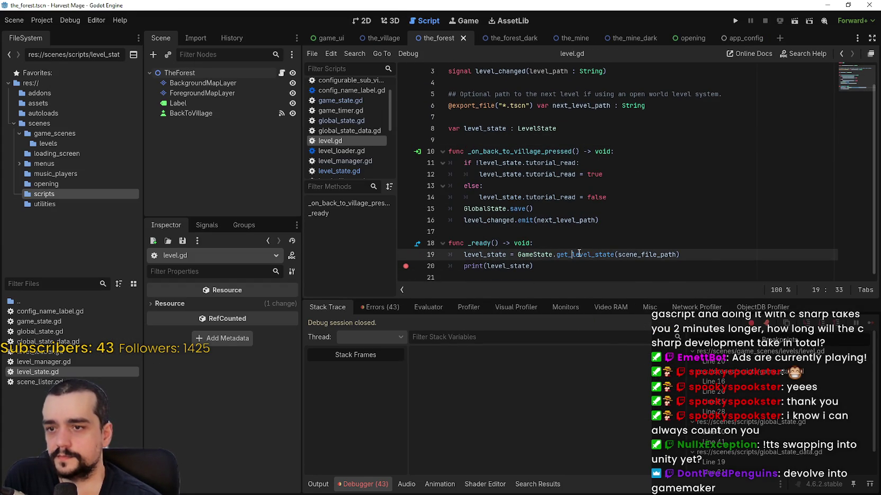
right_click(579, 254)
click(626, 397)
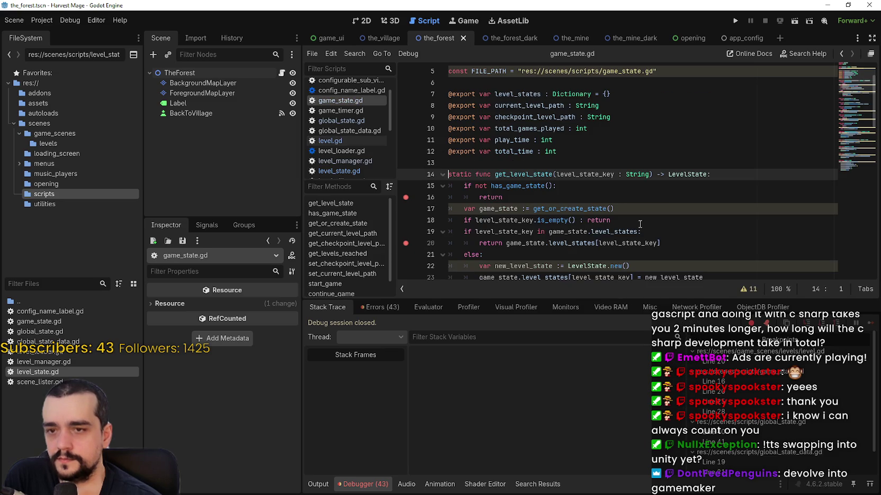
Step: Trace the LevelState return type to its class, then look up LevelStateExample to open level_state.gd
double_click(700, 175)
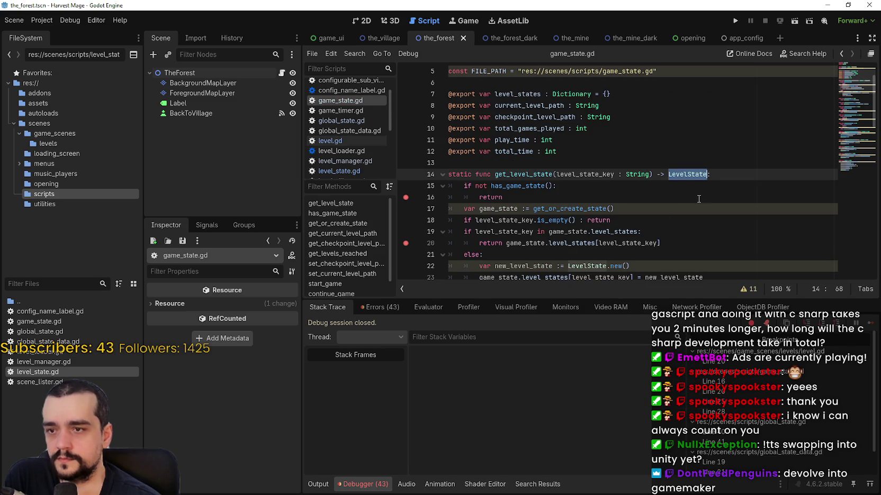
scroll(699, 199, down, 2)
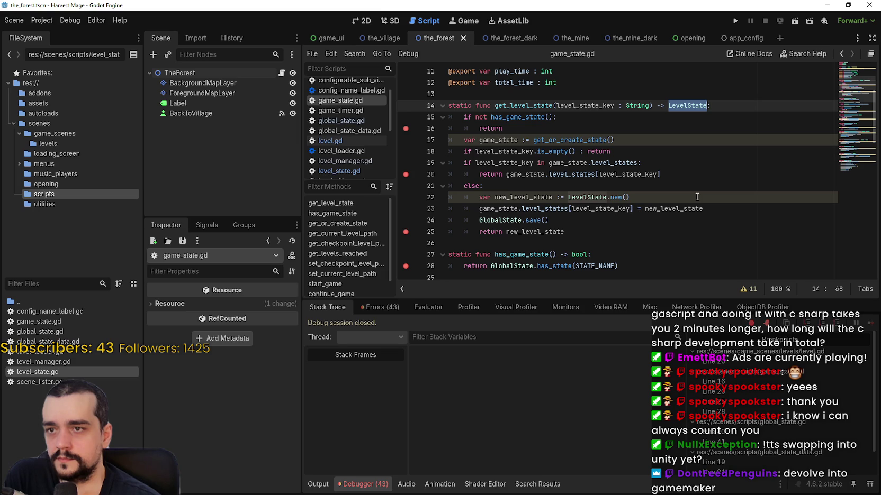
right_click(580, 198)
click(627, 345)
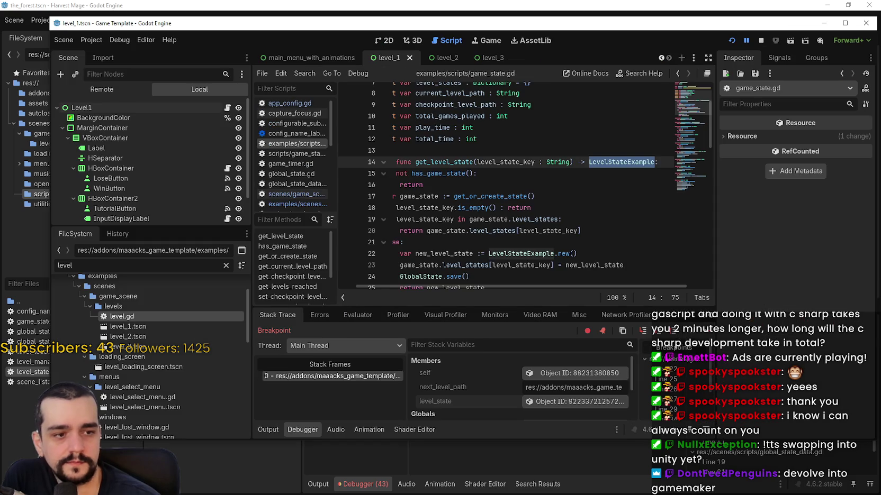
right_click(622, 162)
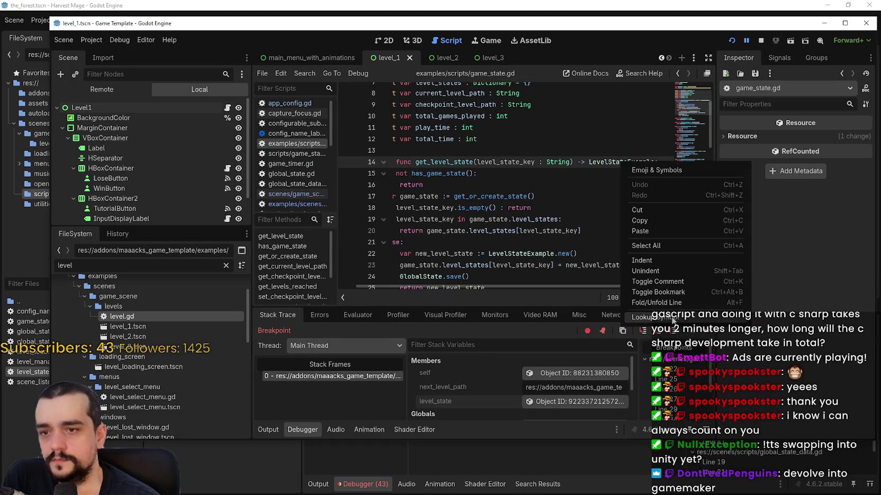
click(672, 319)
click(507, 157)
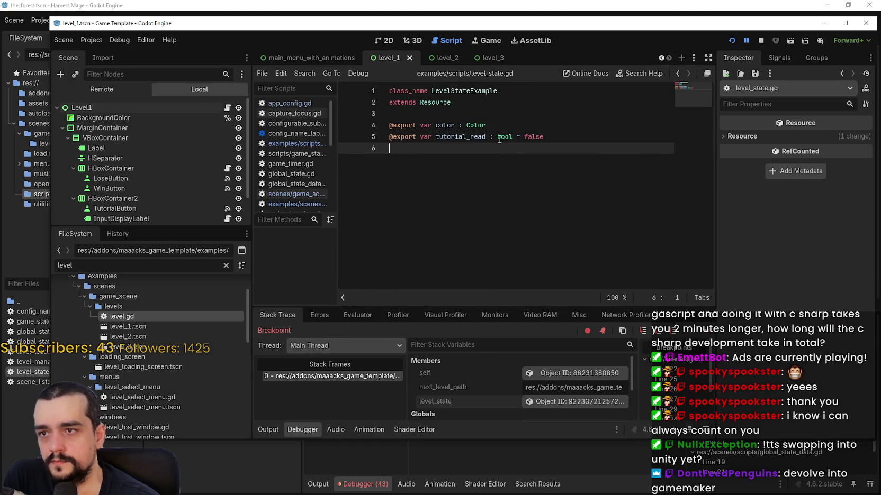
right_click(485, 91)
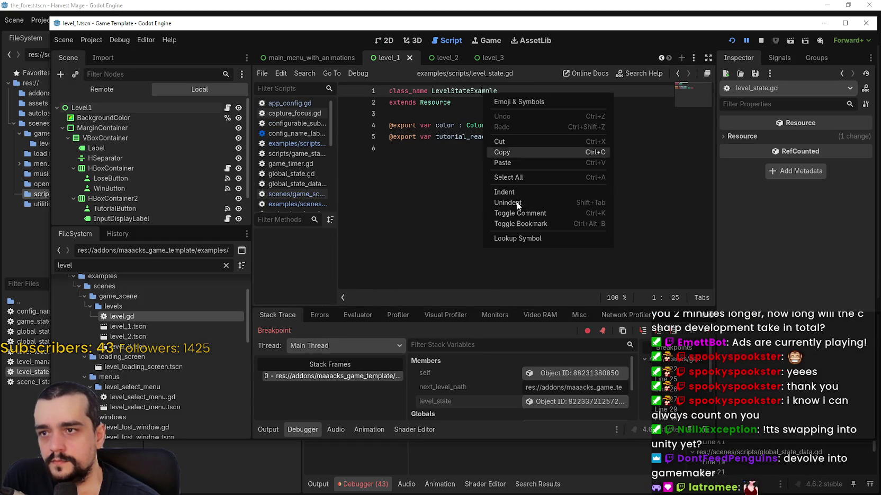
click(525, 239)
click(548, 157)
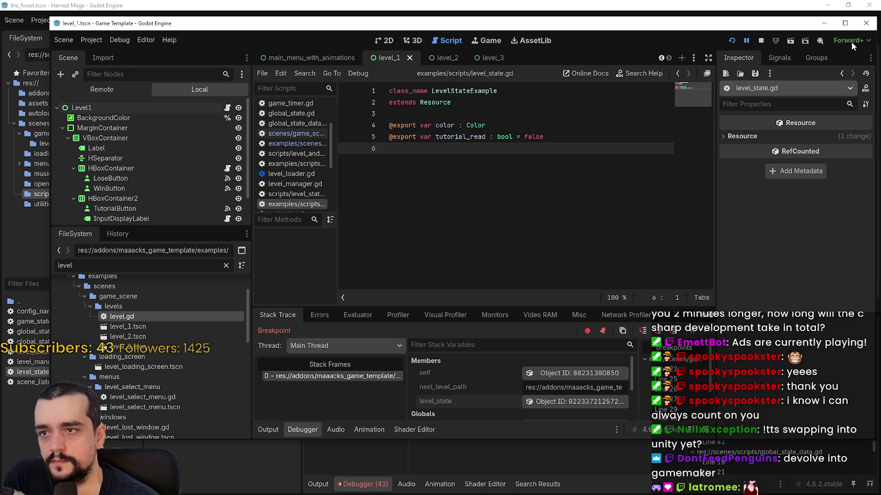
Step: Minimize the Game Template editor and browse Harvest Mage's level_manager.gd and level_loader.gd scripts
click(824, 22)
click(575, 186)
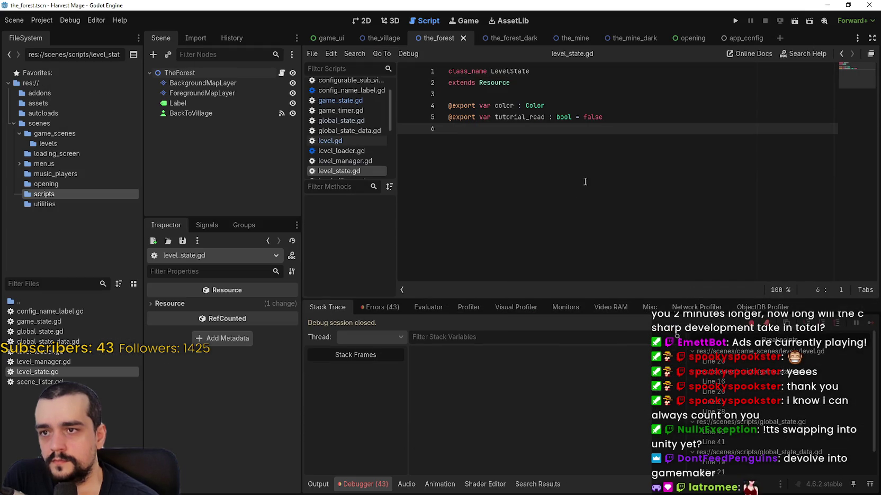
double_click(522, 72)
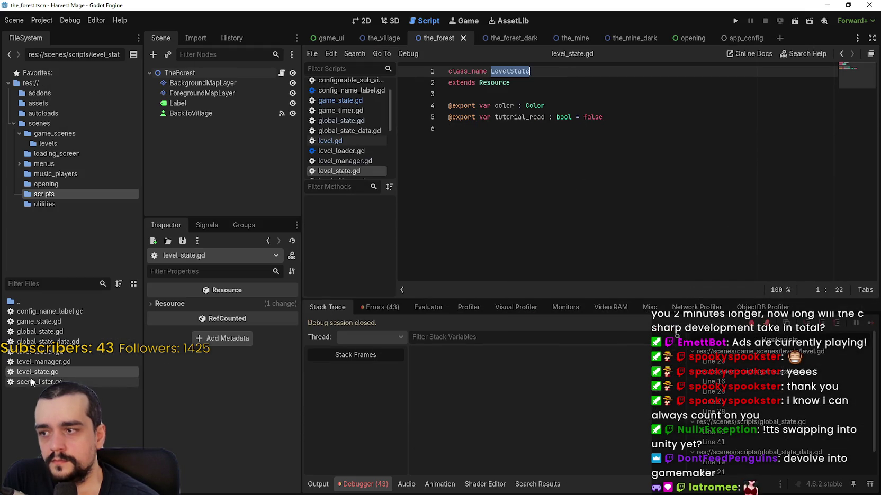
double_click(42, 362)
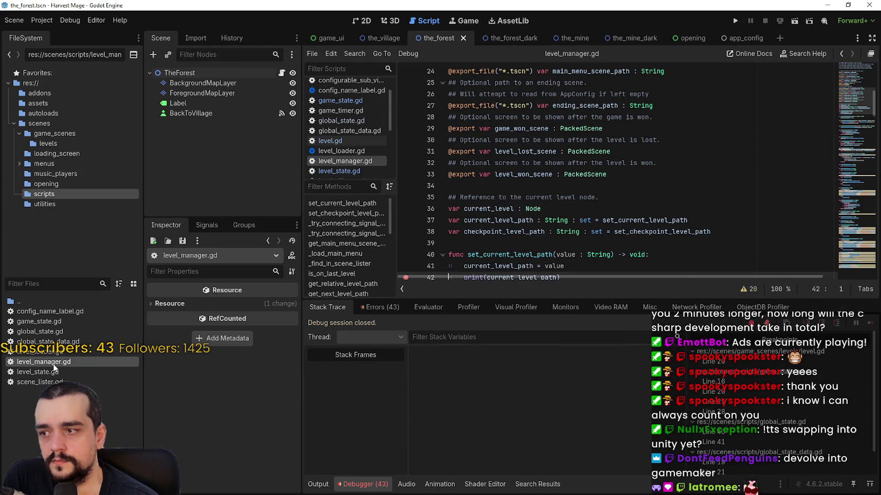
double_click(40, 352)
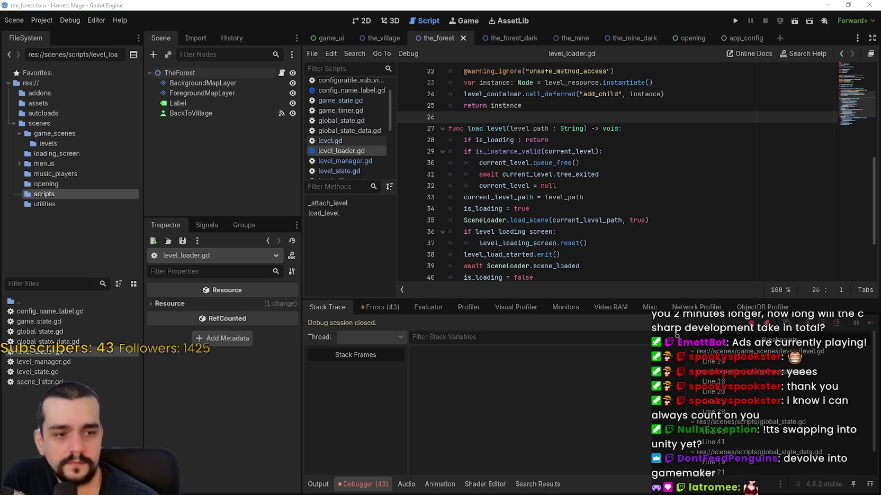
key(alt+Tab)
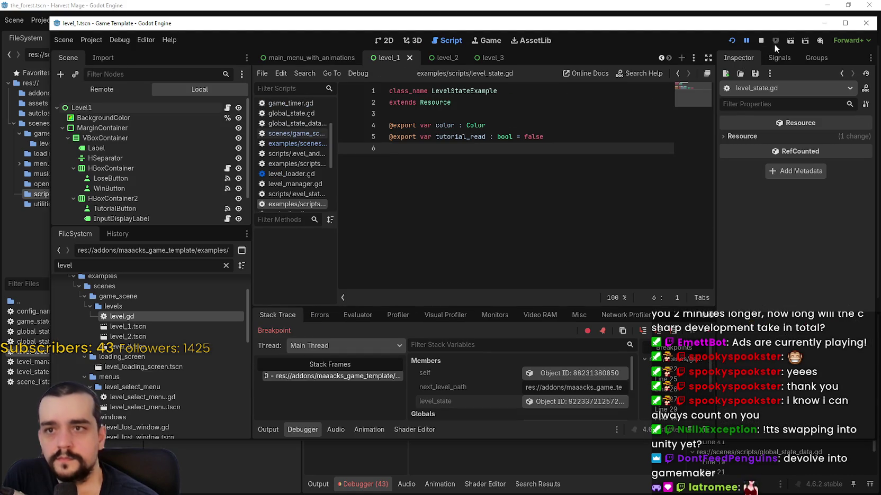
click(825, 24)
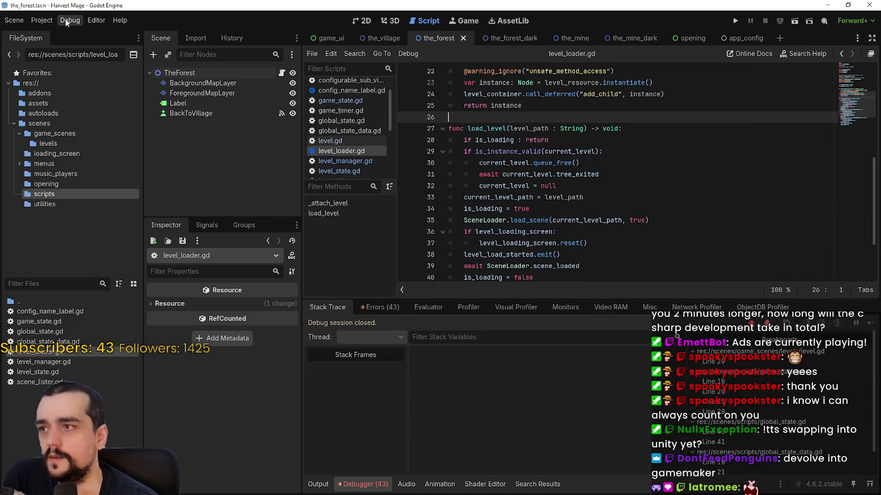
Step: Reload the current Harvest Mage project, then launch it with Run Project
click(42, 20)
click(78, 135)
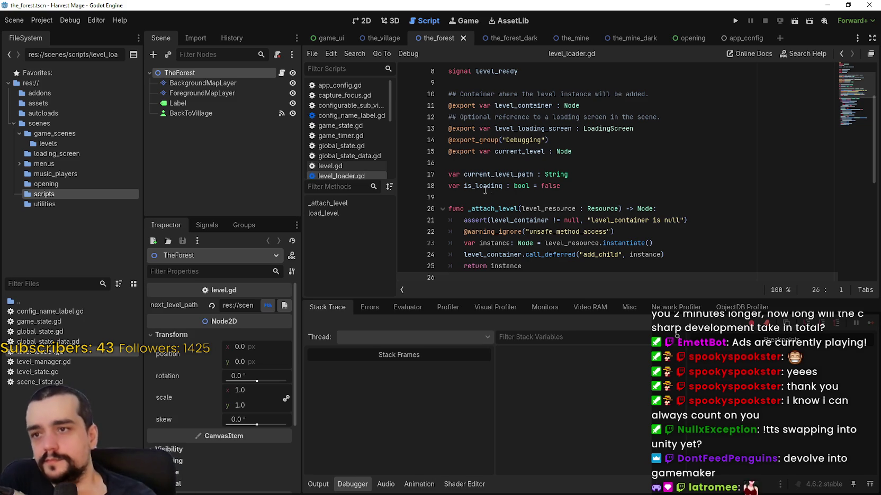
scroll(489, 188, up, 3)
scroll(494, 186, down, 4)
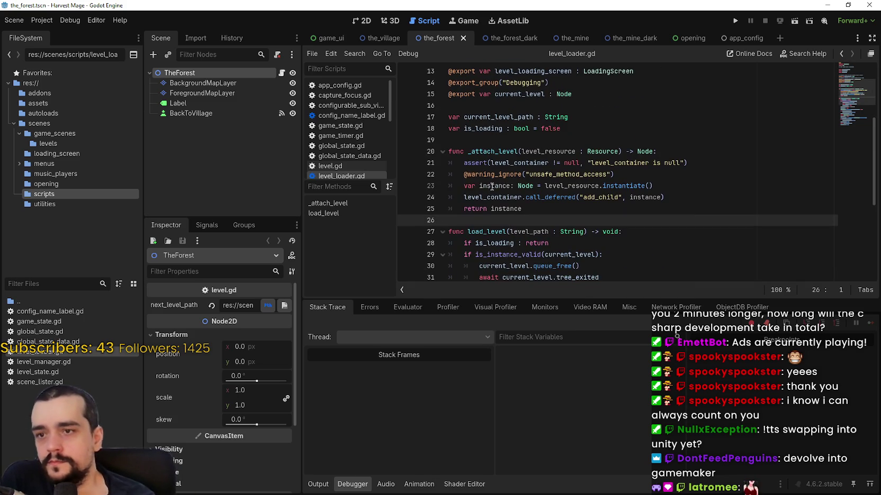
click(729, 233)
click(715, 218)
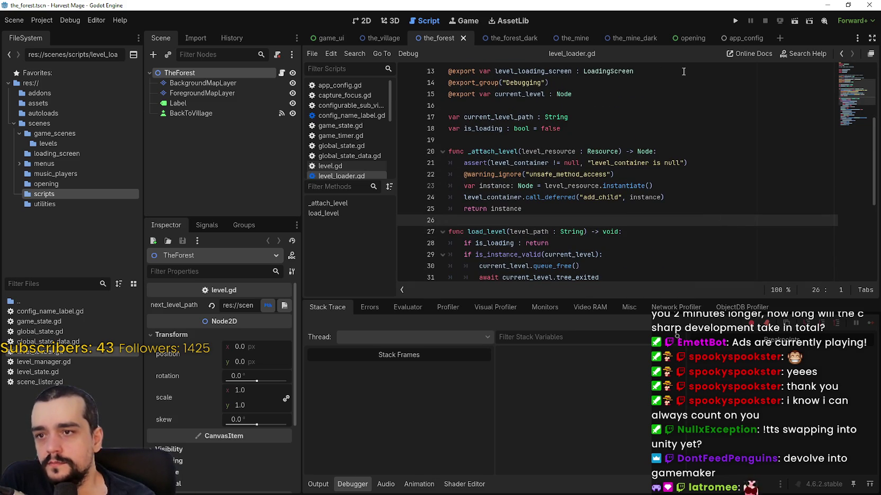
click(735, 20)
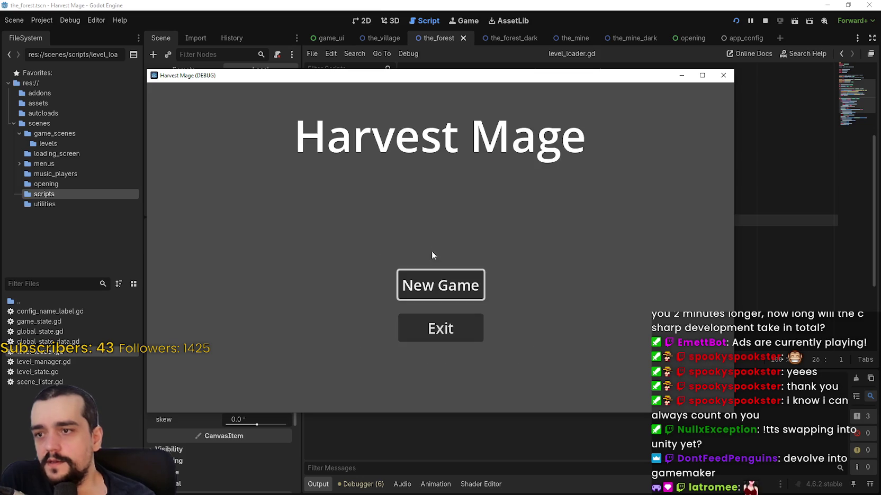
Step: Start a New Game, travel to The Forest, and inspect LevelManager in the Remote scene tree
click(438, 286)
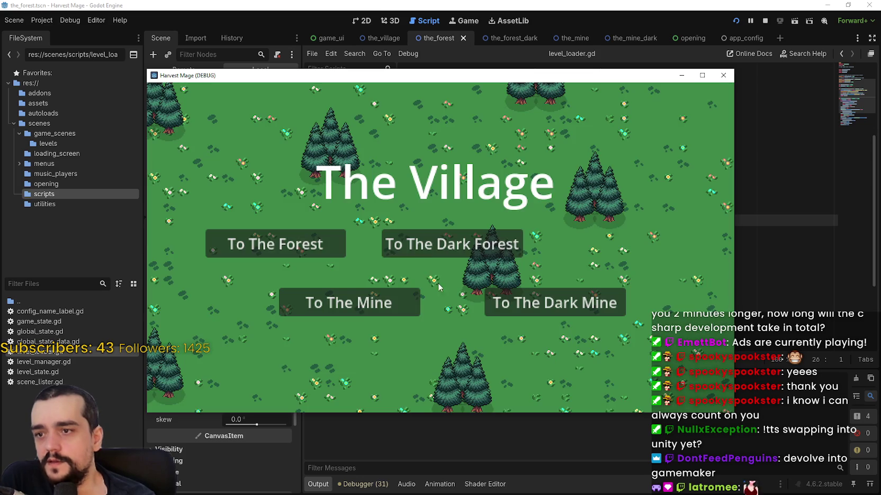
click(291, 245)
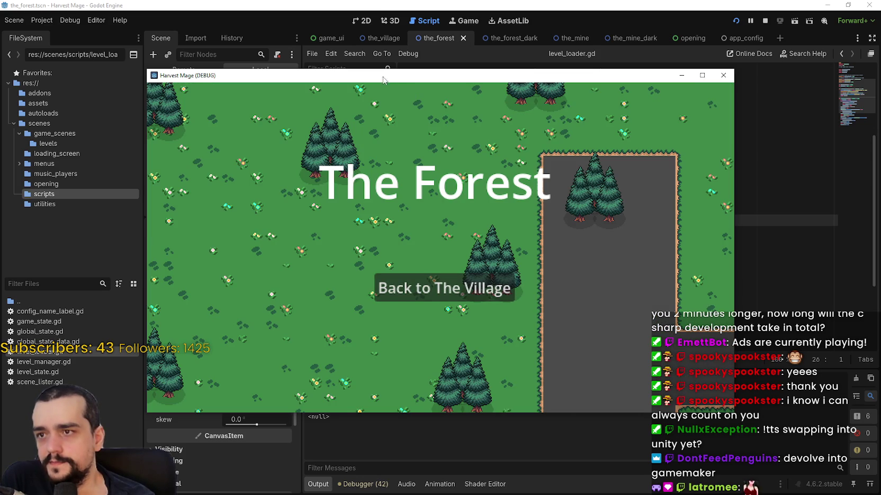
mouse_move(384, 80)
mouse_down()
mouse_move(653, 60)
mouse_move(659, 74)
mouse_up()
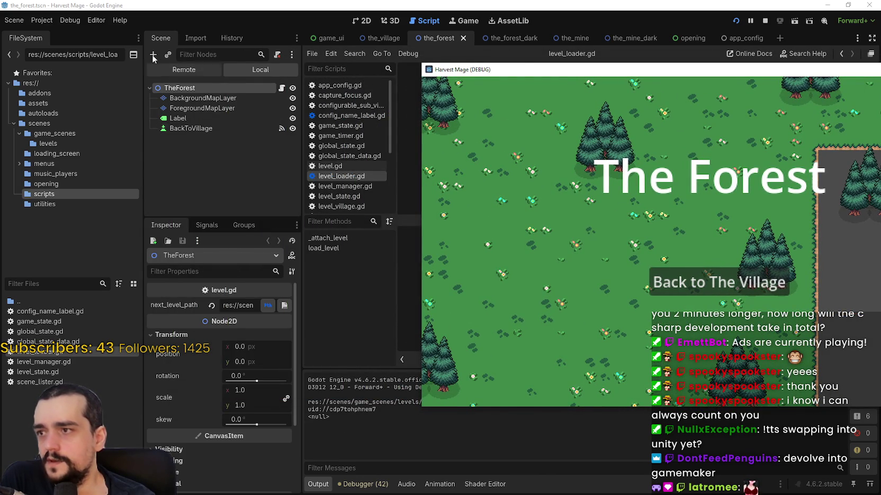
click(178, 73)
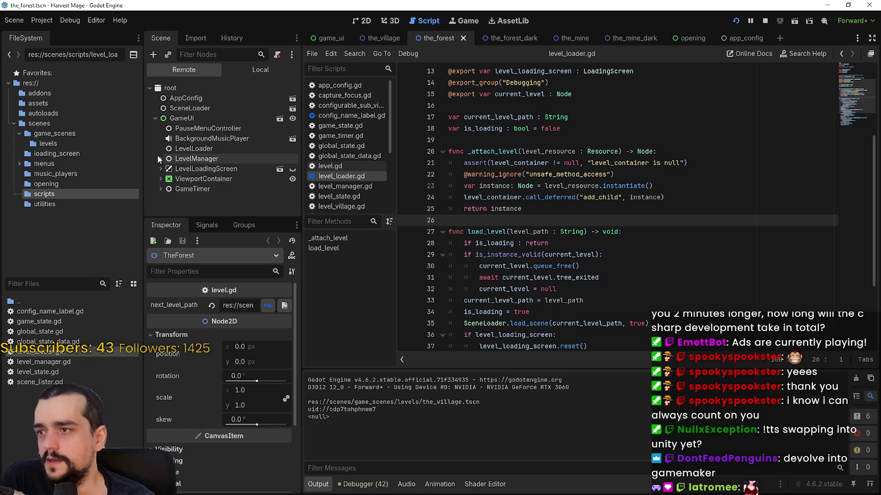
click(160, 159)
click(174, 161)
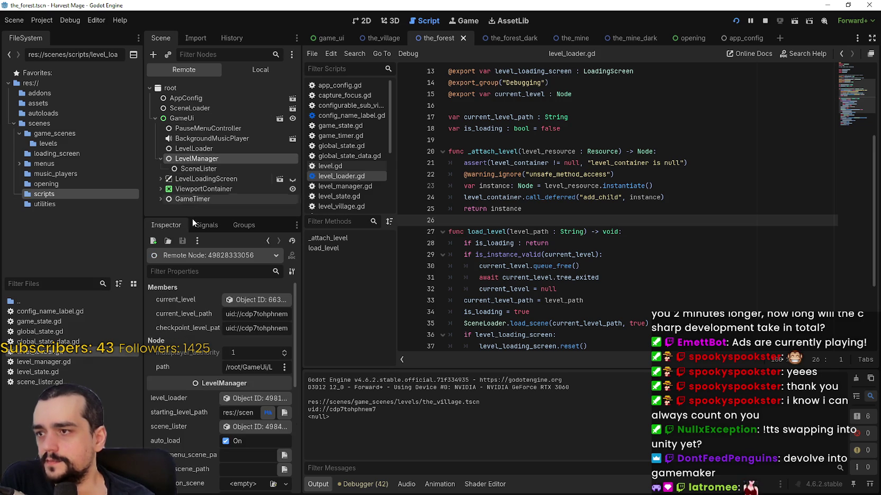
drag(304, 347, 398, 348)
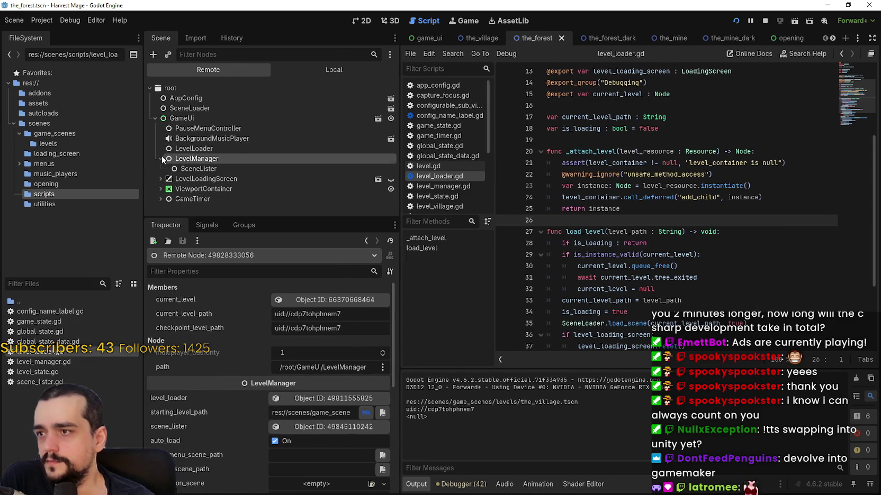
Step: Expand down through ViewportContainer to TheForest, confirm level_state is <null>, and open level.gd
click(161, 179)
click(160, 196)
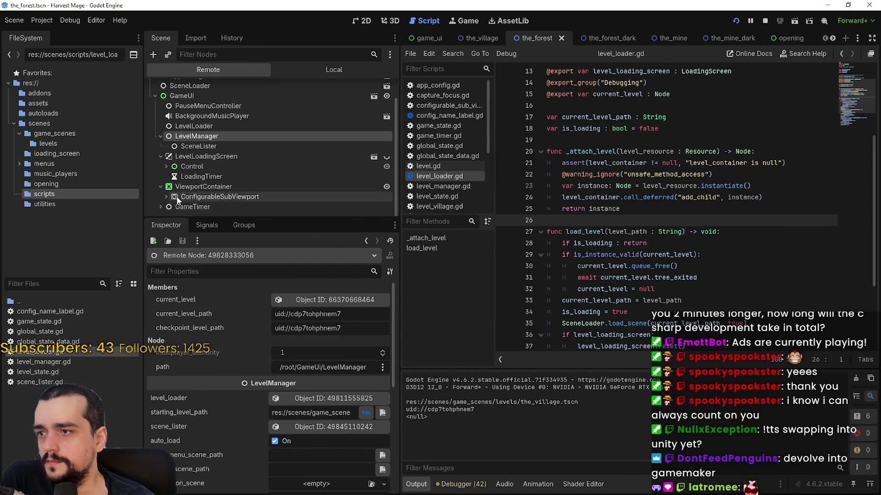
click(168, 196)
click(169, 195)
click(200, 196)
scroll(200, 197, down, 2)
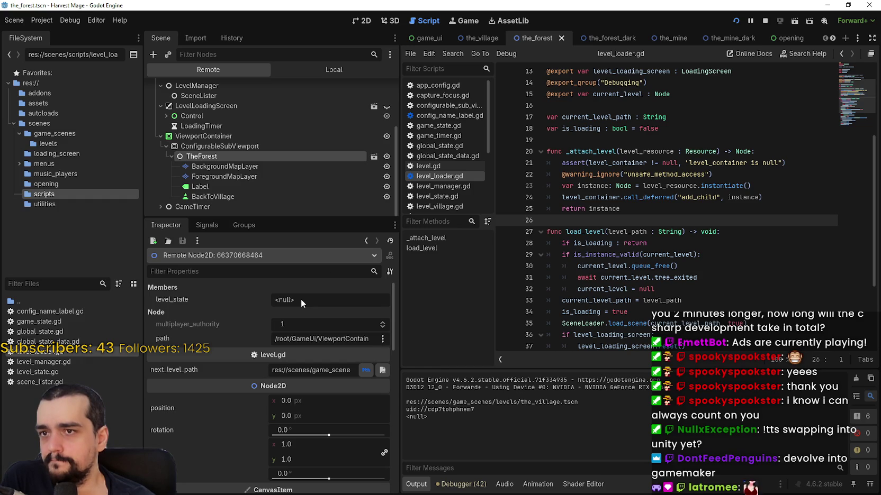
click(383, 89)
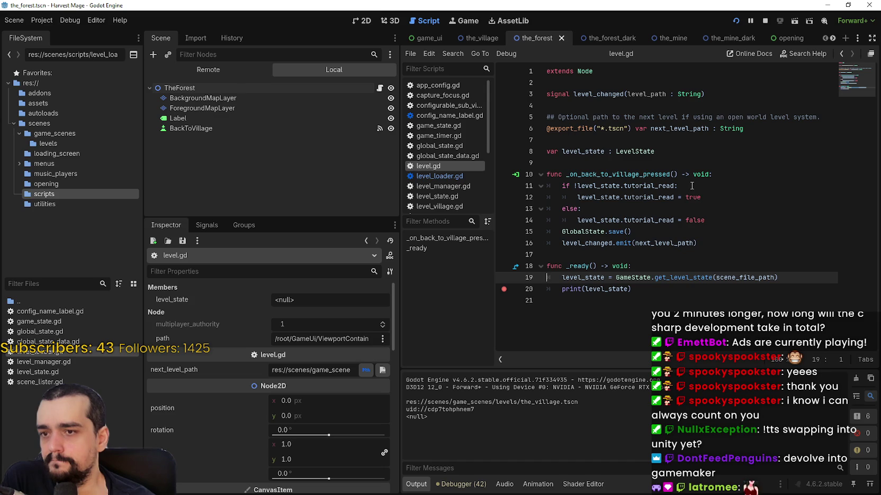
Step: Jump to the LevelState class definition from line 8, then return to level.gd
double_click(644, 152)
right_click(640, 155)
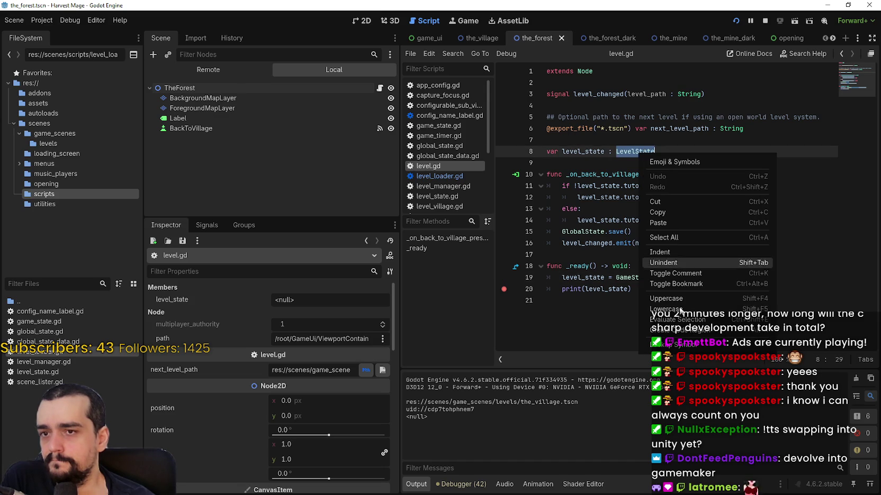
click(683, 370)
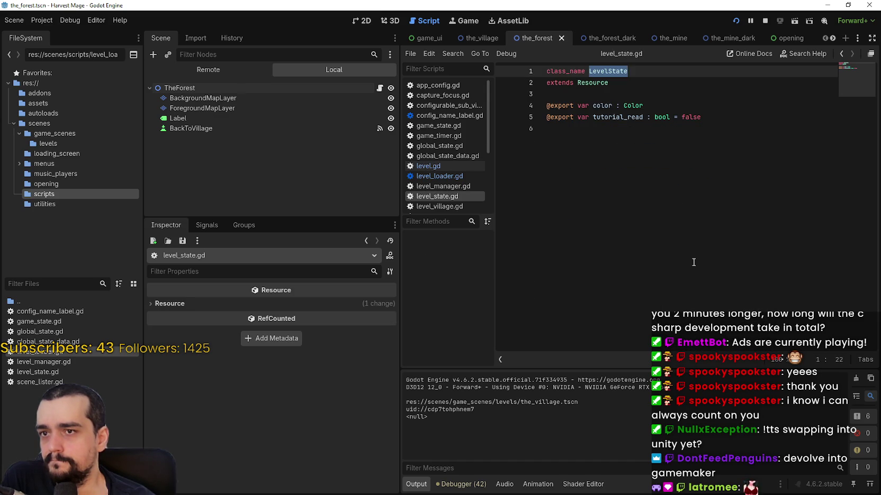
click(695, 259)
click(842, 53)
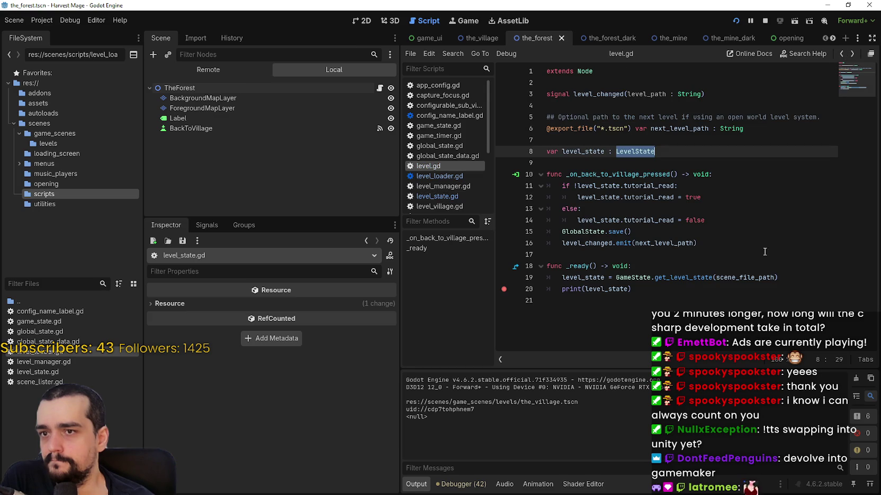
Step: Look up get_level_state in game_state.gd and review its early return
click(742, 298)
mouse_move(690, 275)
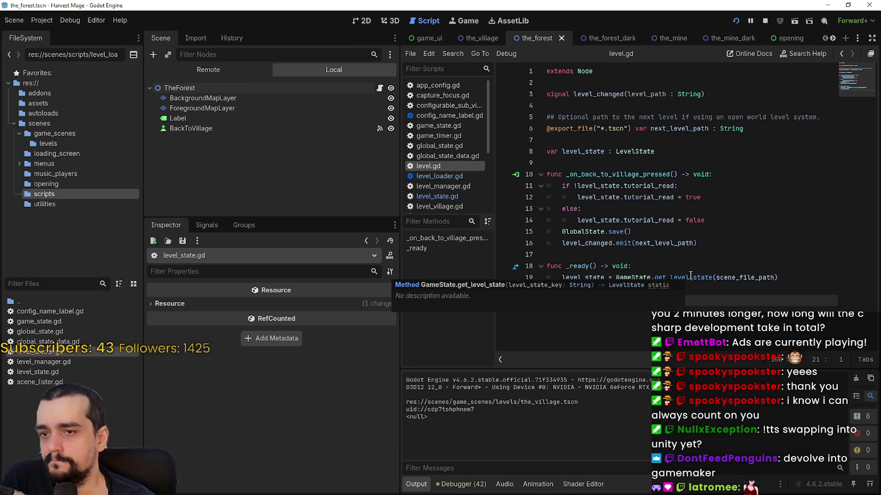
right_click(688, 271)
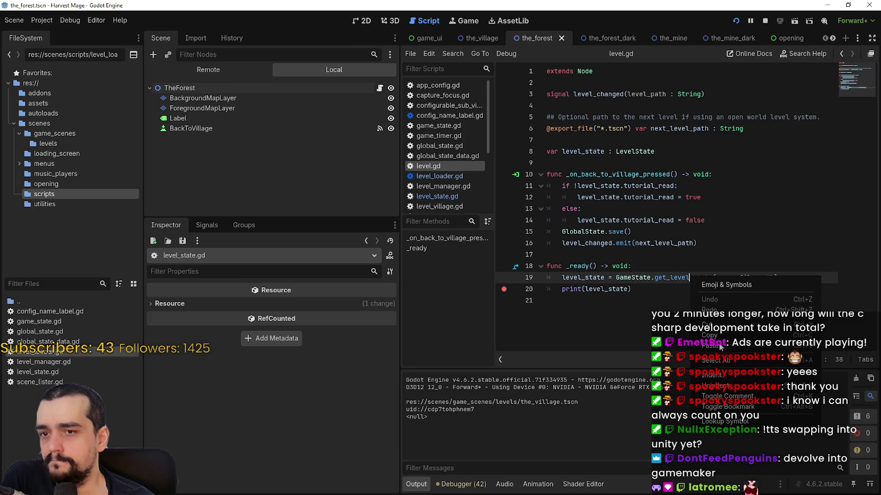
click(673, 278)
ctrl+click(672, 277)
click(606, 95)
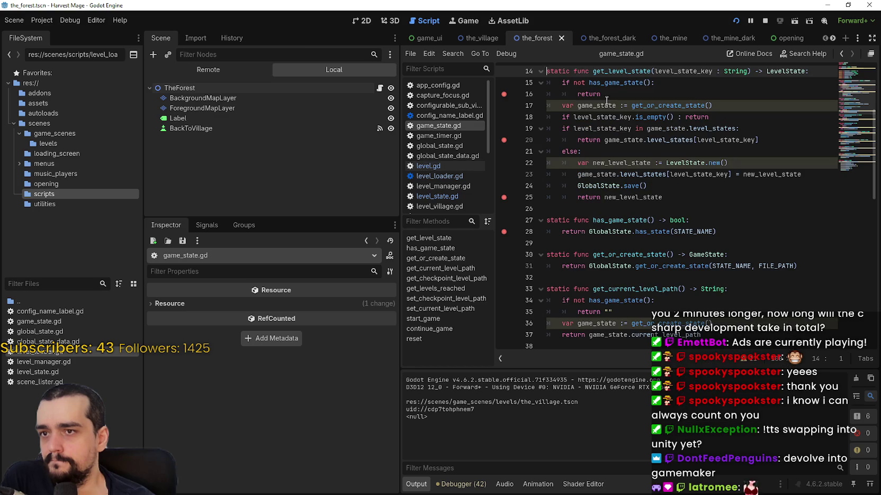
scroll(614, 212, up, 2)
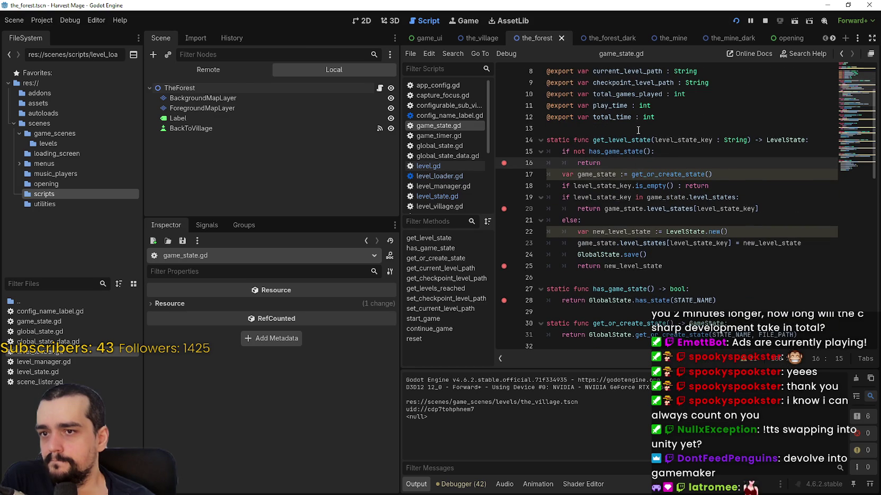
double_click(624, 140)
click(618, 159)
Step: Relaunch the game, leave The Forest to test tutorial_read saving, then stop the run
click(736, 21)
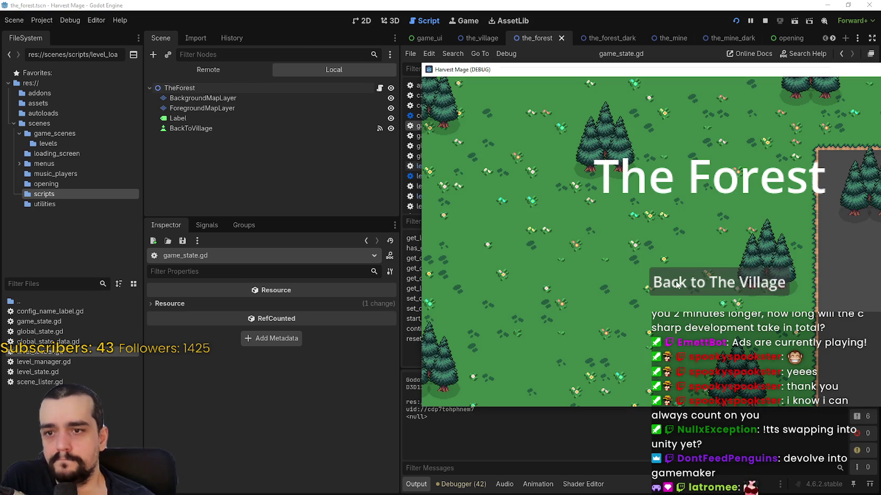
click(677, 284)
click(868, 327)
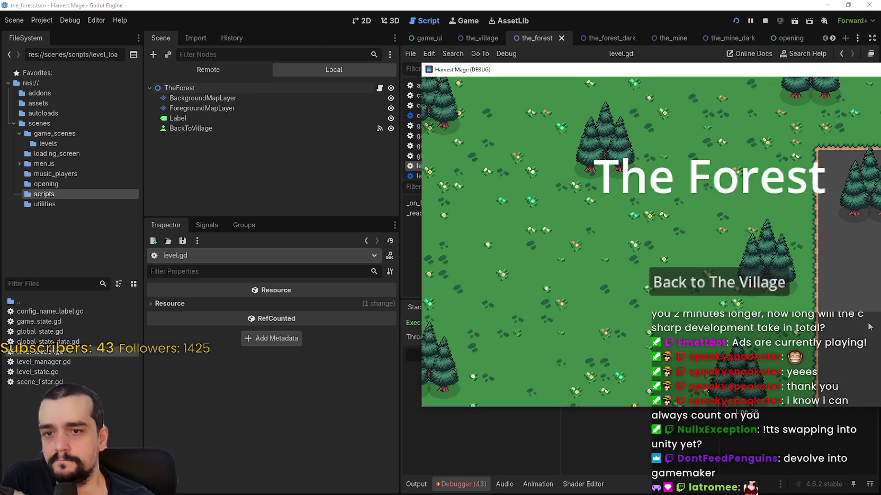
click(765, 21)
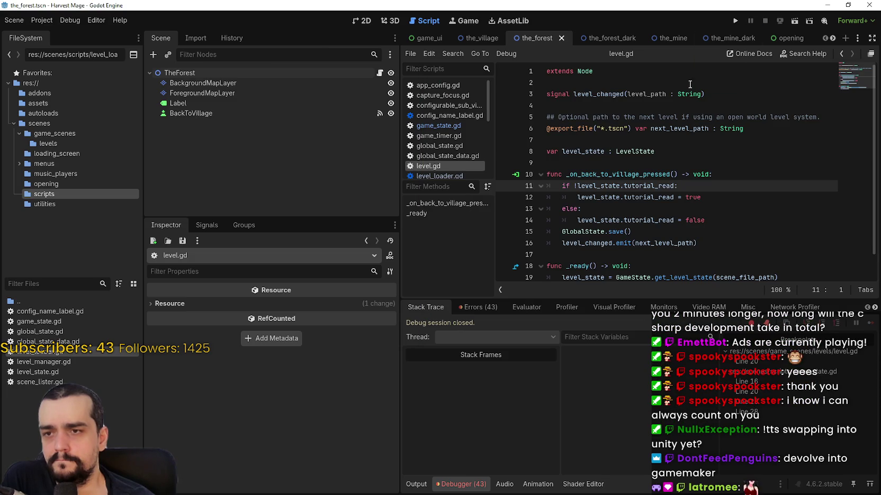
Step: Return to the get_level_state definition in game_state.gd and scroll to its top
click(624, 211)
scroll(619, 219, down, 1)
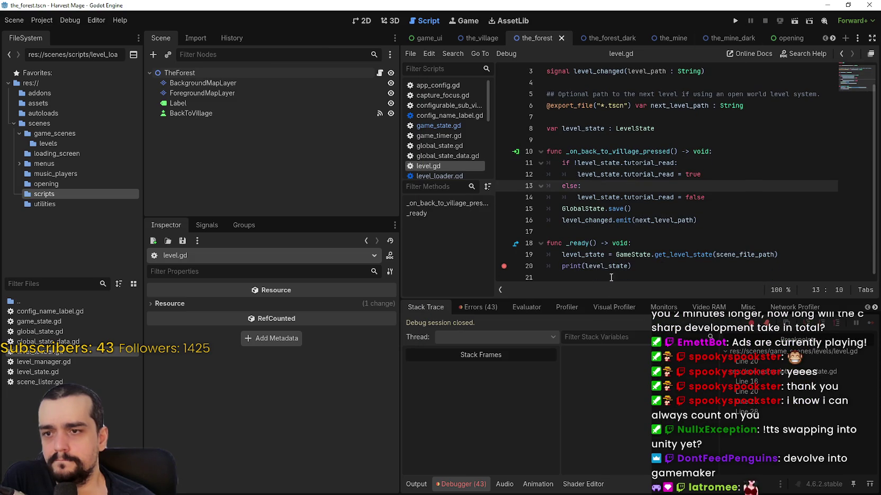
ctrl+click(688, 255)
click(625, 185)
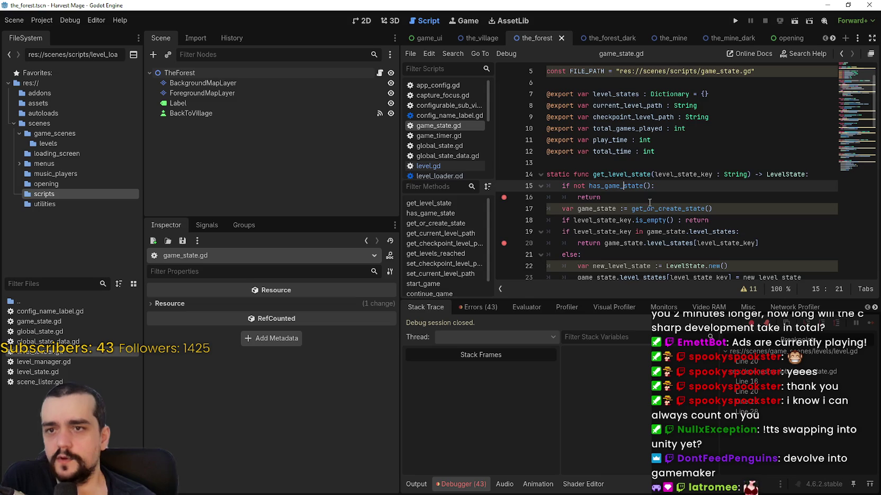
scroll(649, 203, up, 2)
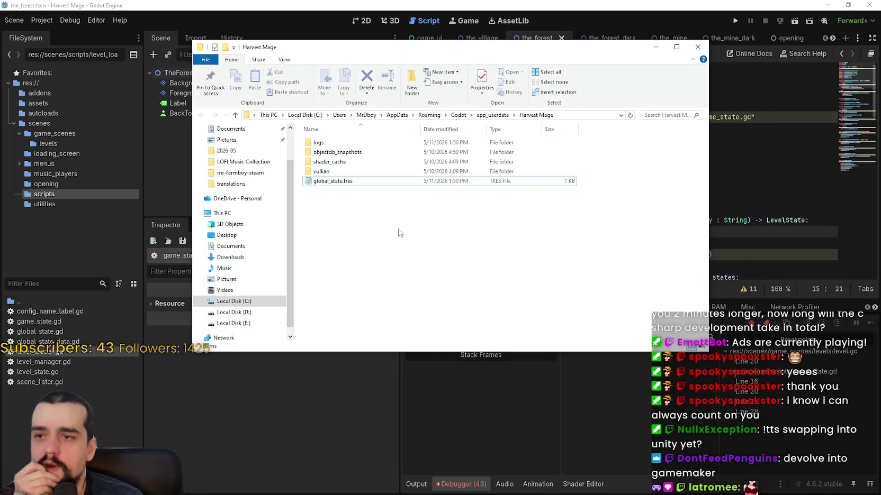
Step: Delete the global_state.tres save file and relaunch the game to recreate it
click(323, 181)
key(shift+F10)
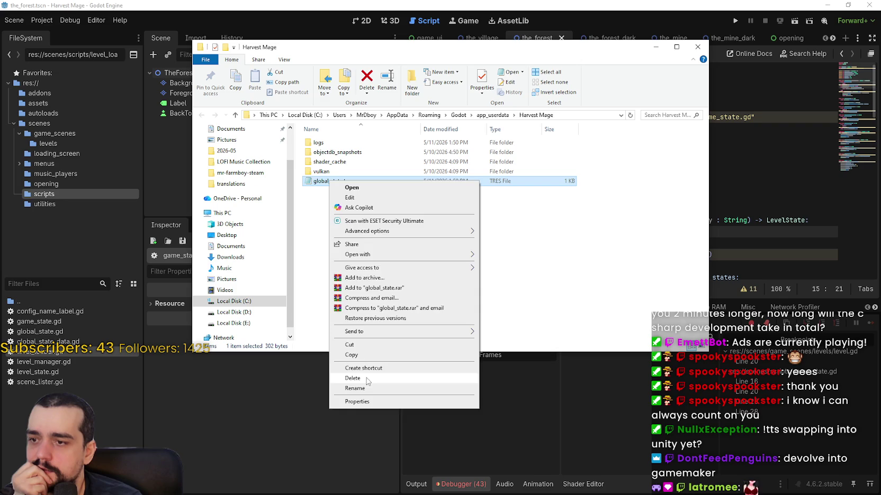
click(353, 378)
click(735, 21)
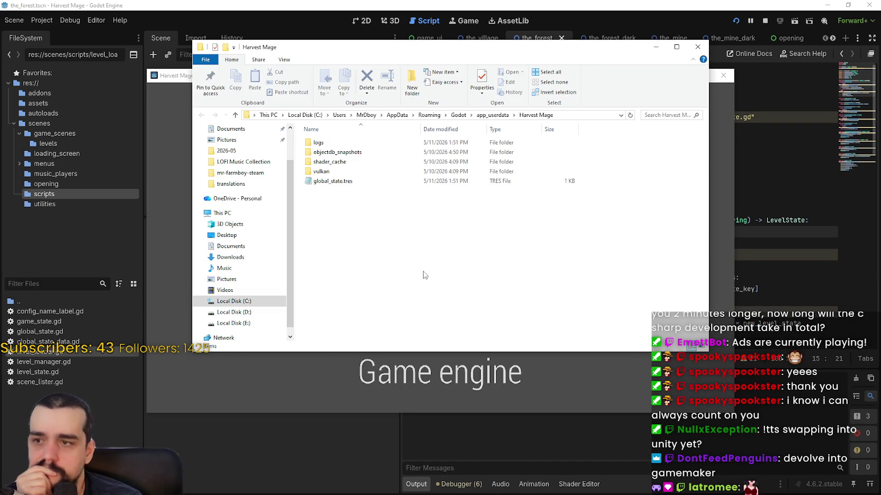
Step: Open the recreated global_state.tres in Notepad to read it, then close it and the folder
click(343, 186)
double_click(343, 186)
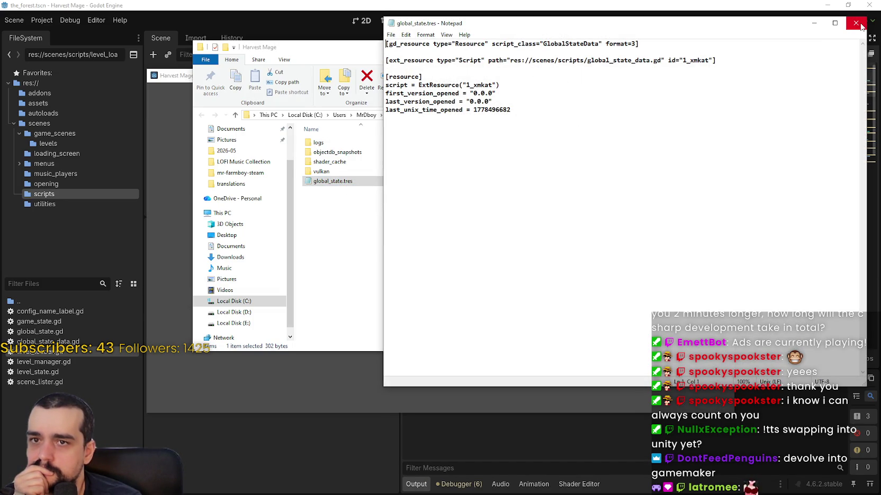
click(856, 23)
key(alt+F4)
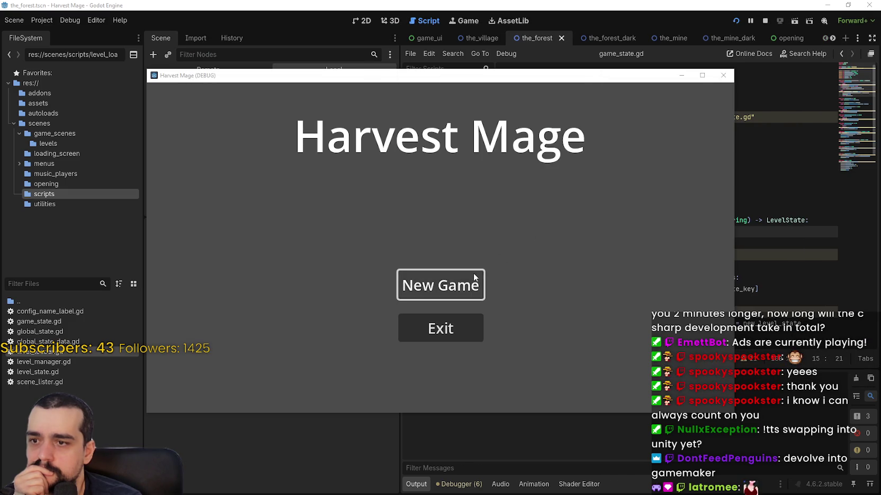
Step: Start a New Game and travel to the forest level
click(479, 284)
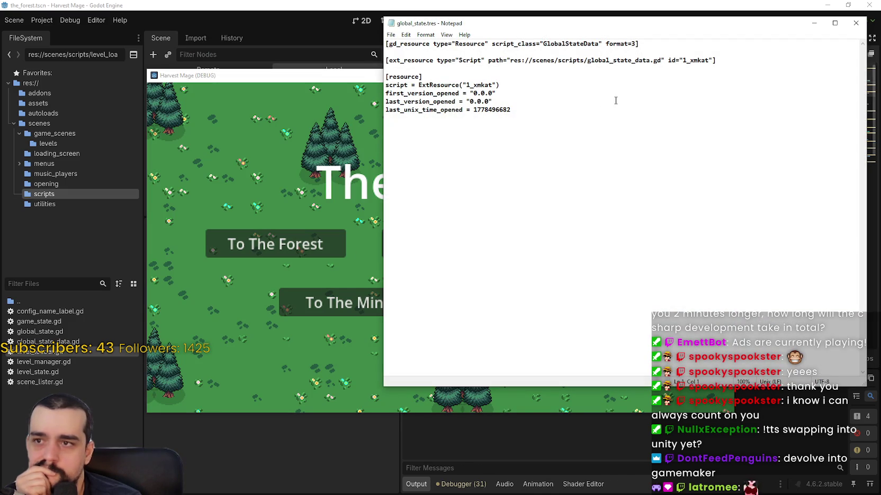
click(856, 23)
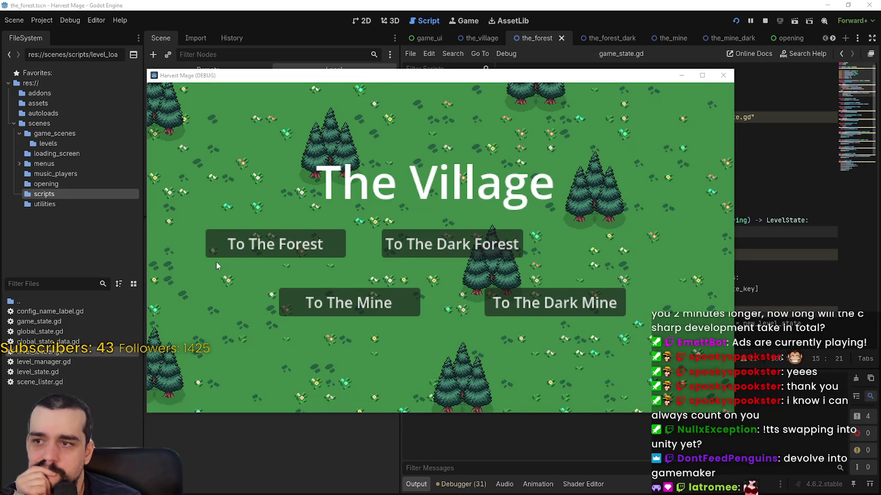
click(264, 253)
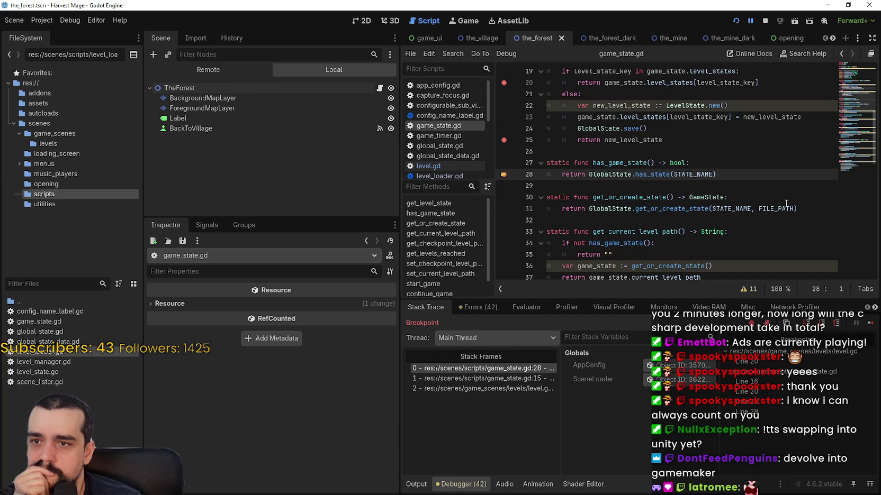
Step: At the line 28 breakpoint, check STATE_NAME and its line 4 definition, then switch to Game Template
click(752, 172)
mouse_move(705, 173)
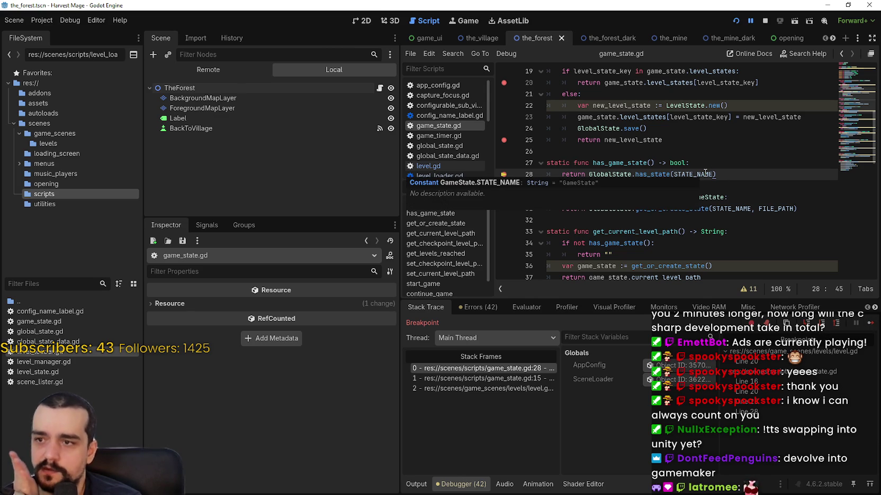
double_click(705, 174)
ctrl+click(705, 174)
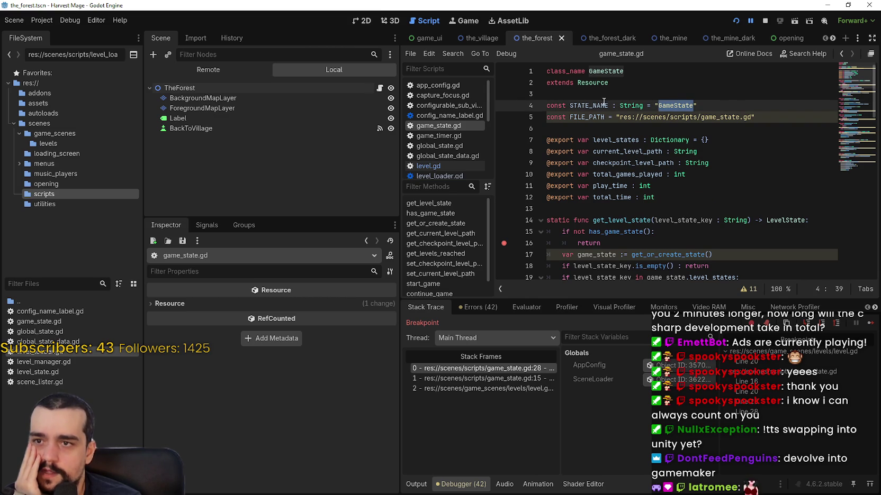
mouse_move(717, 122)
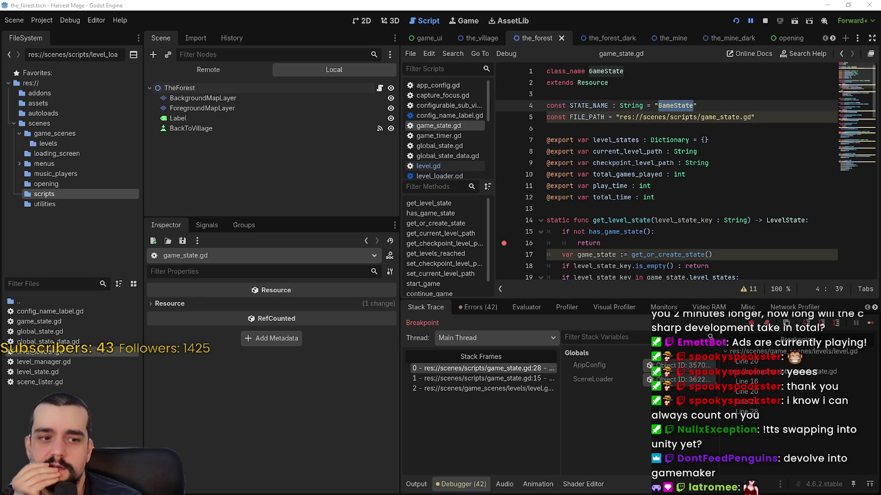
key(alt+Tab)
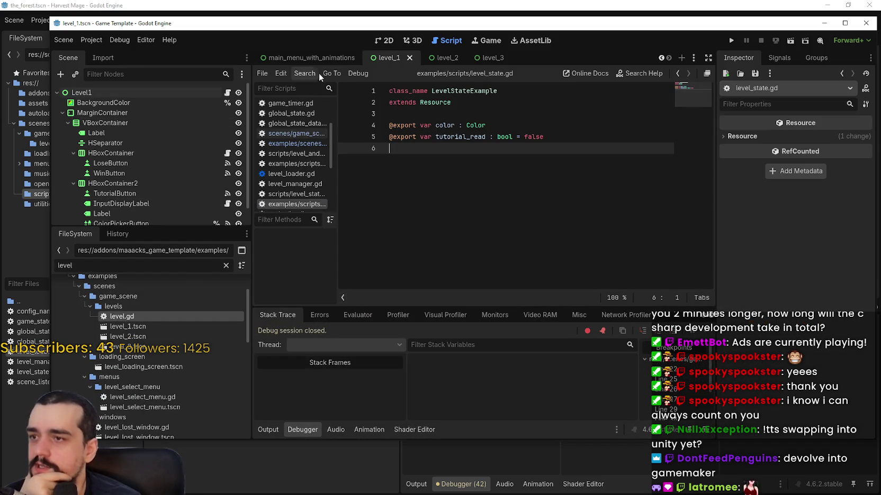
Step: Open Level1's level.gd and look up its get_level_state call in game_state.gd
click(227, 93)
click(481, 199)
scroll(529, 180, up, 4)
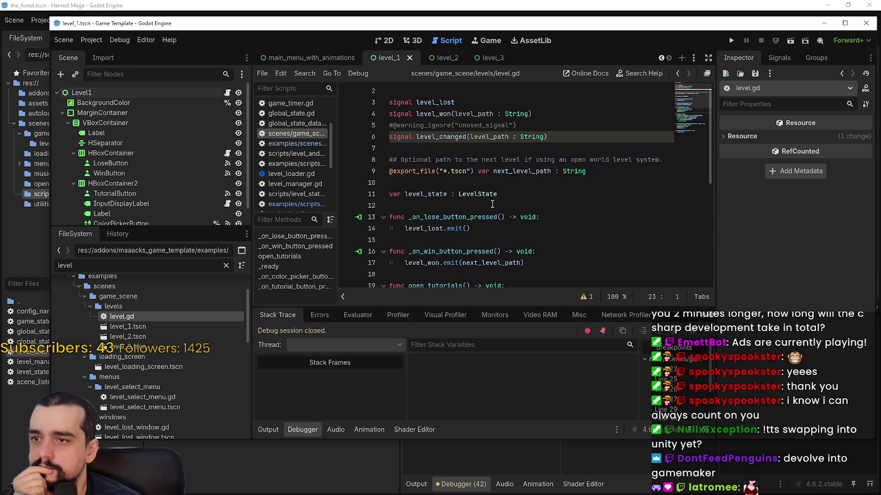
scroll(536, 187, down, 1)
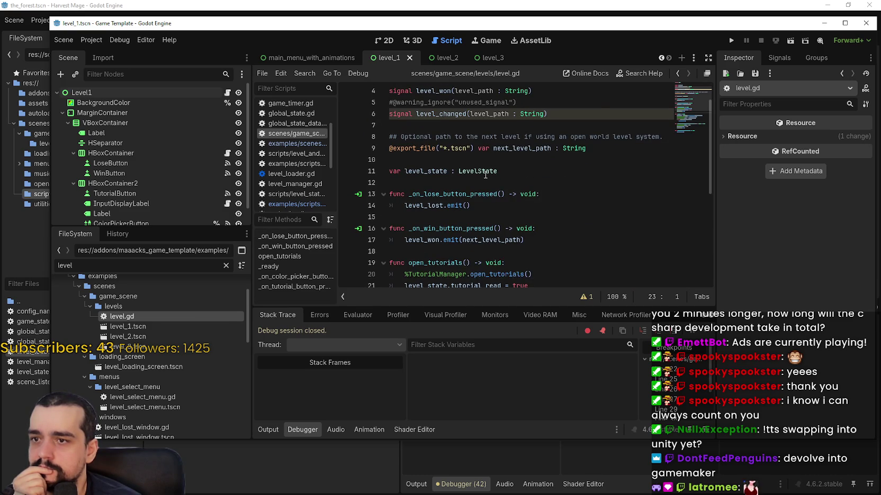
scroll(486, 175, down, 3)
scroll(503, 191, down, 2)
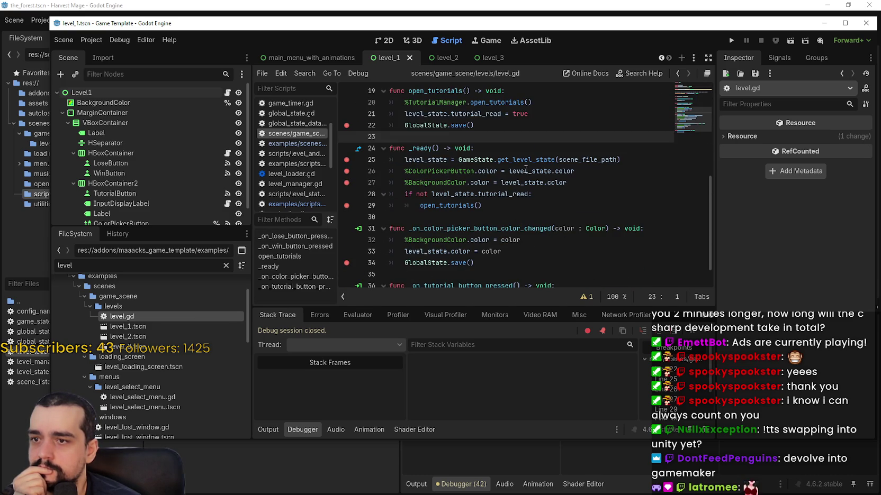
right_click(551, 158)
click(602, 306)
Step: Review the GameState state name on line 4 and the LevelState return type on line 14
scroll(550, 203, up, 4)
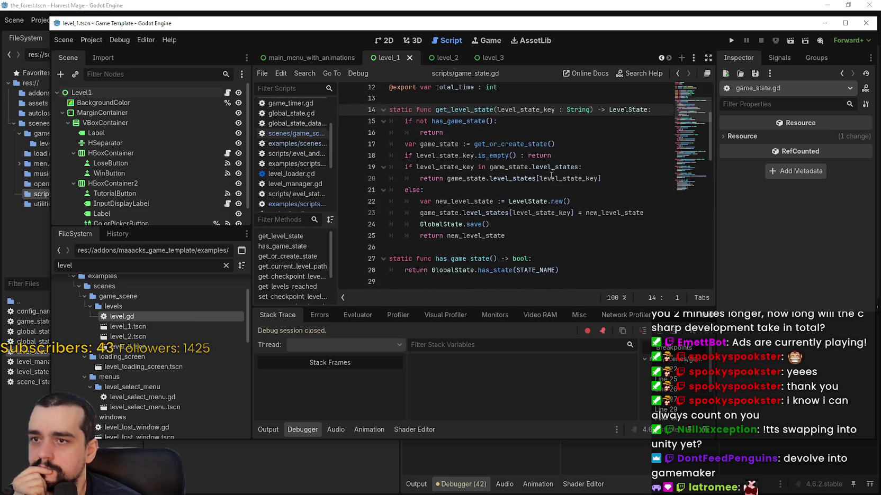
double_click(527, 114)
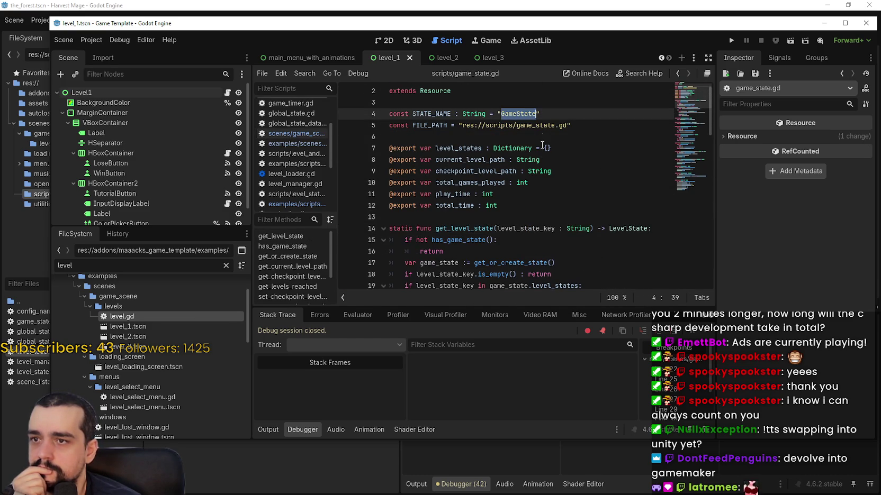
scroll(547, 182, down, 4)
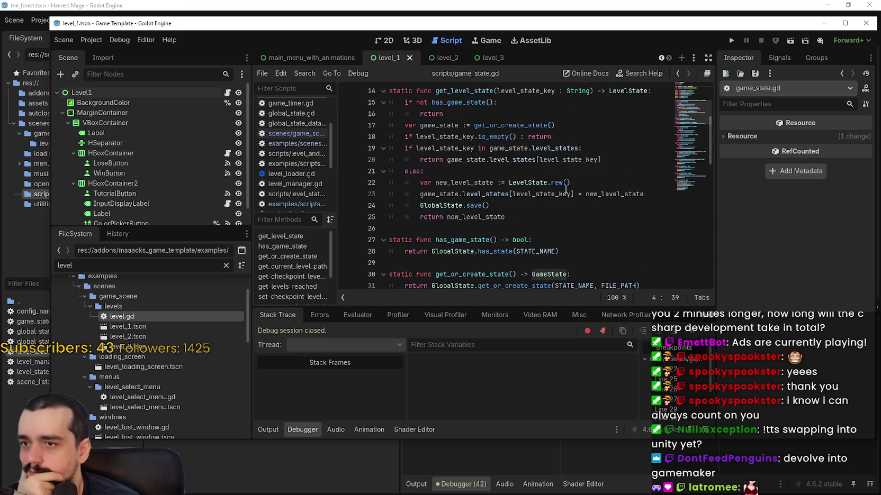
scroll(588, 196, down, 1)
scroll(566, 165, up, 3)
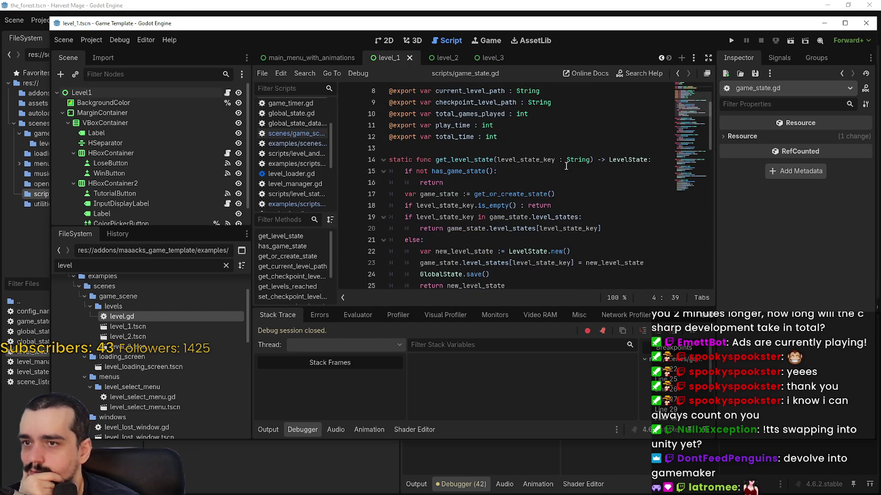
double_click(628, 161)
Step: Examine STATE_NAME in has_state, FILE_PATH in get_or_create_state, and the res://scripts/game_state.gd path
scroll(500, 151, down, 1)
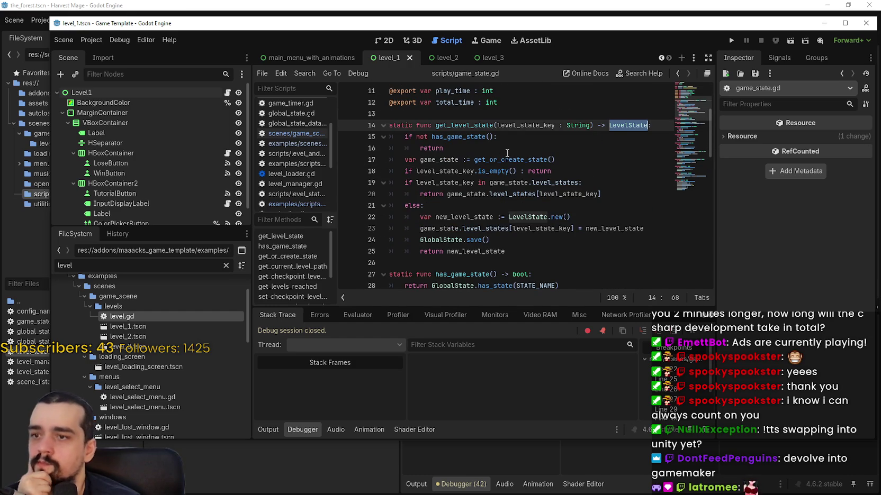
scroll(506, 153, down, 2)
scroll(507, 153, down, 1)
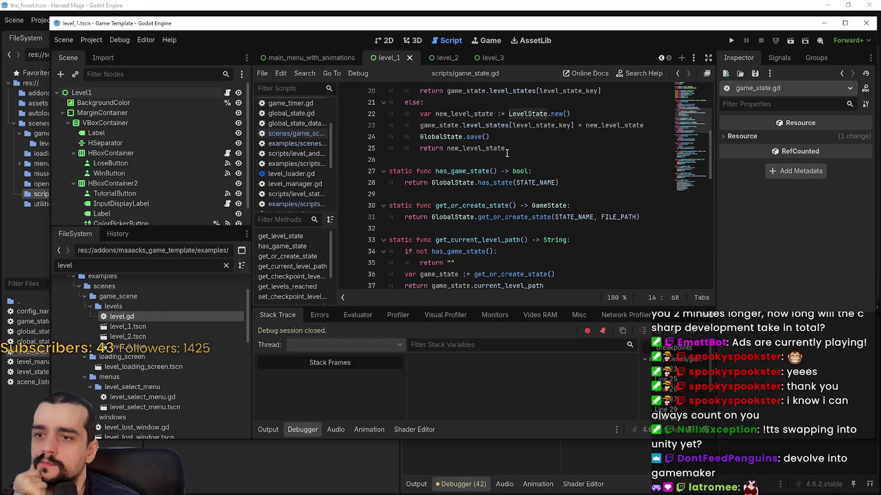
double_click(536, 183)
scroll(536, 184, down, 2)
double_click(628, 149)
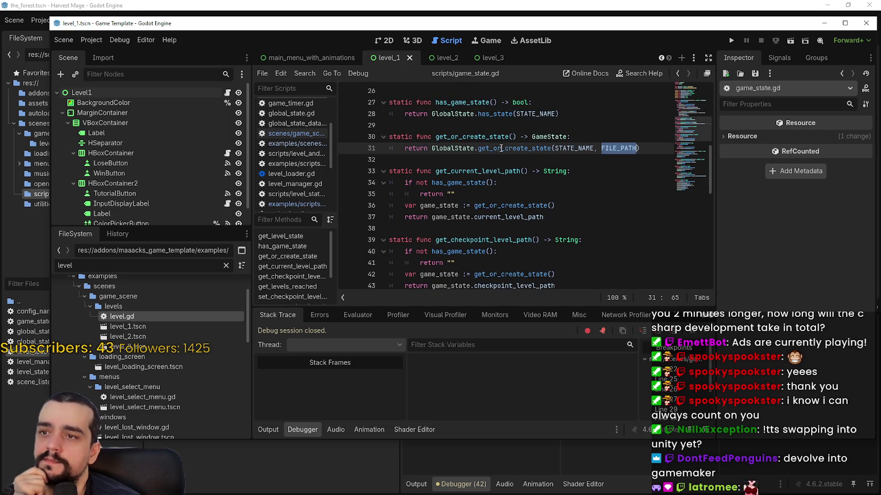
scroll(624, 154, up, 8)
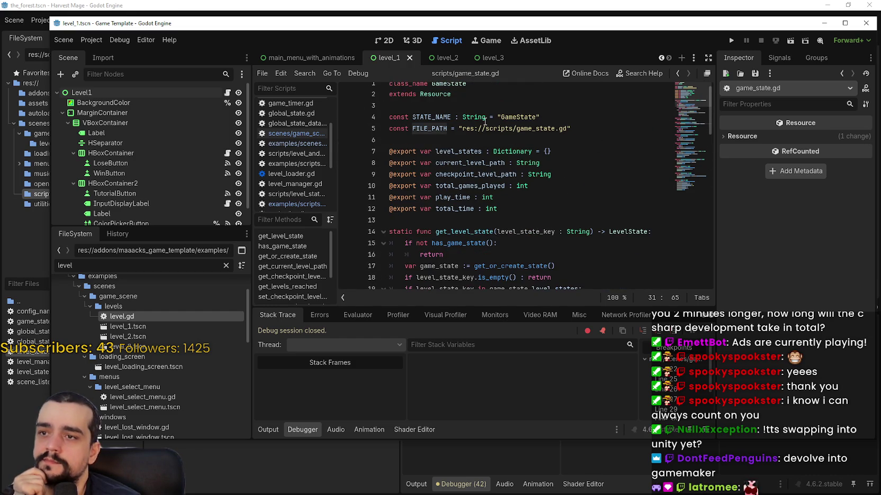
drag(463, 127, 569, 125)
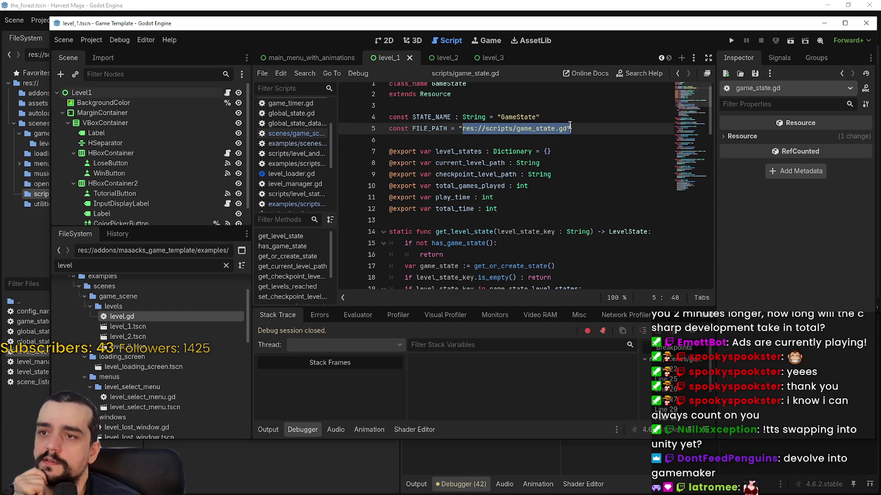
scroll(598, 156, down, 10)
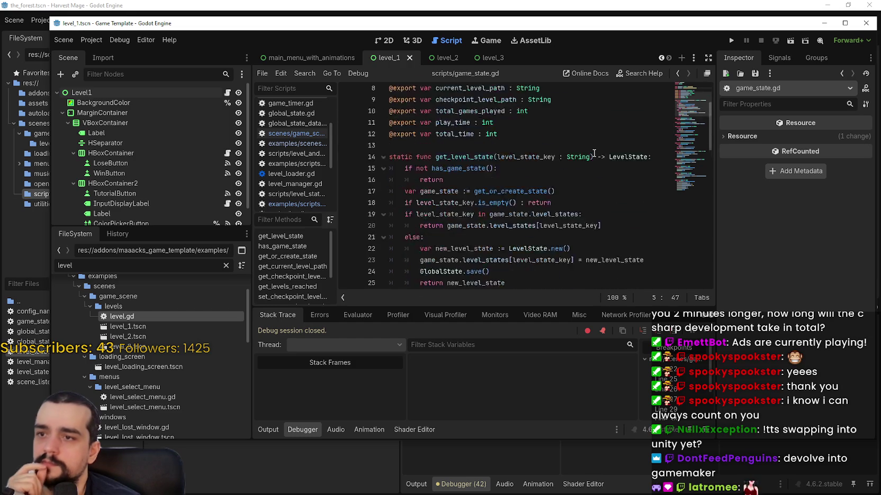
scroll(593, 153, down, 9)
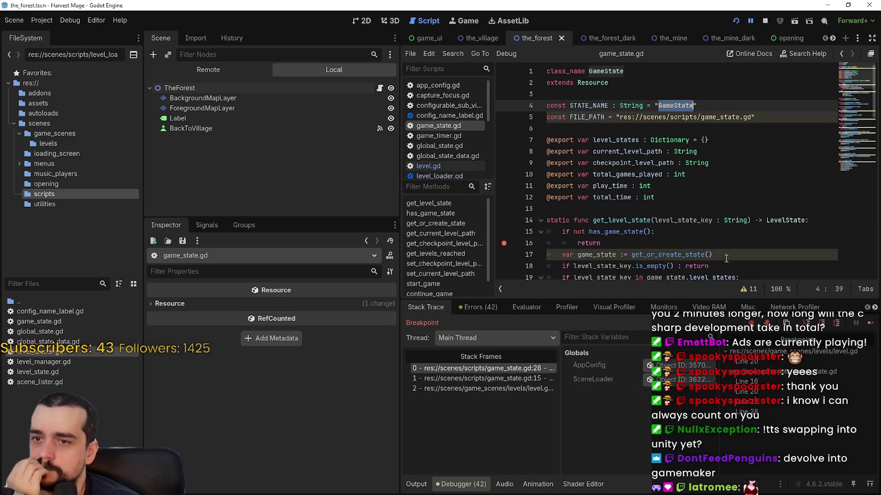
Step: Continue execution until it pauses at line 16's early return, then select lines 15–16
scroll(710, 250, down, 2)
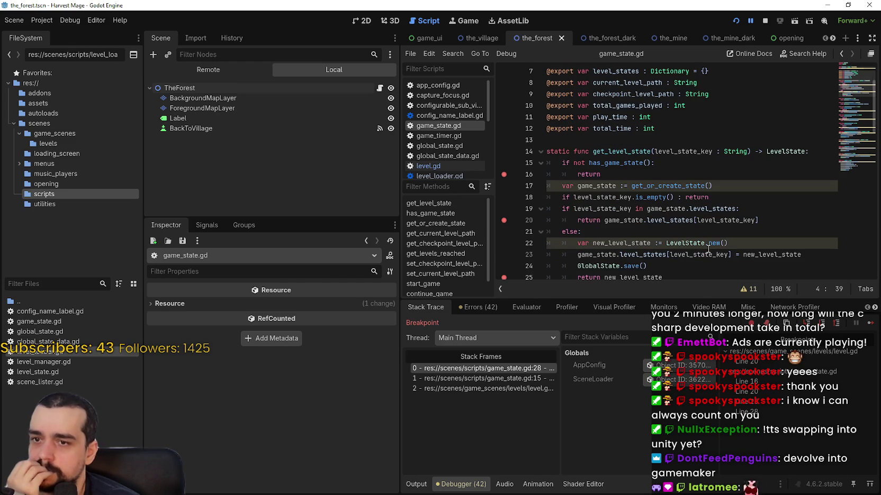
click(870, 322)
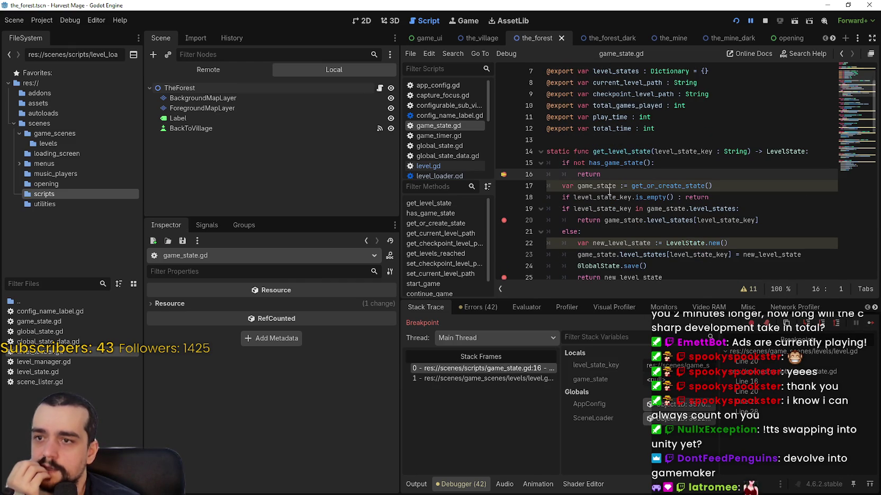
click(610, 176)
drag(610, 175, 546, 163)
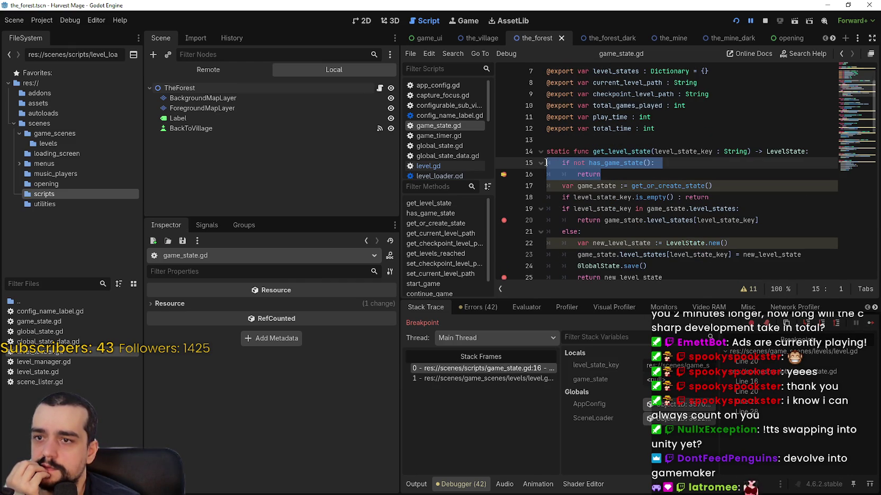
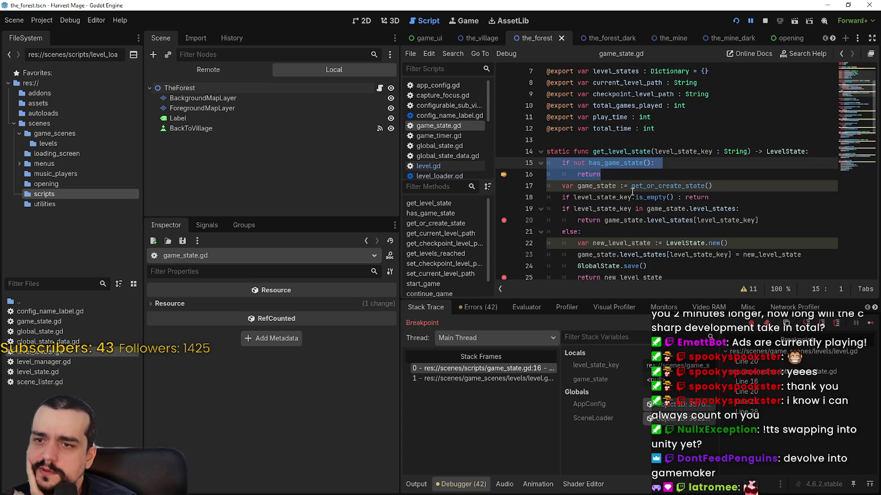
Step: Filter the FileSystem for 'app' and open app_config.gd
drag(715, 186, 559, 184)
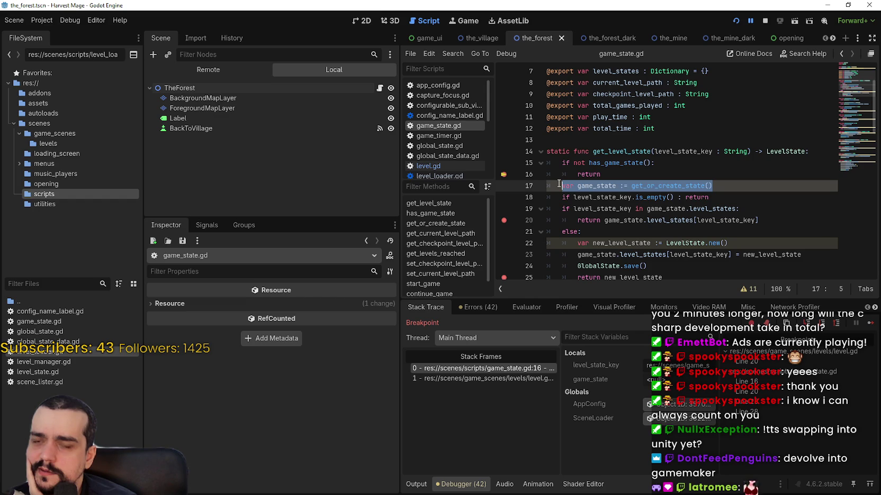
click(32, 284)
text(app)
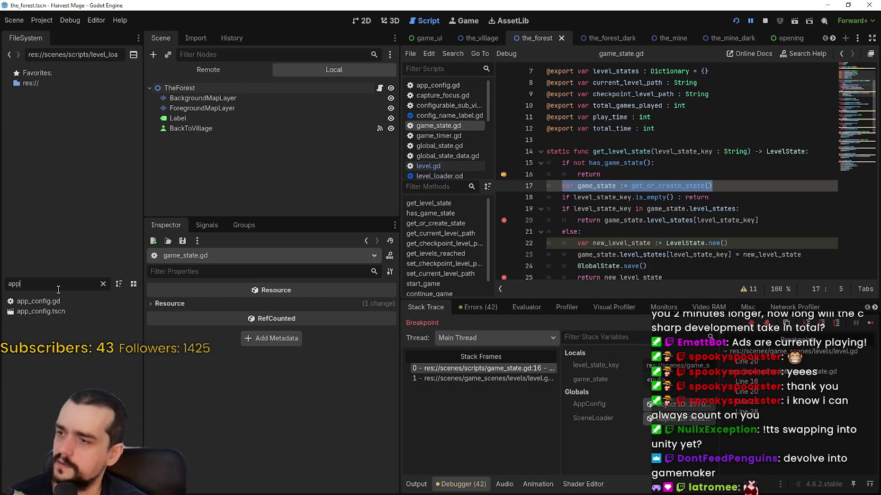
double_click(60, 300)
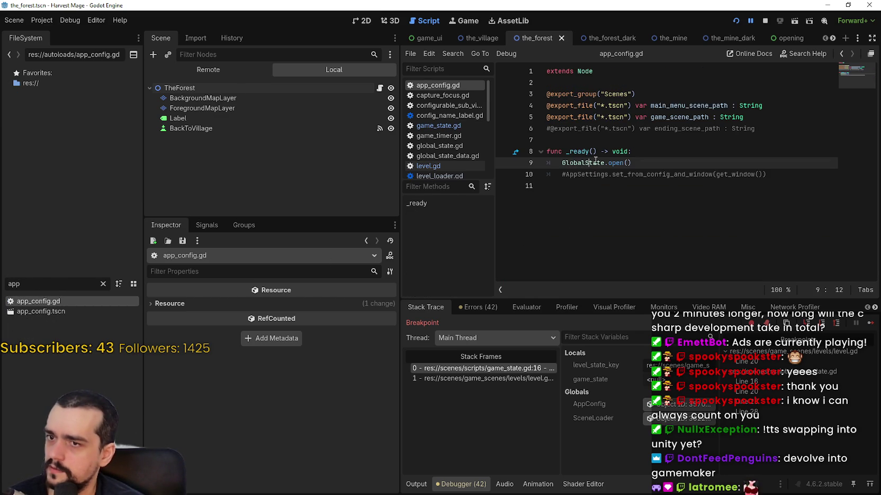
Step: Bring up Lookup Symbol on GlobalState on line 9 of app_config.gd
click(643, 175)
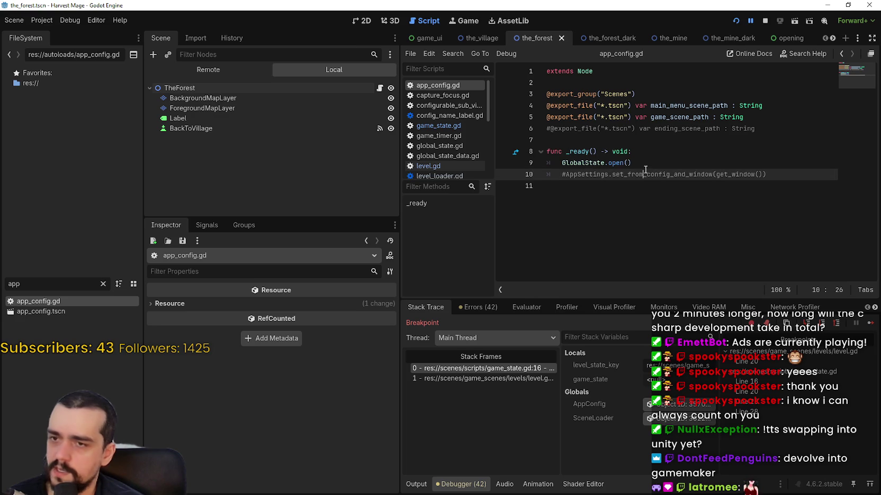
right_click(593, 164)
key(Escape)
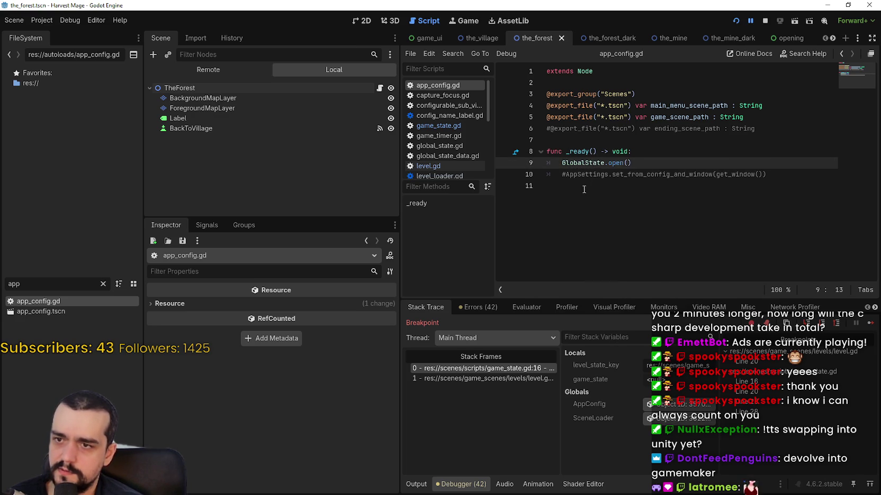
right_click(583, 164)
Step: Open global_state.gd and jump to the _load_current_state definition
click(616, 311)
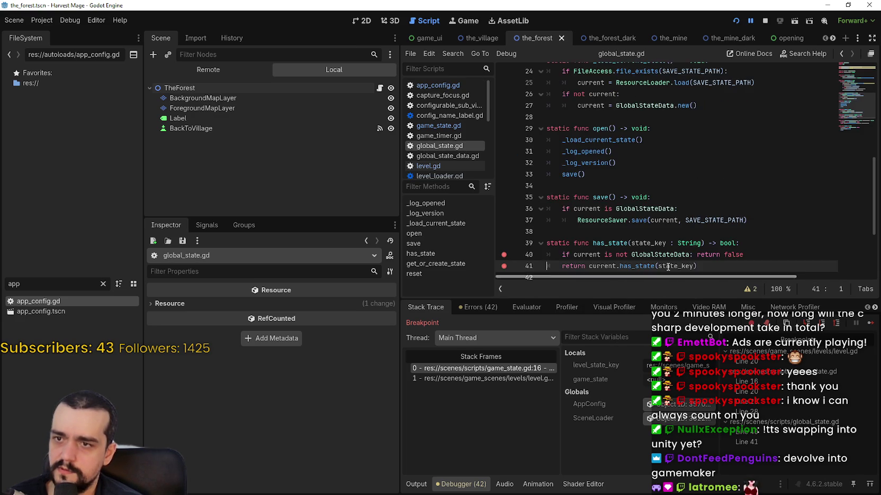
scroll(653, 175, down, 3)
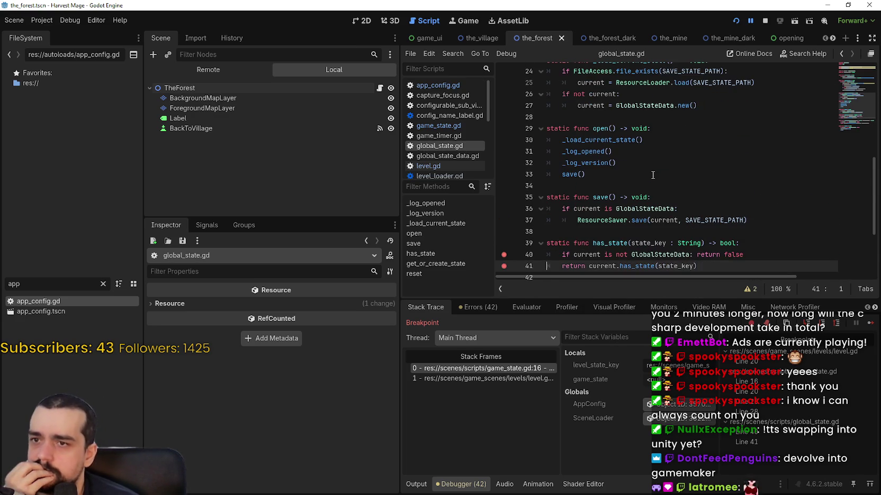
click(854, 75)
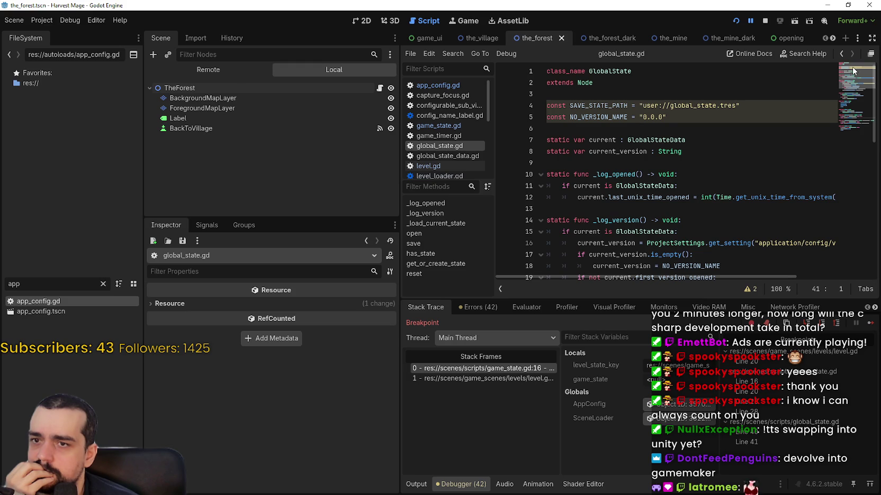
drag(853, 73, 855, 116)
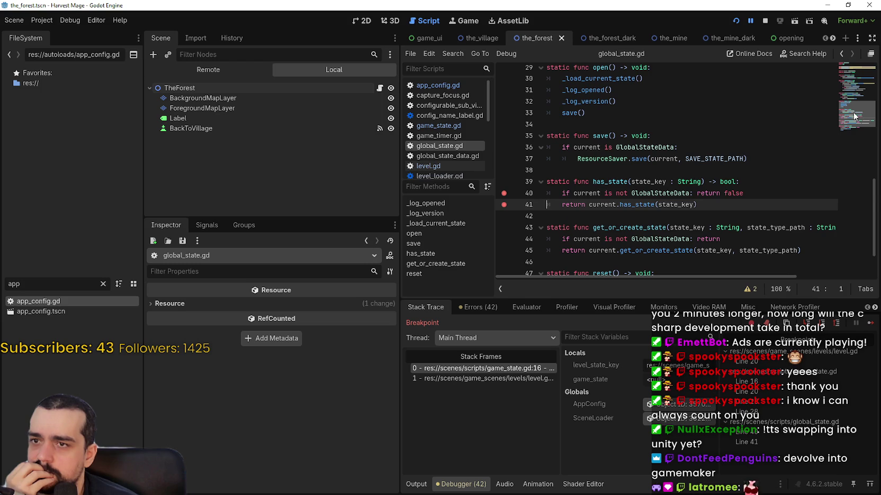
double_click(625, 78)
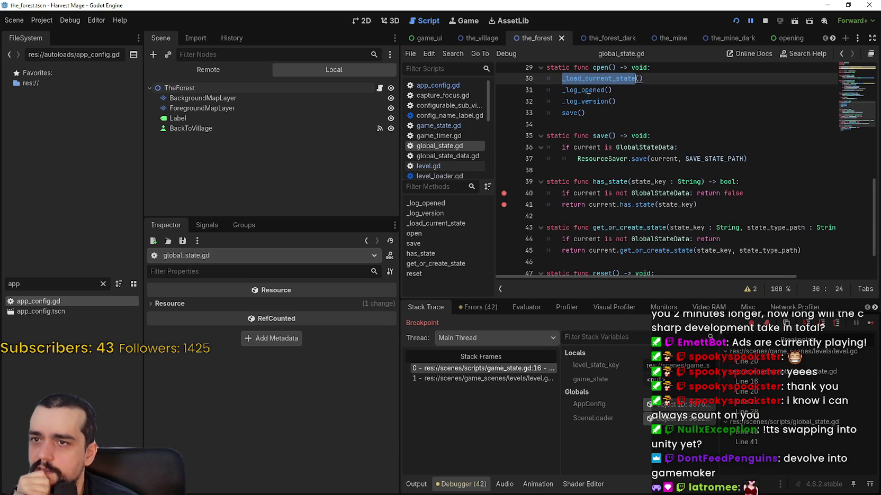
right_click(611, 69)
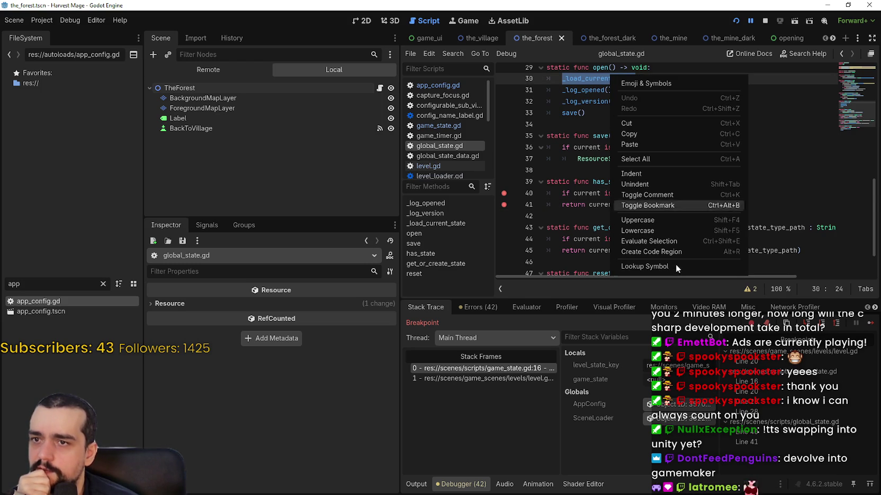
key(Escape)
click(708, 197)
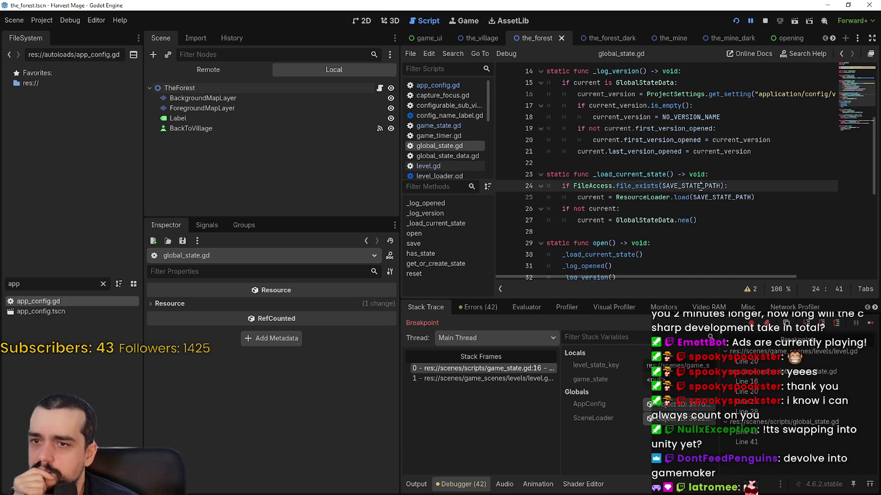
Step: Inspect the SAVE_STATE_PATH check, the GlobalStateData load and get_or_create_state occurrences
double_click(708, 197)
double_click(667, 220)
scroll(672, 222, down, 5)
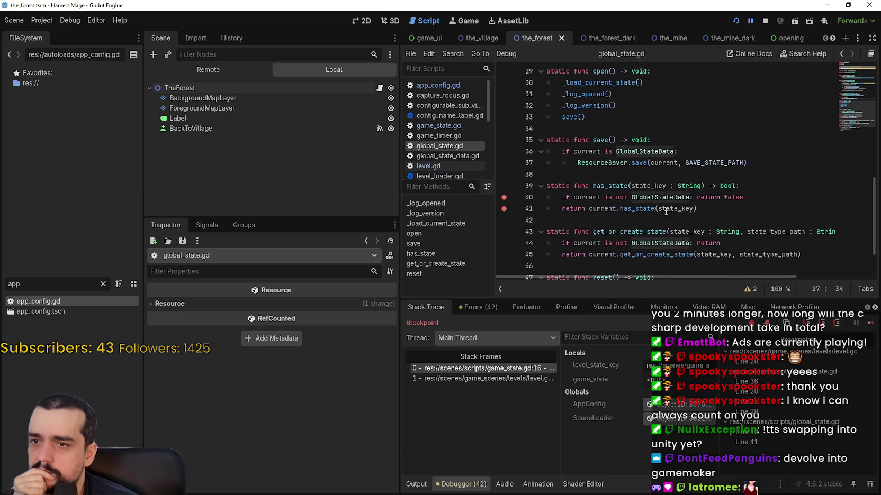
scroll(620, 139, down, 2)
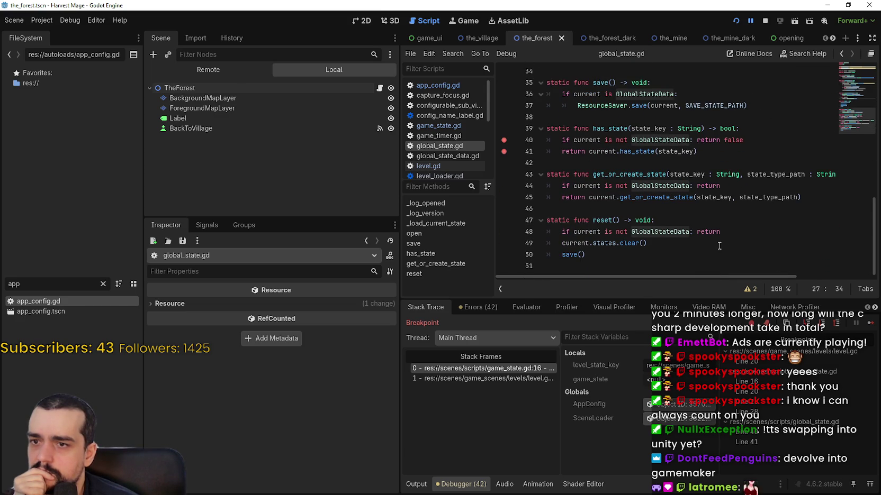
click(696, 206)
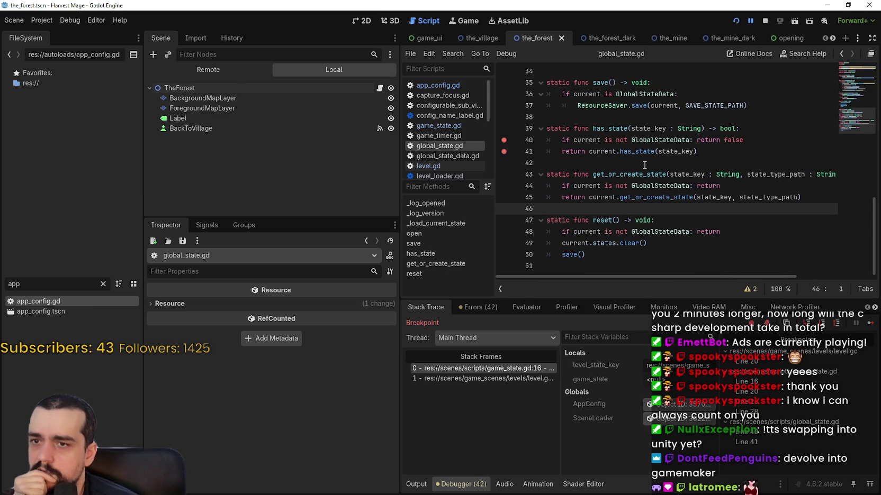
double_click(665, 174)
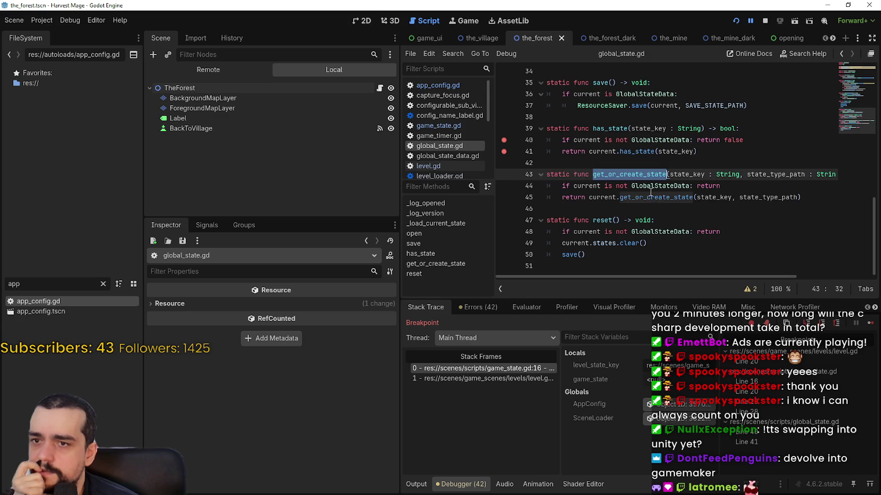
key(F3)
mouse_move(718, 279)
mouse_down()
mouse_move(742, 276)
mouse_move(683, 273)
mouse_up()
Step: Look up GlobalStateData to open its class definition in global_state_data.gd
click(646, 185)
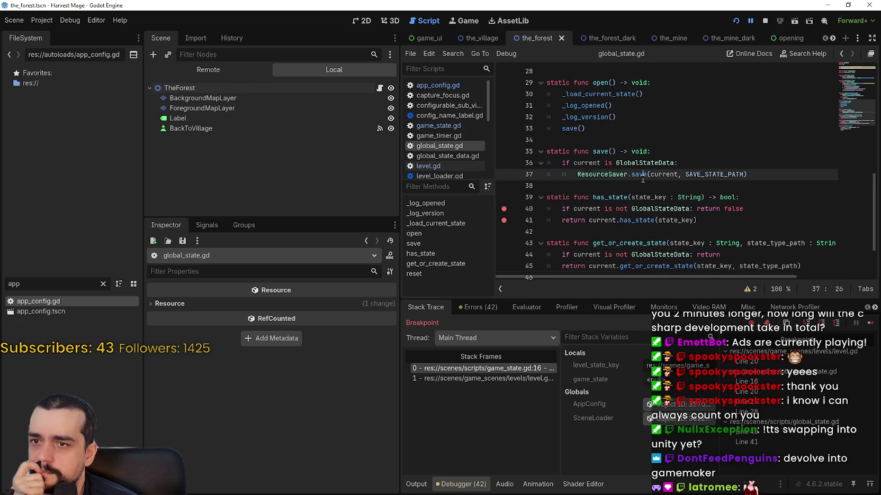
scroll(648, 190, up, 4)
click(648, 178)
scroll(649, 178, up, 2)
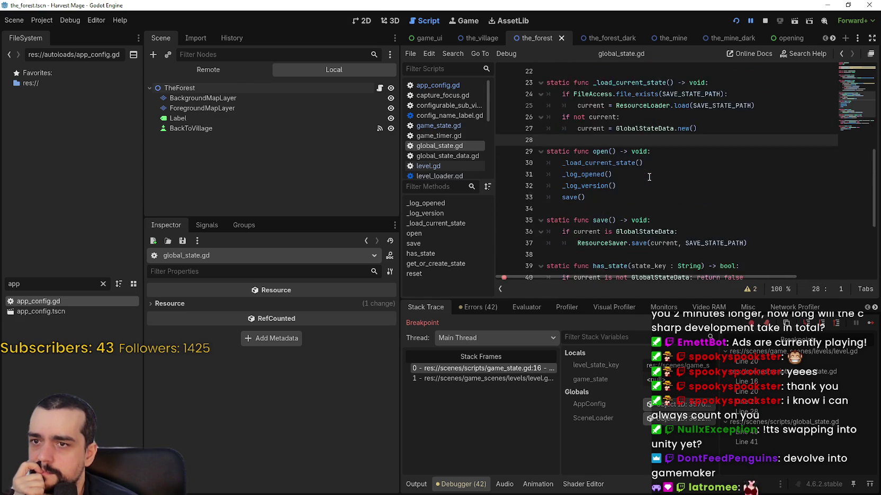
right_click(656, 233)
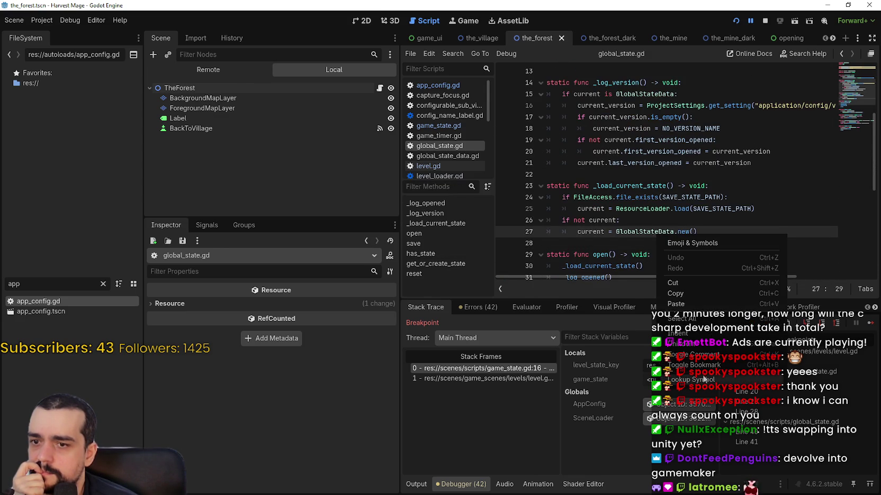
click(704, 380)
scroll(679, 163, up, 2)
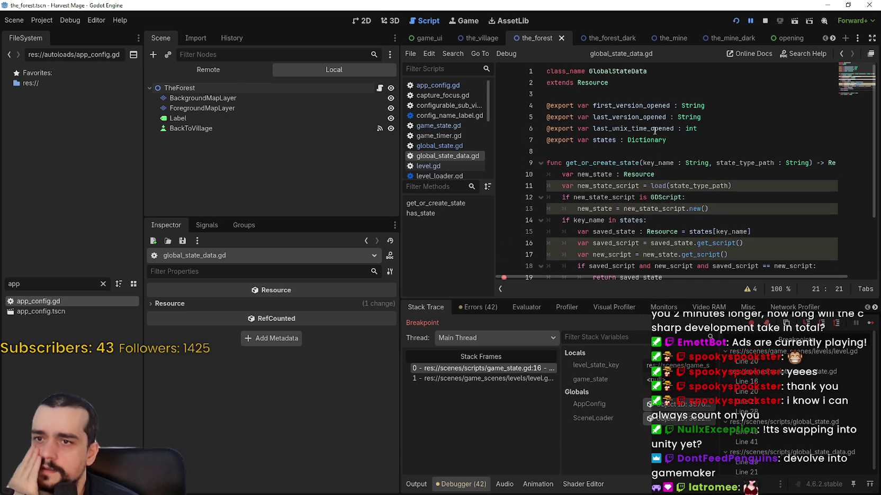
Step: Review the get_or_create_state function and its saved_state return in global_state_data.gd
scroll(657, 210, down, 3)
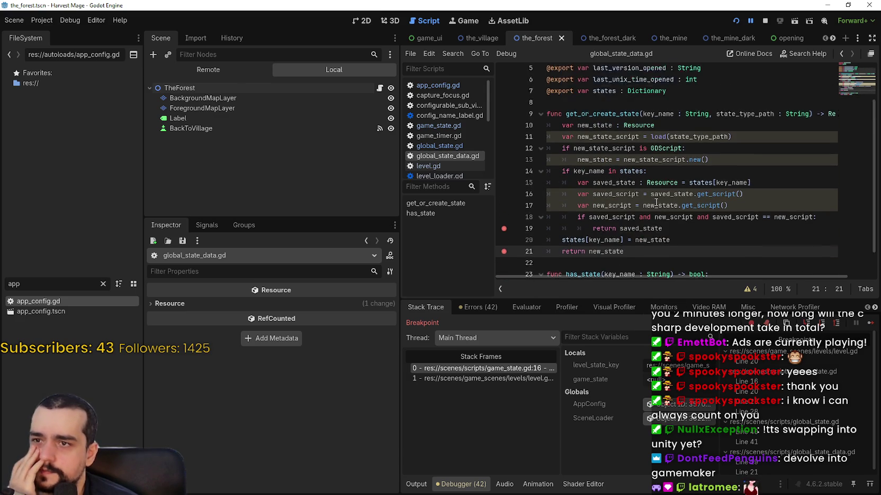
scroll(635, 158, up, 2)
double_click(625, 150)
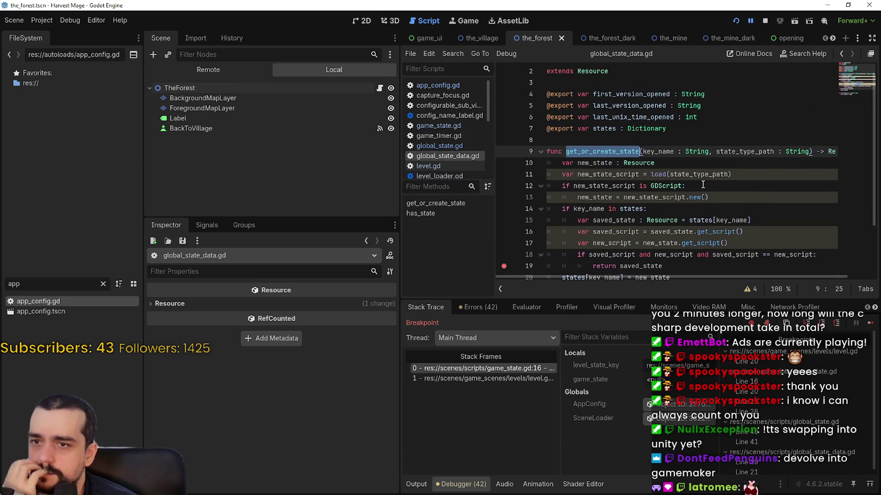
scroll(659, 179, up, 1)
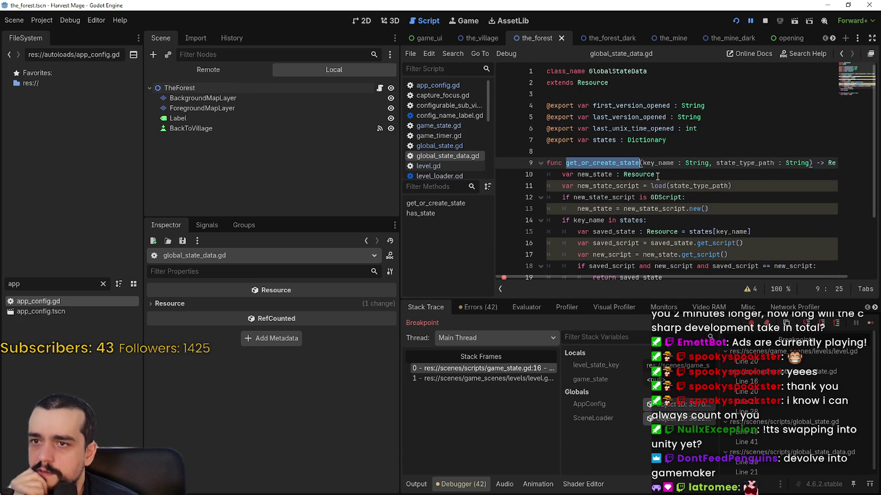
scroll(656, 175, down, 2)
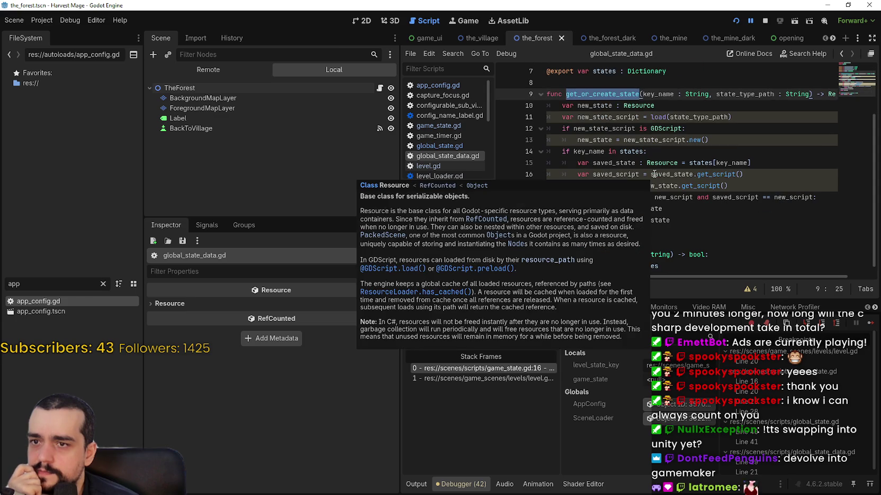
click(722, 214)
scroll(722, 213, down, 1)
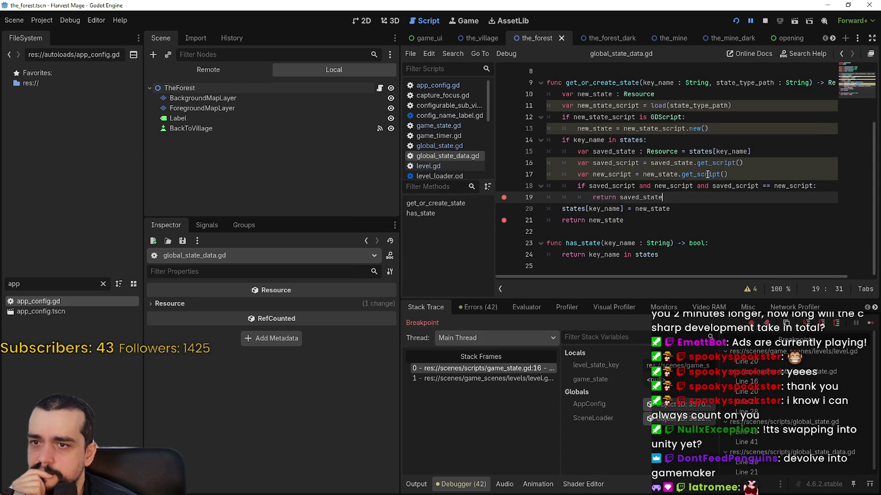
Step: Read the get_script documentation, then reopen the forest level's level.gd
click(717, 175)
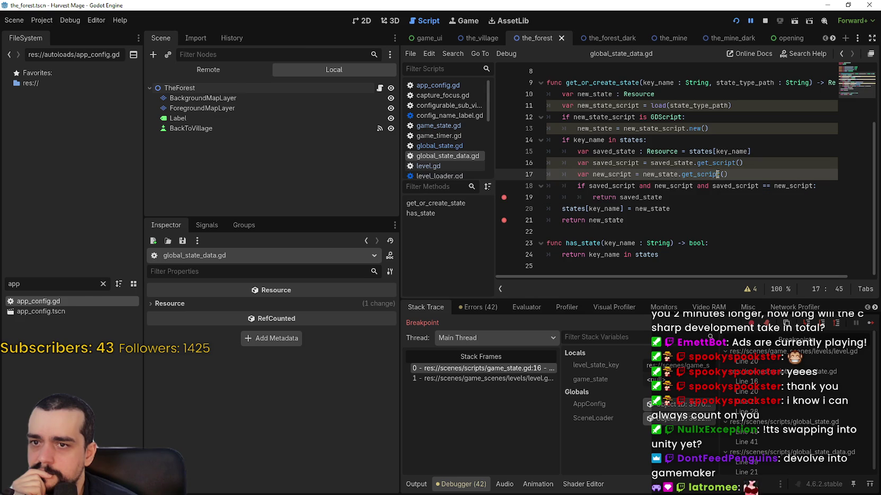
double_click(717, 174)
right_click(709, 174)
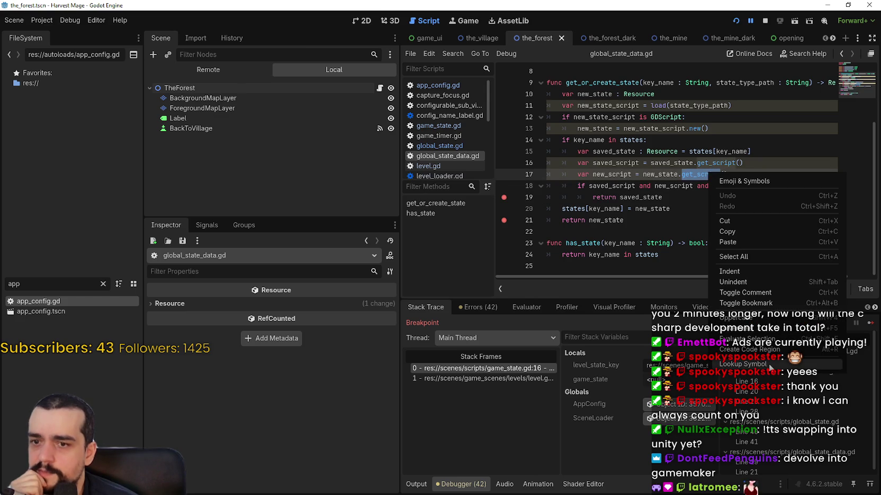
click(770, 367)
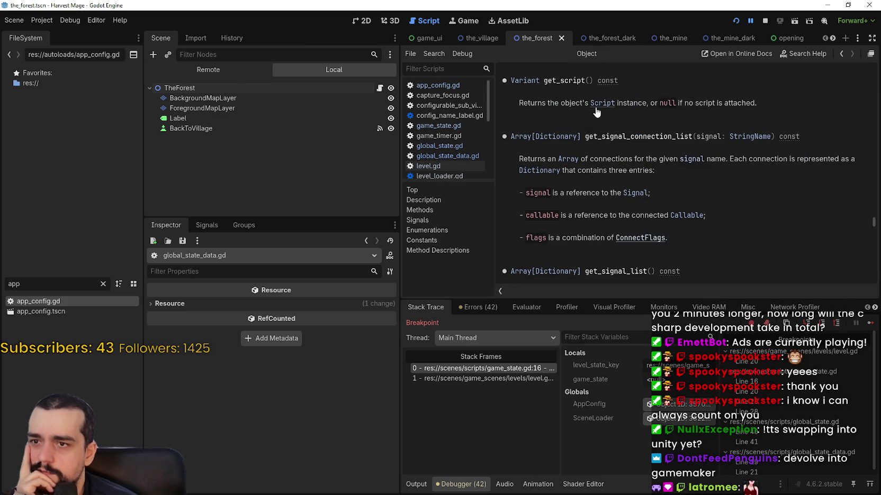
click(379, 88)
Step: Follow get_level_state to has_game_state, then to has_state in global_state.gd
scroll(659, 162, up, 1)
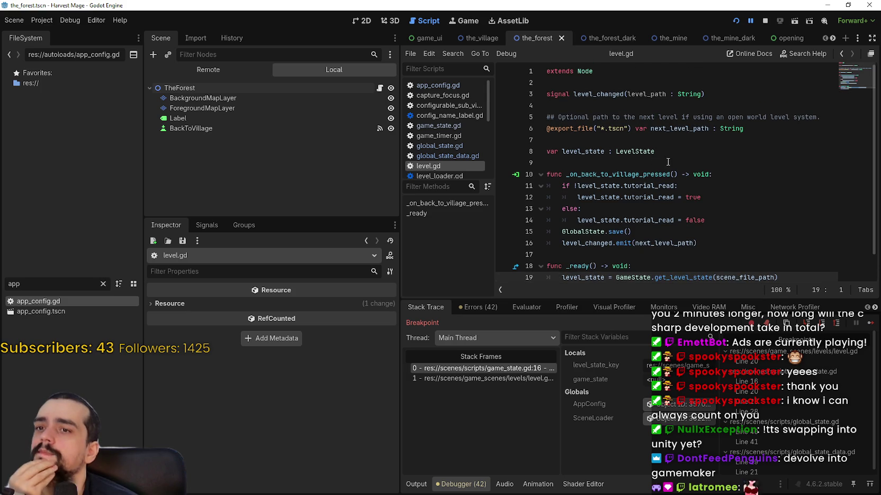
click(662, 160)
scroll(704, 264, down, 1)
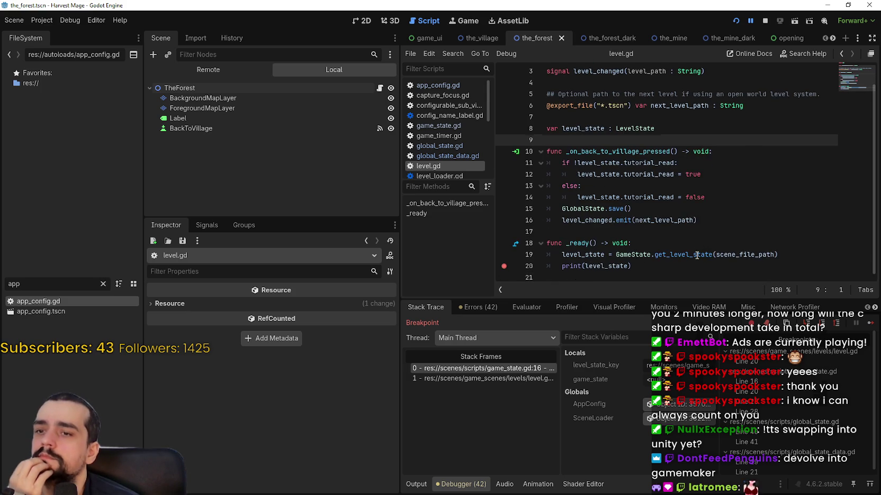
click(696, 256)
ctrl+click(696, 256)
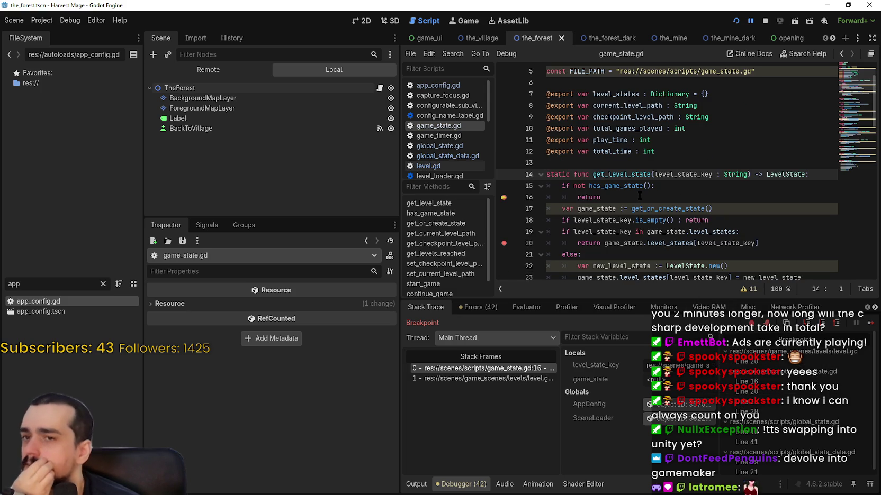
click(638, 196)
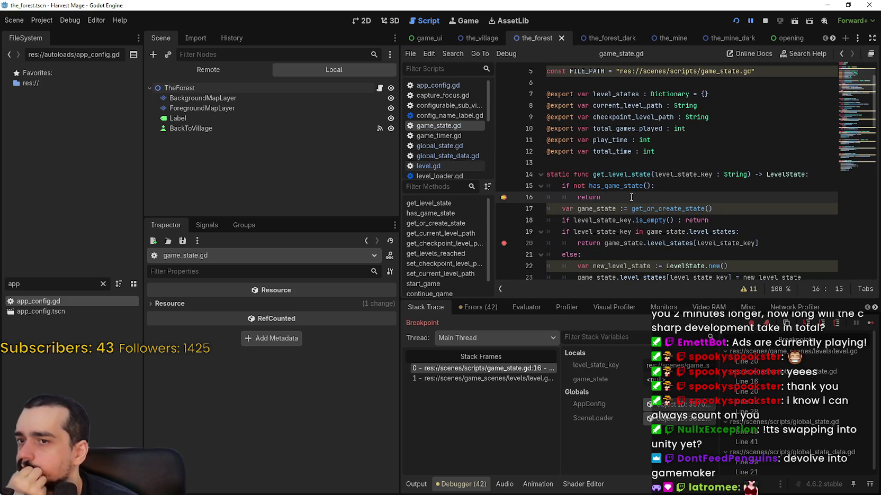
right_click(605, 187)
click(669, 343)
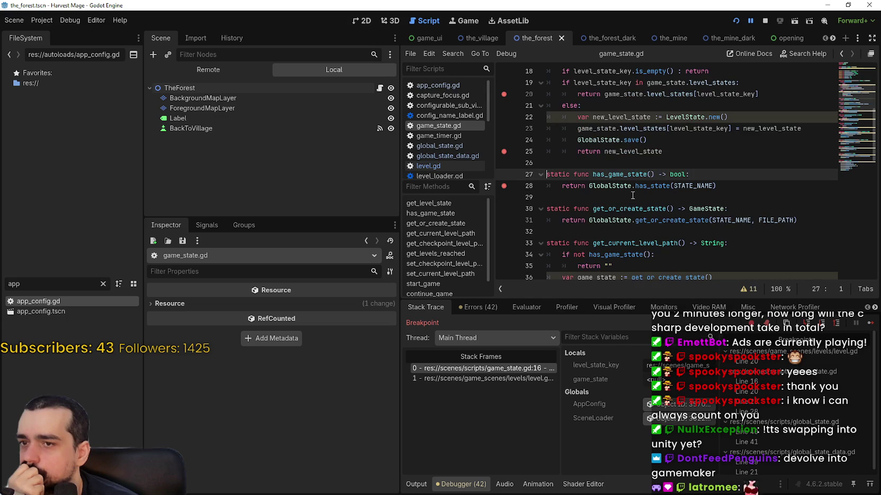
right_click(651, 186)
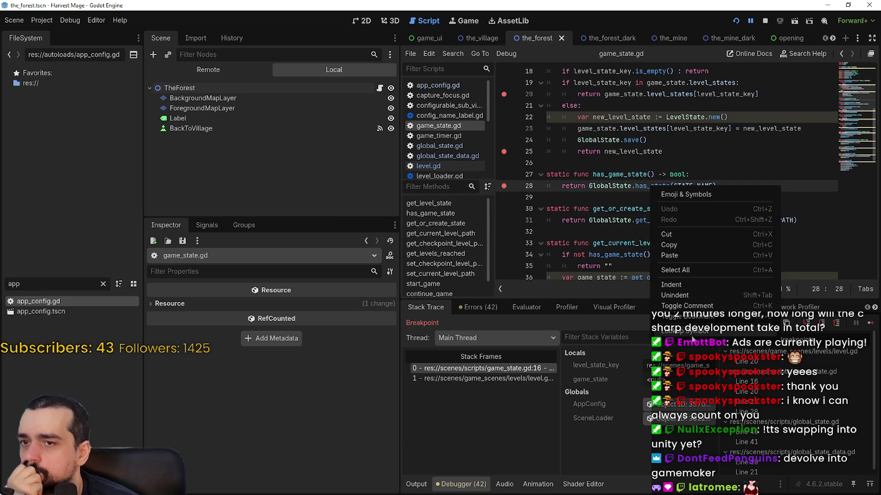
click(694, 341)
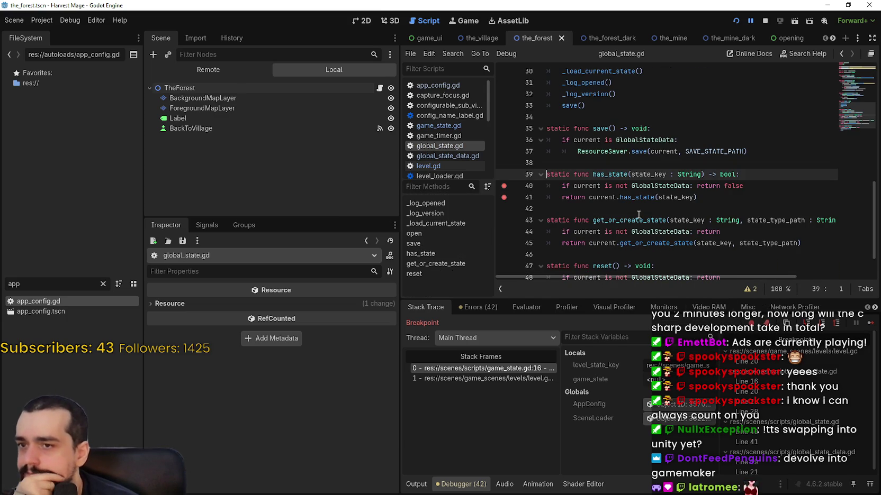
Step: Continue past both breakpoints, then stop the running game
click(869, 324)
click(869, 324)
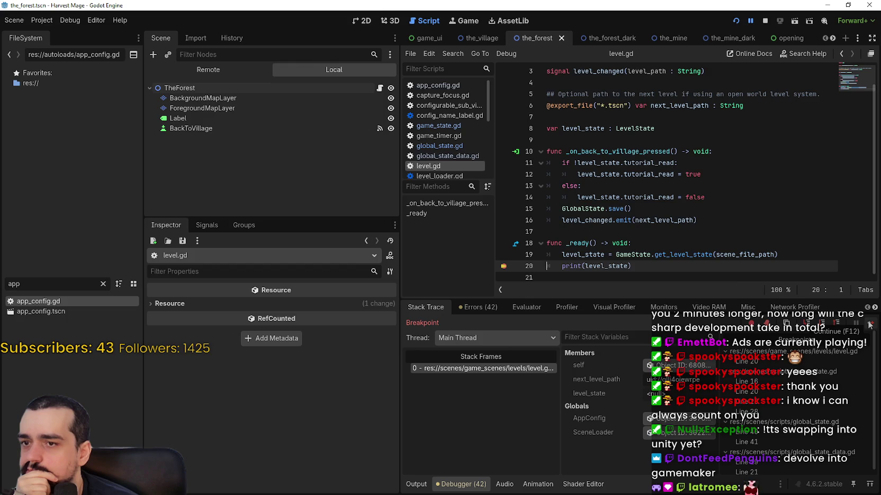
click(765, 20)
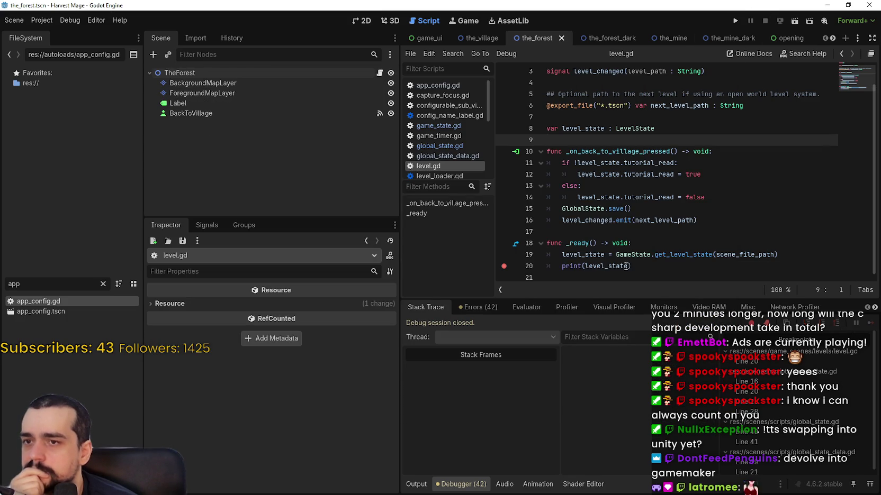
Step: Add a breakpoint on line 15 of get_level_state in game_state.gd
right_click(676, 256)
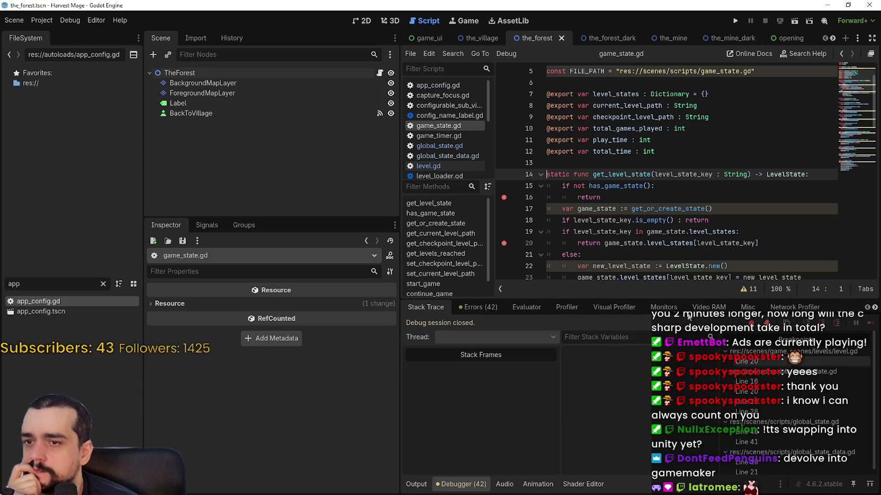
click(729, 401)
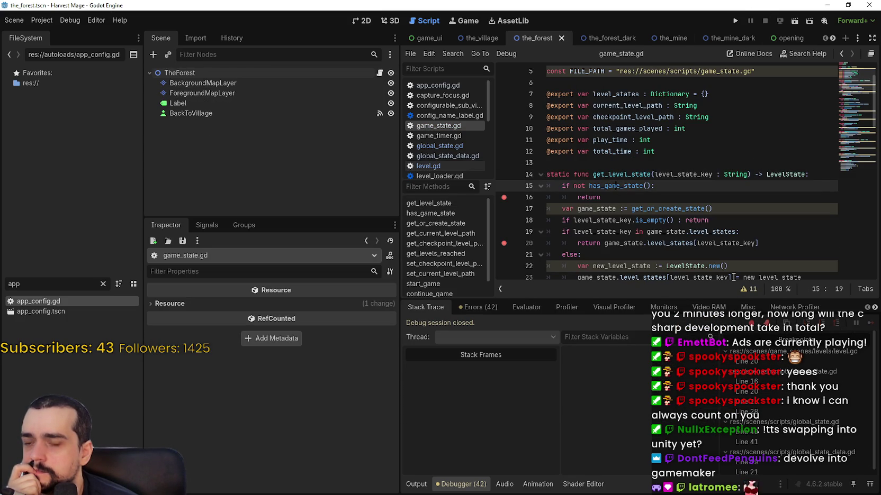
scroll(635, 201, down, 1)
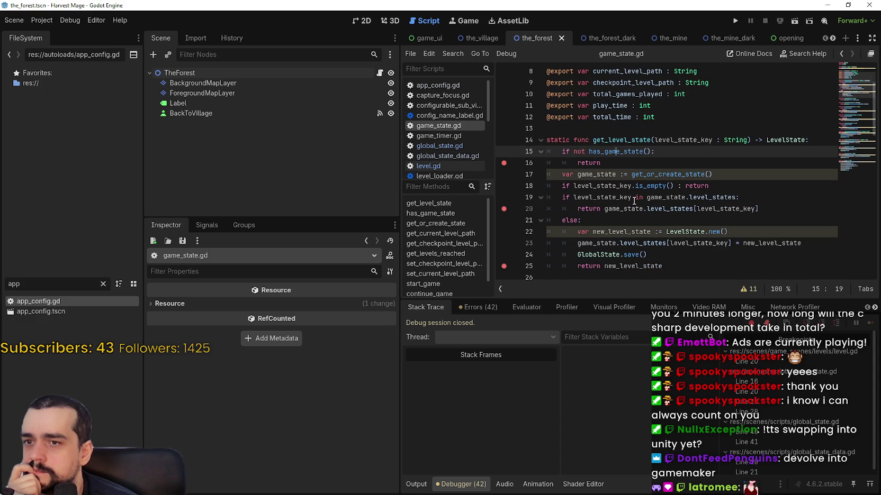
click(613, 164)
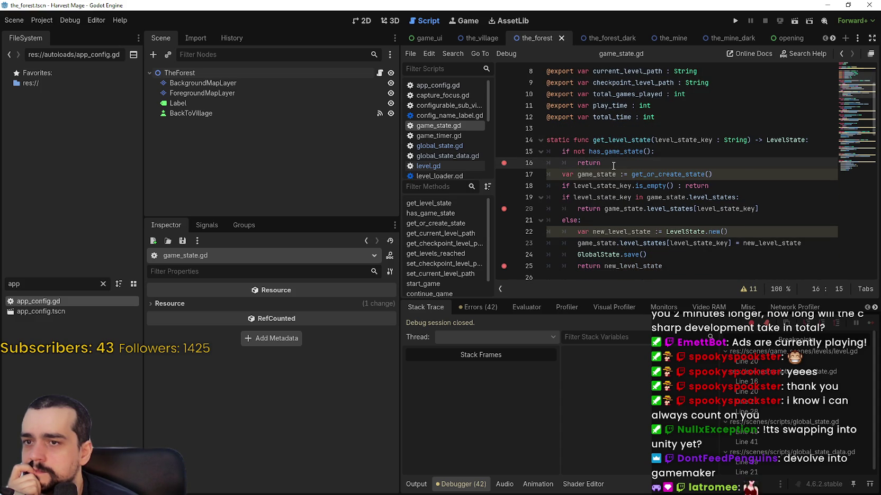
click(503, 152)
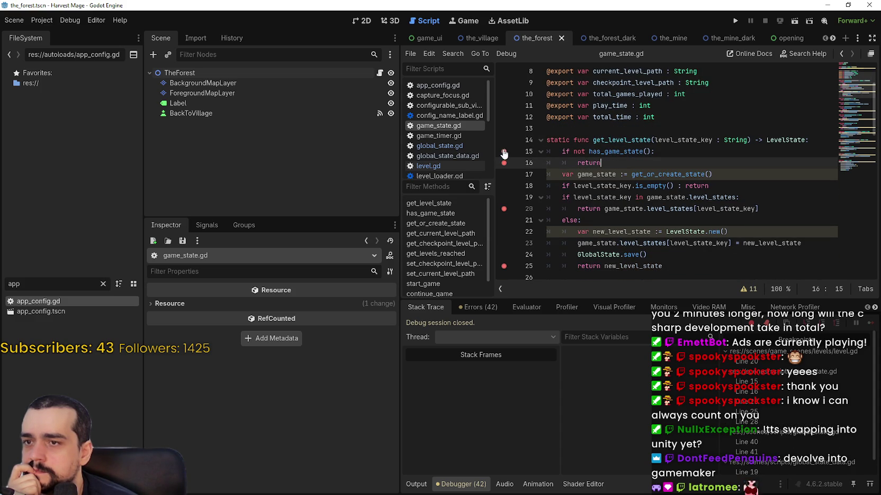
Step: Run the project, start a New Game and enter the forest level
click(740, 20)
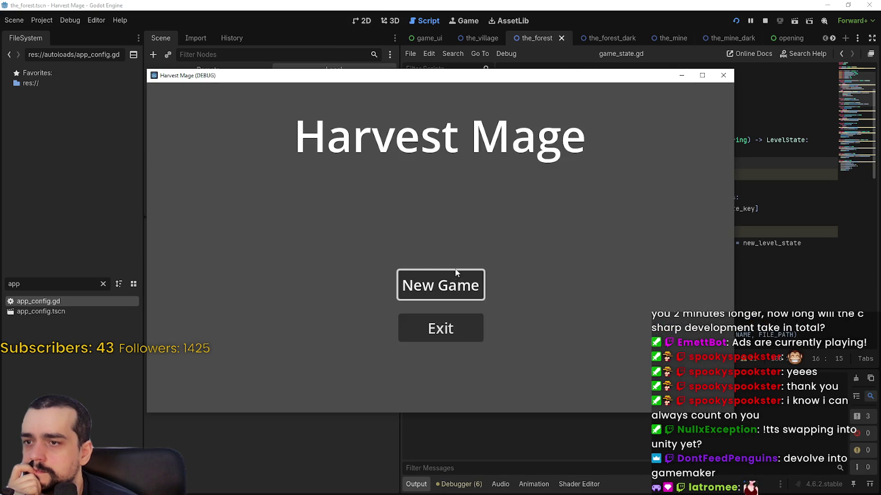
click(456, 272)
click(423, 248)
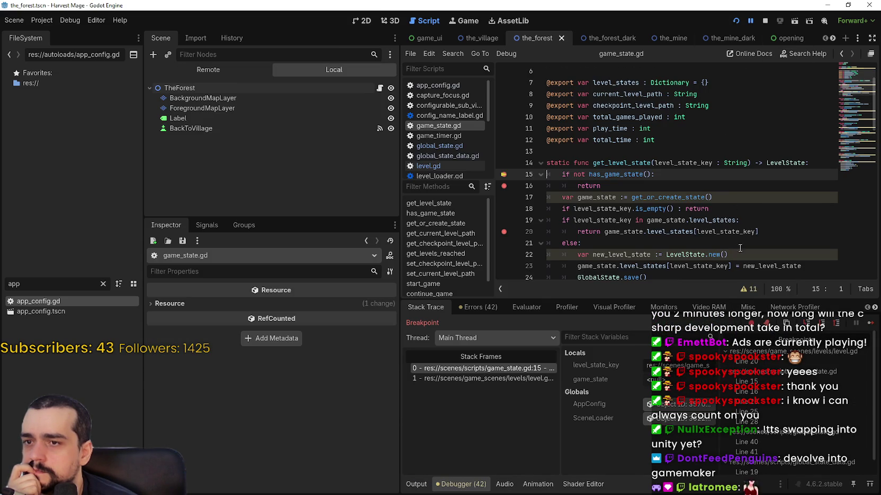
Step: Step into has_game_state and inspect the get_level_state lines and the stack frames
click(822, 323)
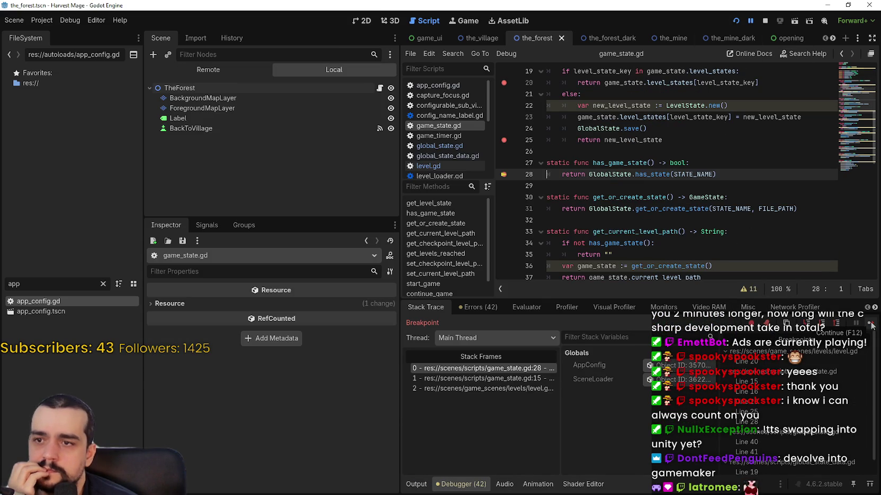
scroll(551, 127, up, 3)
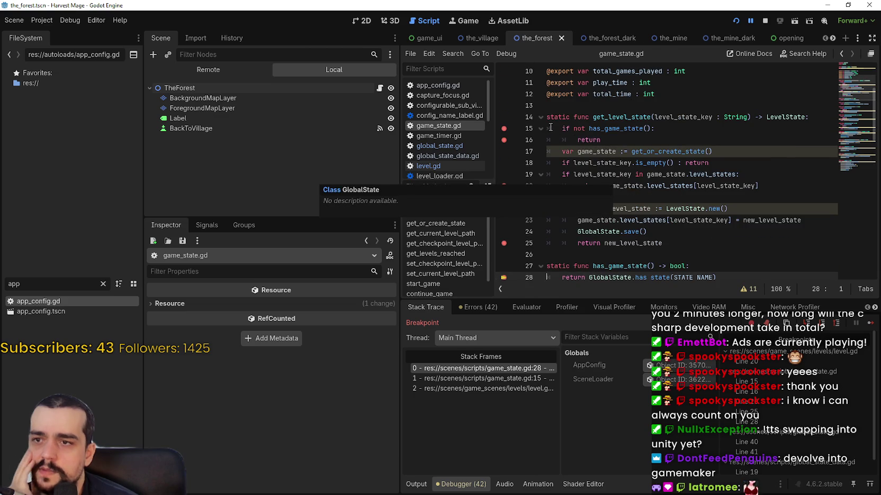
drag(553, 128, 567, 204)
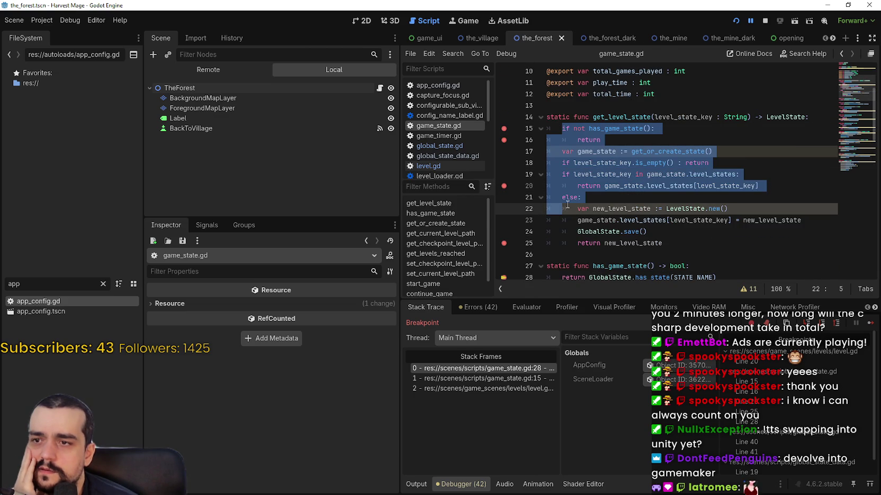
click(566, 128)
drag(565, 129, 566, 222)
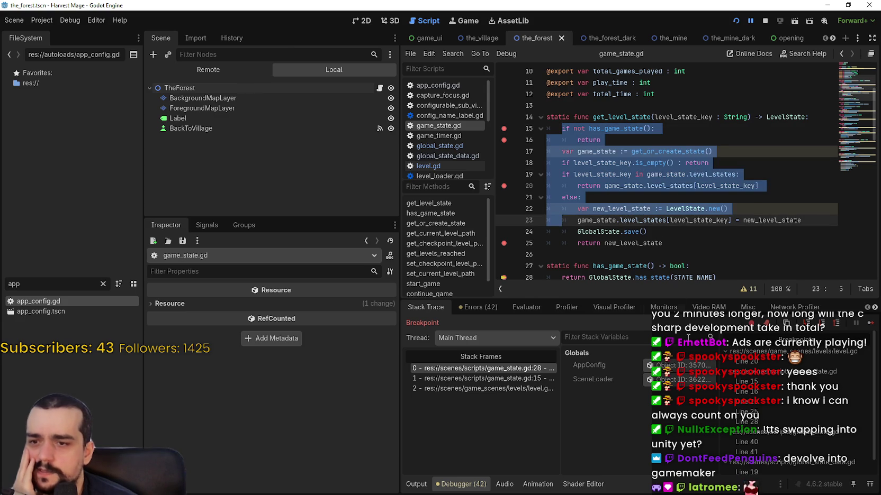
click(514, 379)
click(495, 388)
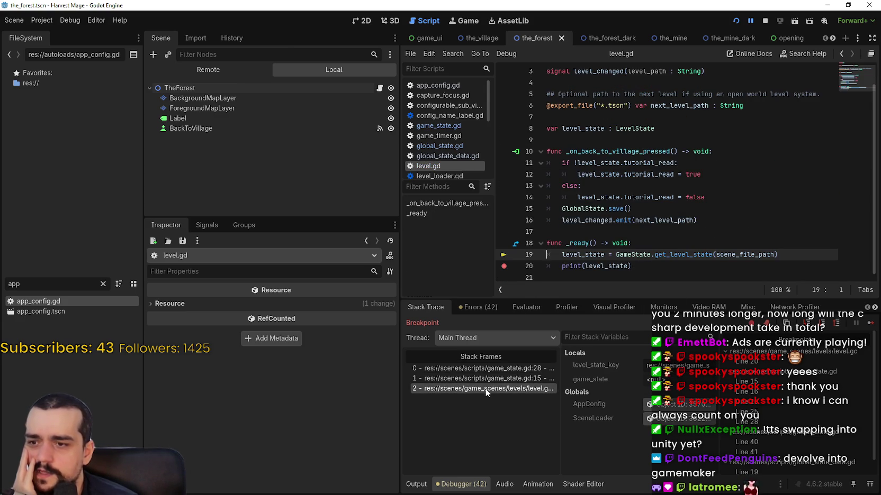
click(490, 377)
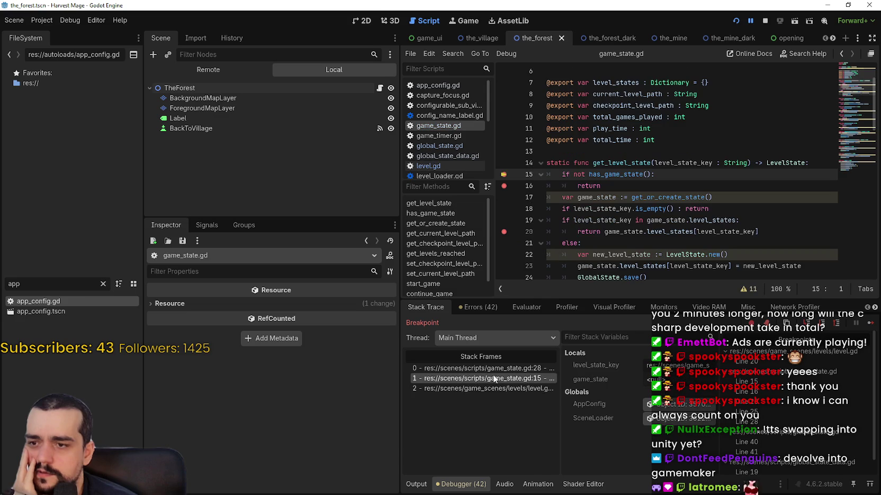
Step: Examine the has_game_state condition and the GlobalState.has_state call on line 28
drag(562, 175, 694, 177)
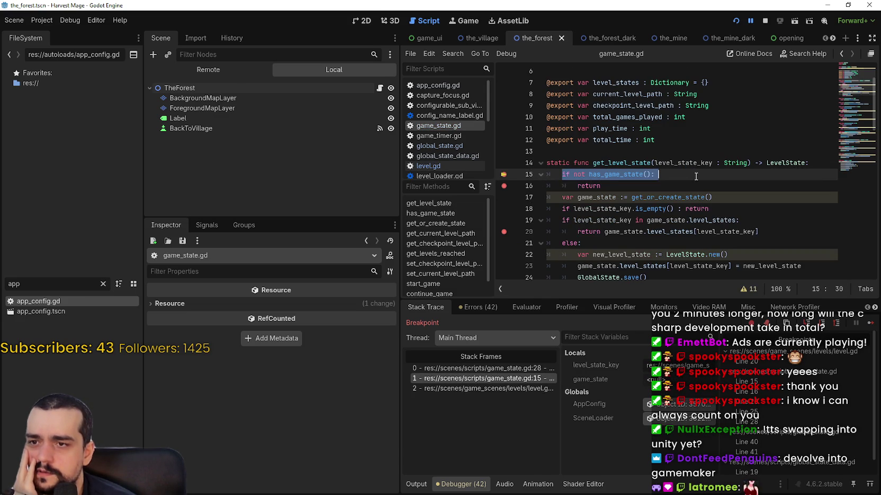
click(500, 369)
drag(564, 175, 740, 173)
double_click(642, 164)
scroll(601, 210, up, 3)
scroll(602, 210, up, 1)
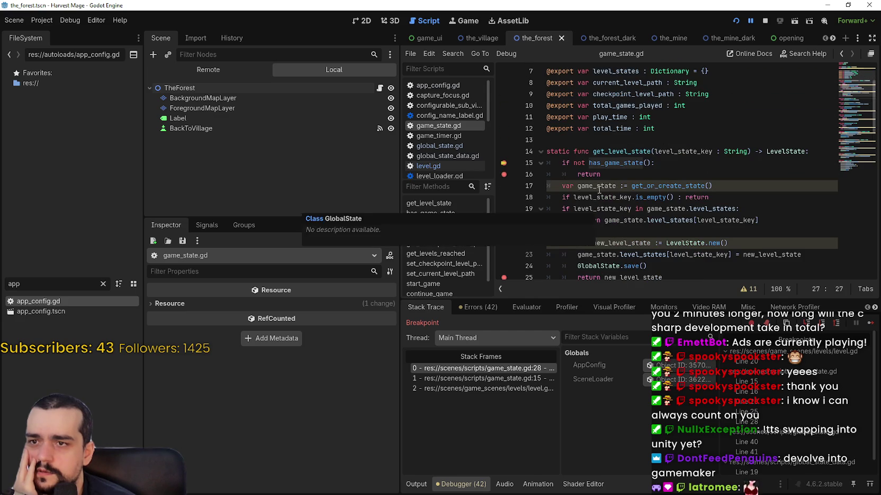
double_click(623, 164)
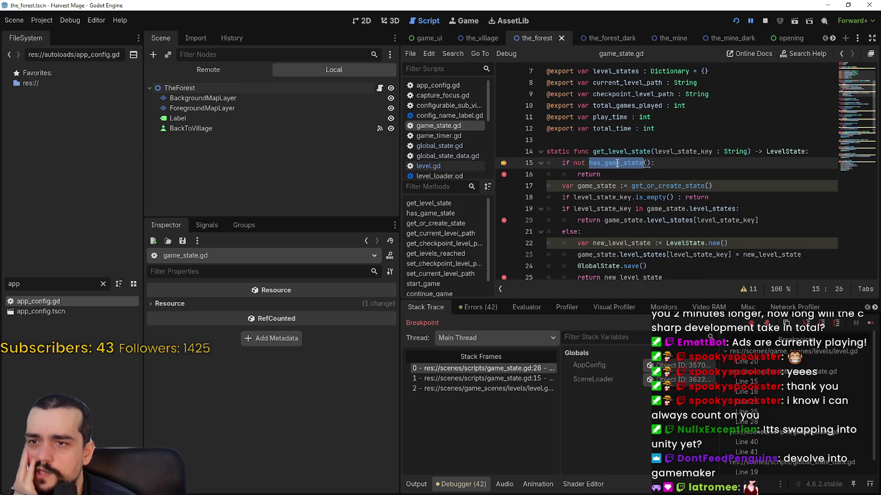
scroll(612, 168, down, 3)
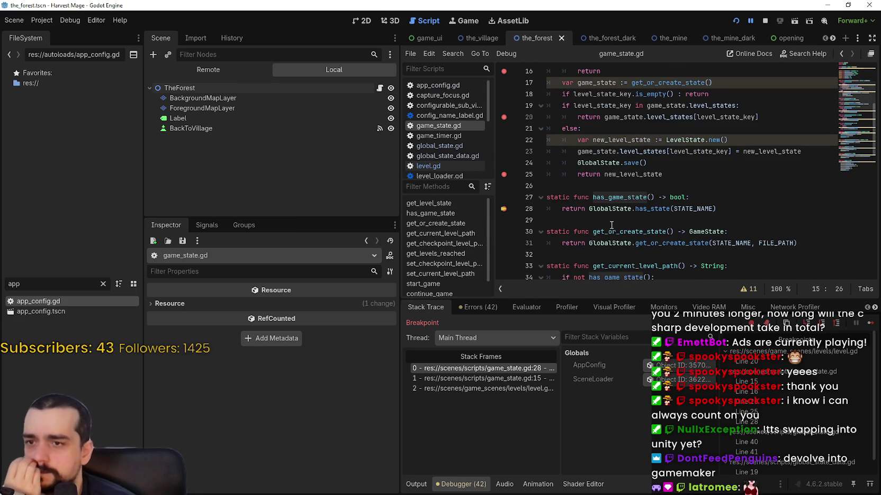
drag(589, 208, 713, 209)
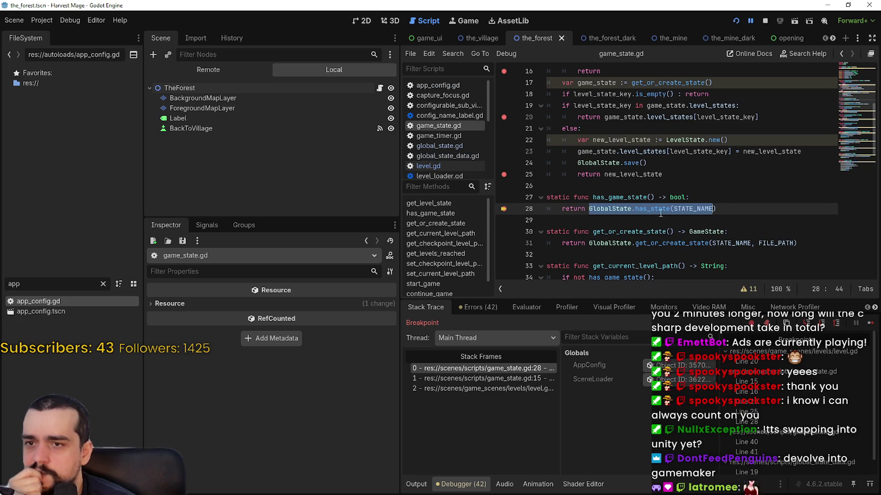
double_click(612, 208)
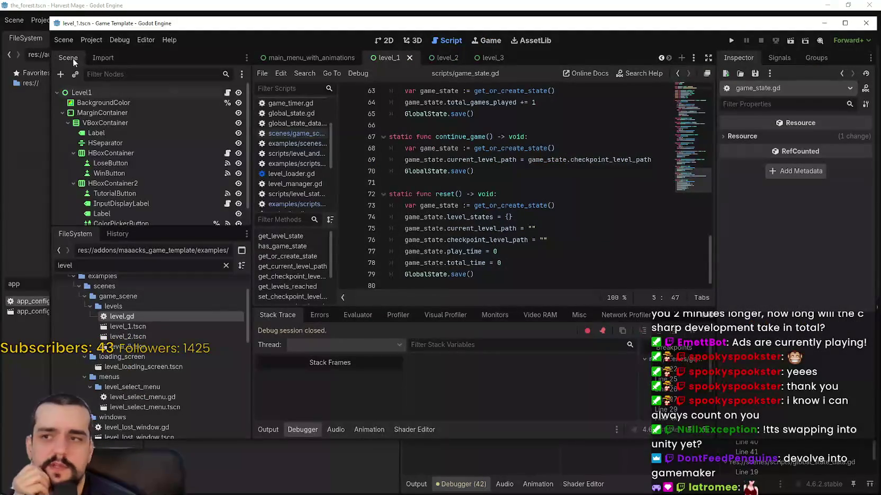
Step: Review the Game Template Project Settings, including the Autoload globals and General tab
click(91, 40)
click(355, 202)
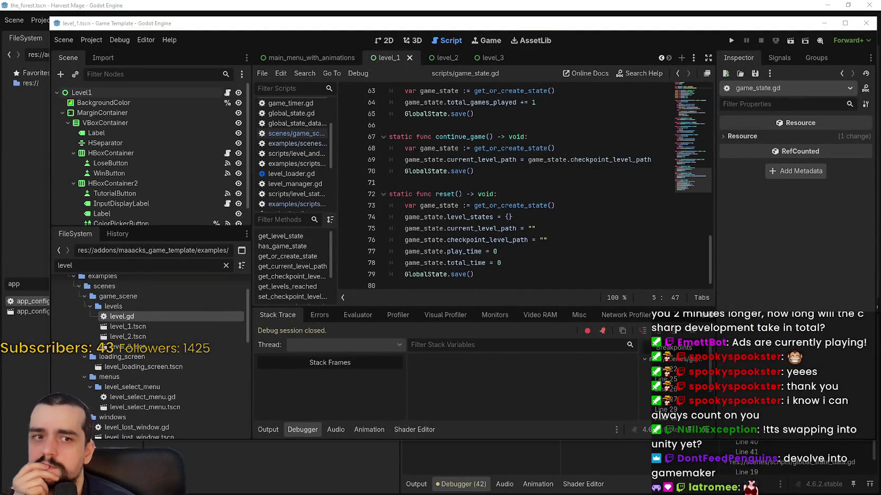
click(191, 84)
click(220, 85)
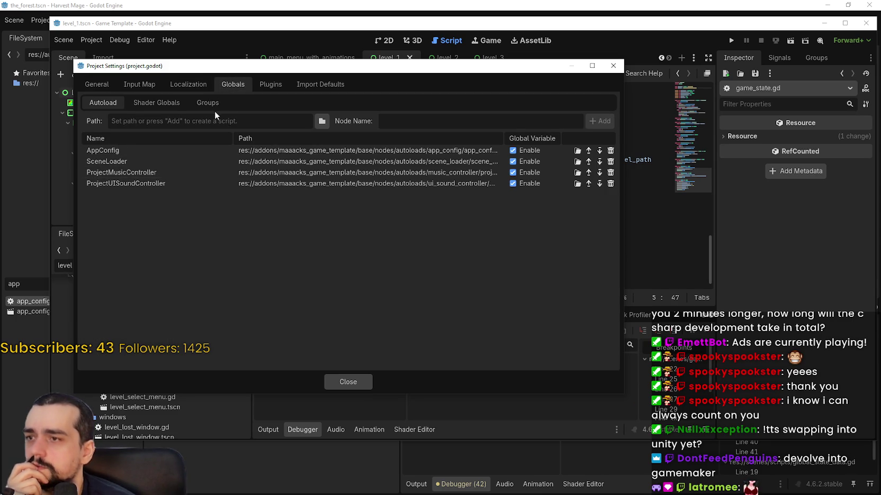
click(142, 100)
click(208, 102)
click(99, 84)
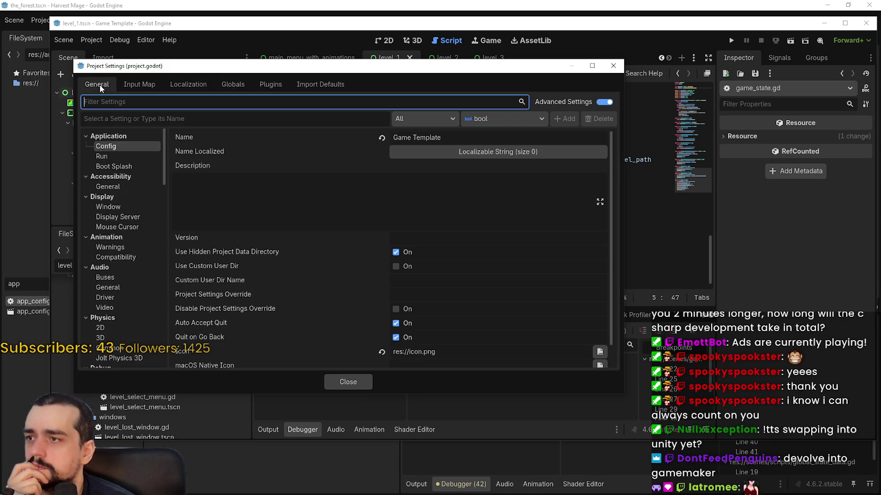
click(613, 66)
Step: Minimize the Game Template window to return to Harvest Mage
click(550, 184)
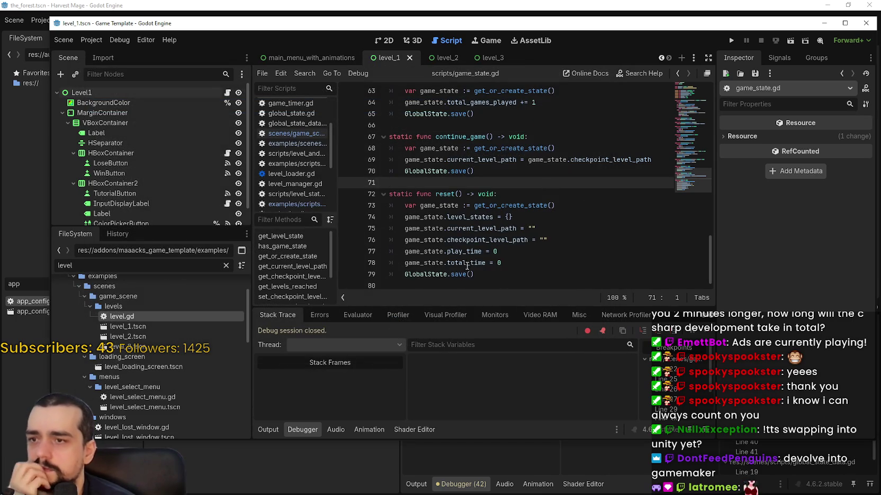
scroll(467, 266, up, 3)
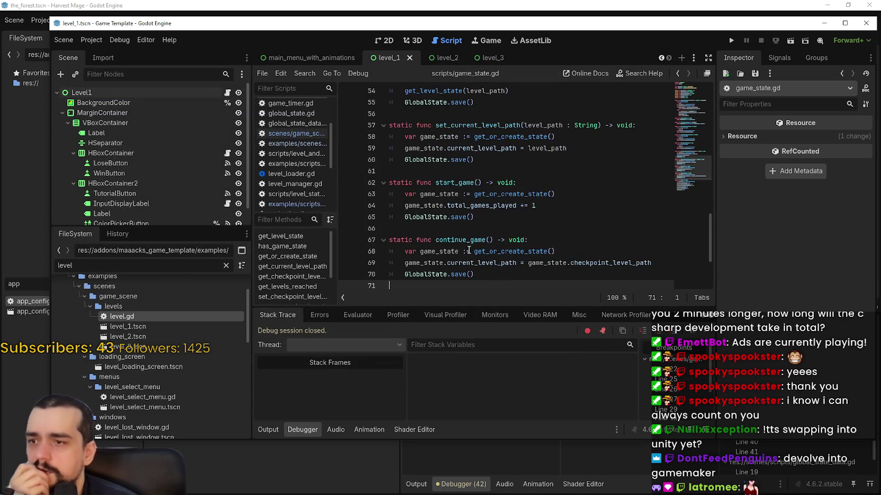
click(823, 24)
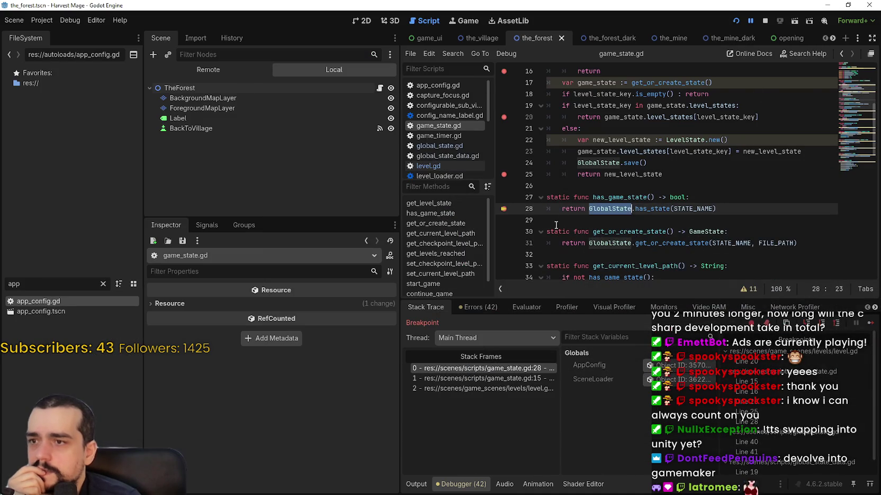
Step: Jump from line 28's has_state call to its definition in global_state.gd
double_click(656, 210)
right_click(656, 211)
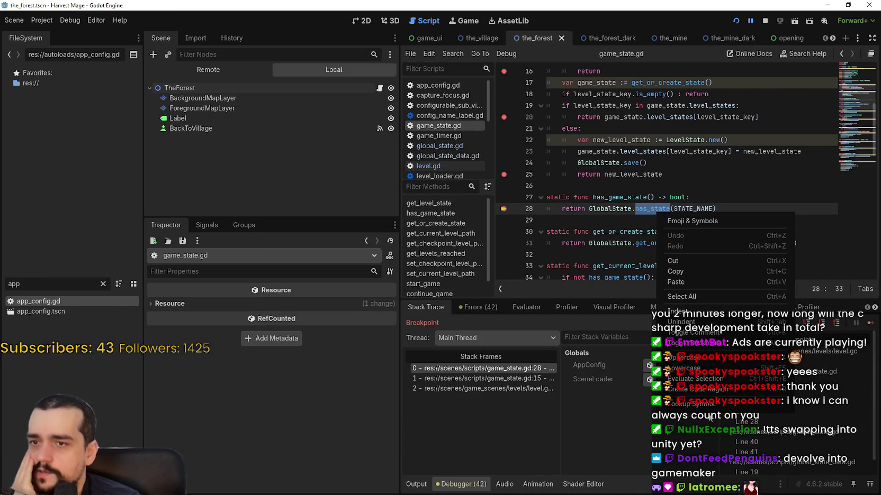
click(699, 404)
key(Down)
key(Down)
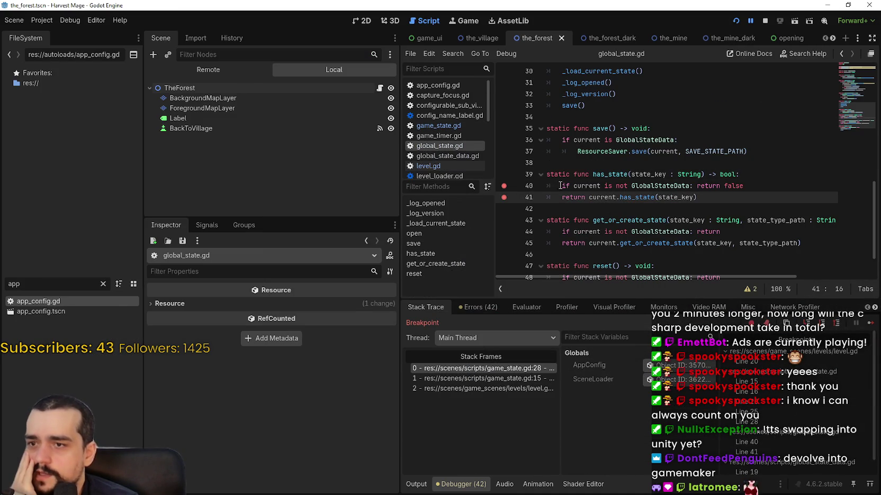
key(Up)
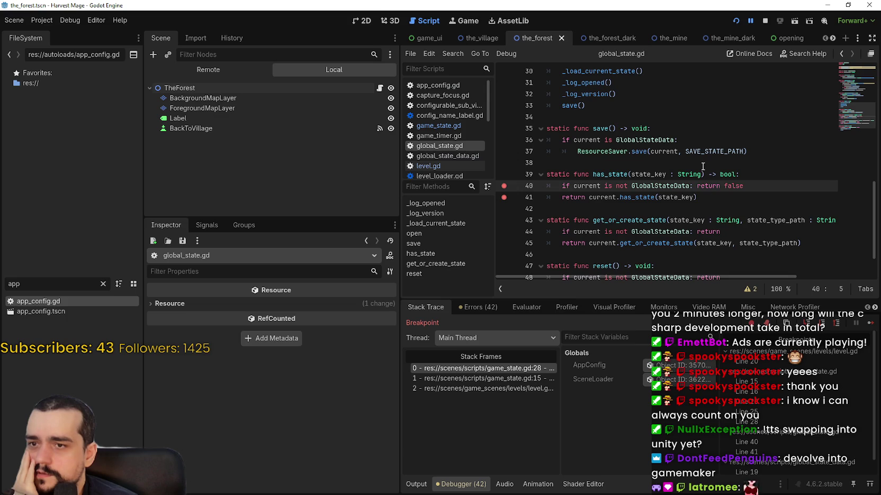
Step: Advance the debugger to line 40 and examine its 'current is not GlobalStateData' check
click(869, 323)
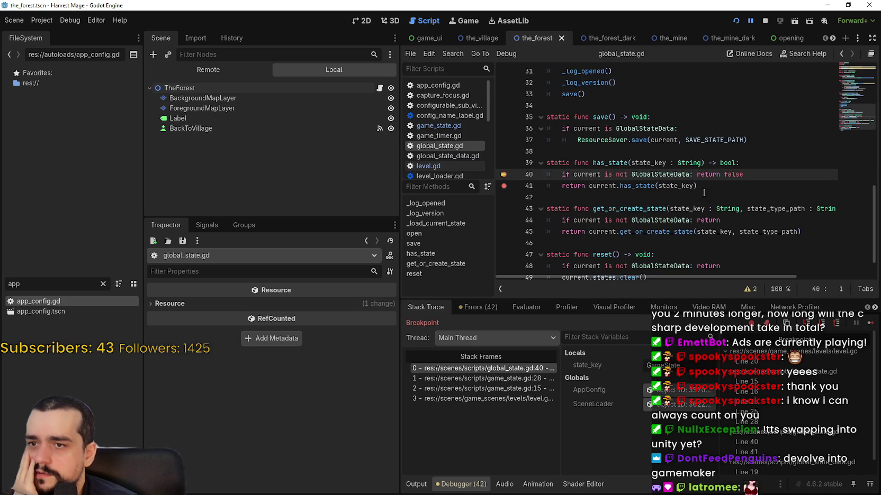
double_click(590, 175)
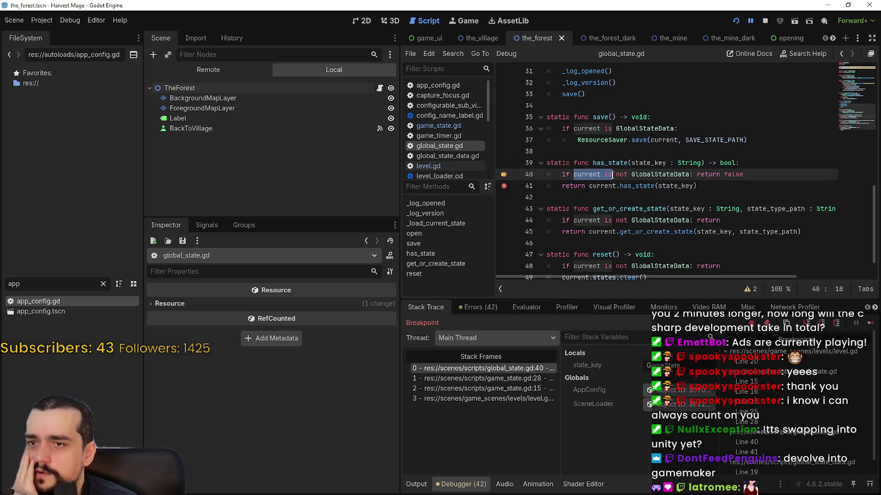
drag(614, 174, 655, 174)
double_click(662, 174)
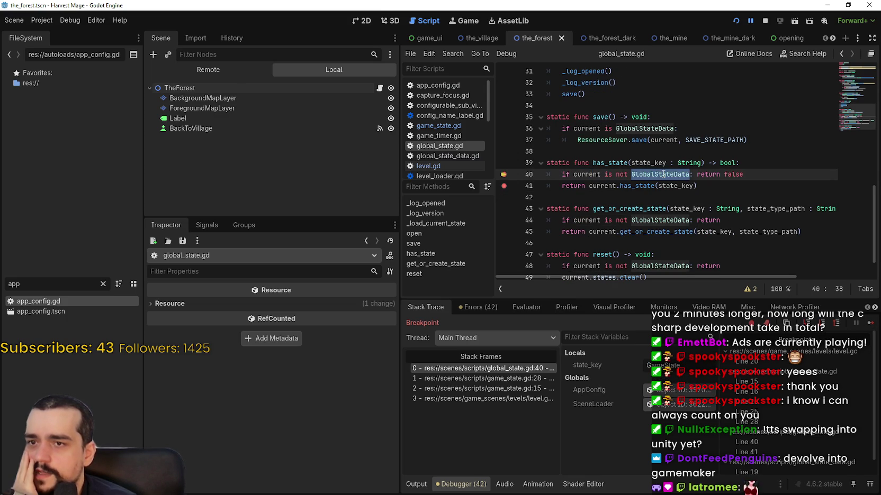
double_click(741, 174)
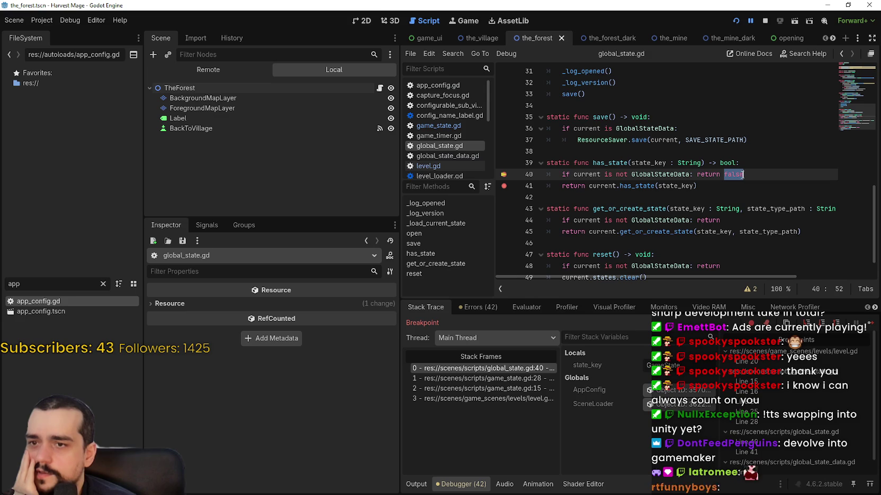
double_click(589, 174)
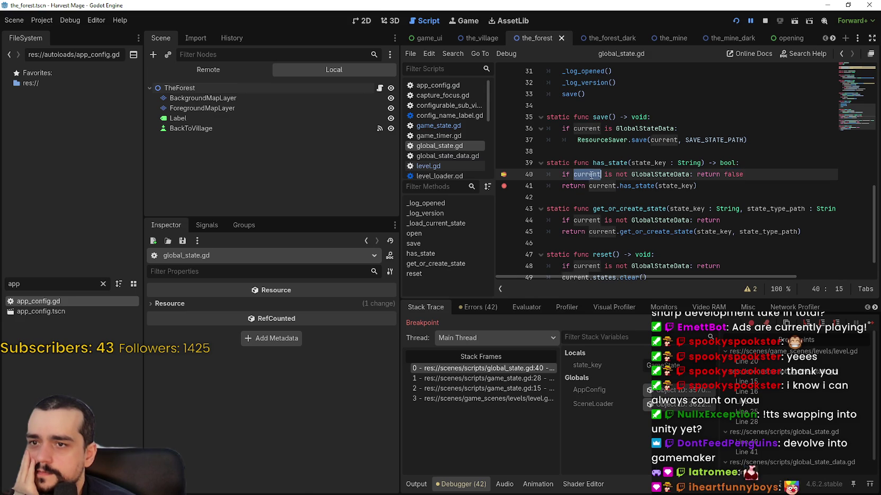
double_click(714, 139)
scroll(731, 201, up, 7)
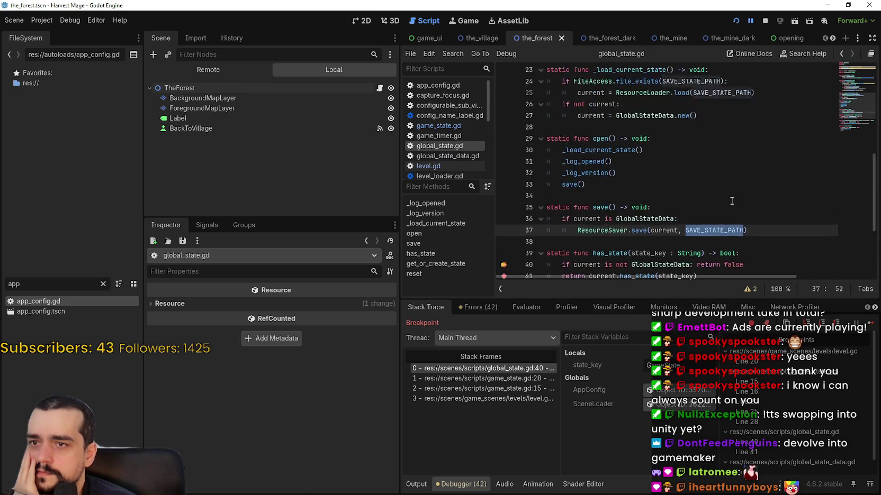
scroll(731, 200, up, 3)
scroll(694, 178, down, 8)
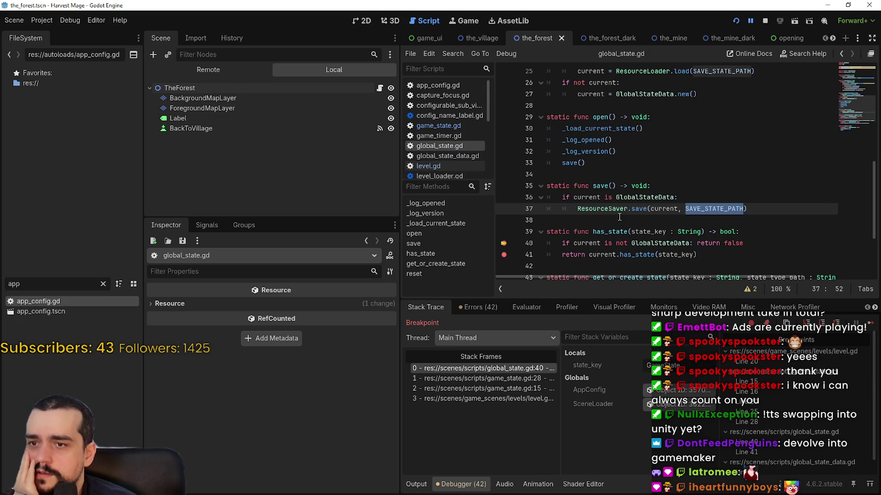
scroll(603, 242, down, 2)
Step: Look up line 41's has_state call to open it in global_state_data.gd
click(715, 187)
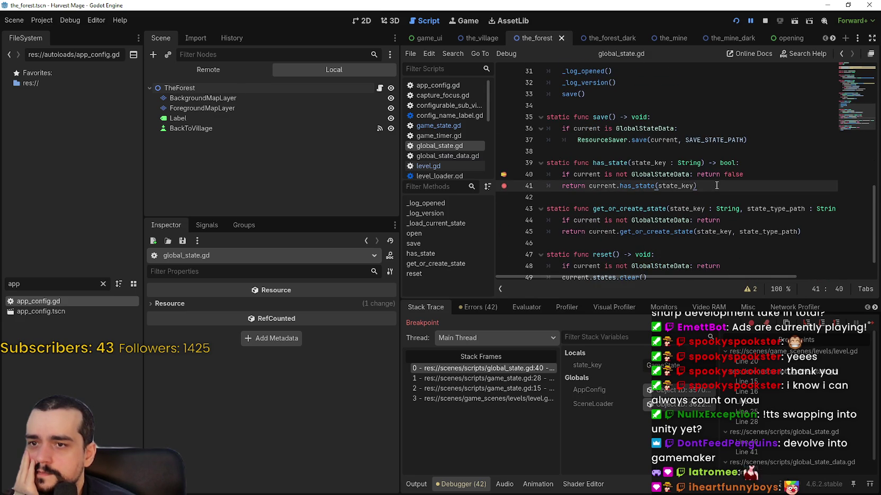
double_click(643, 184)
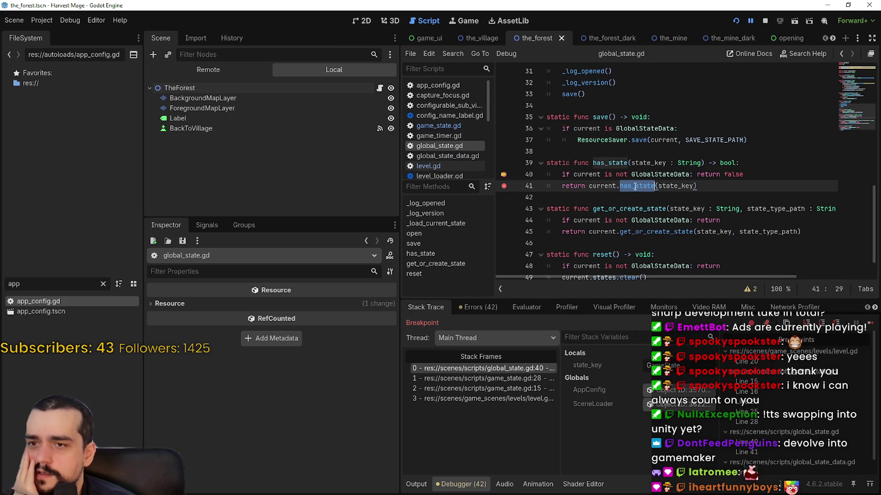
right_click(643, 185)
click(662, 165)
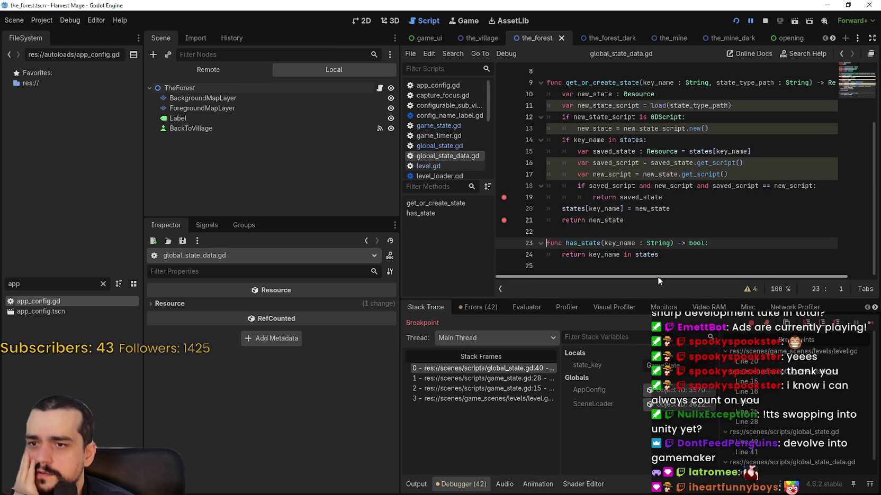
Step: Add a breakpoint on line 24 of global_state_data.gd and review get_or_create_state
click(688, 252)
click(503, 255)
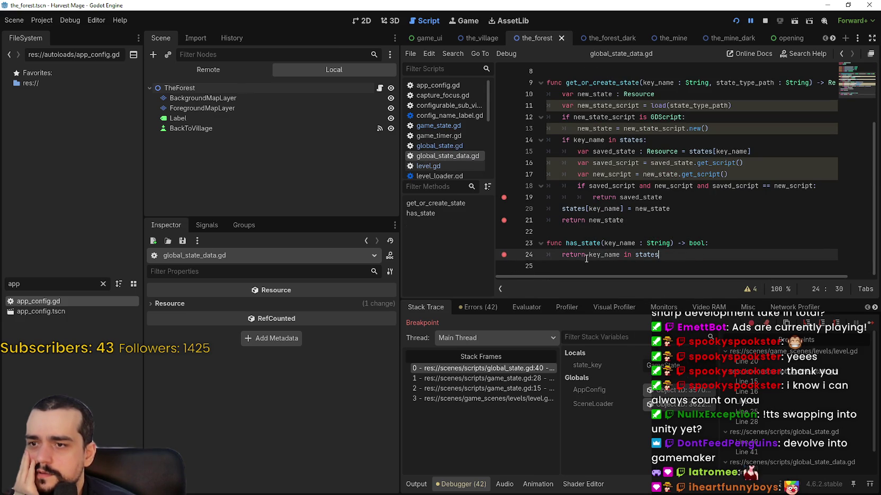
double_click(646, 255)
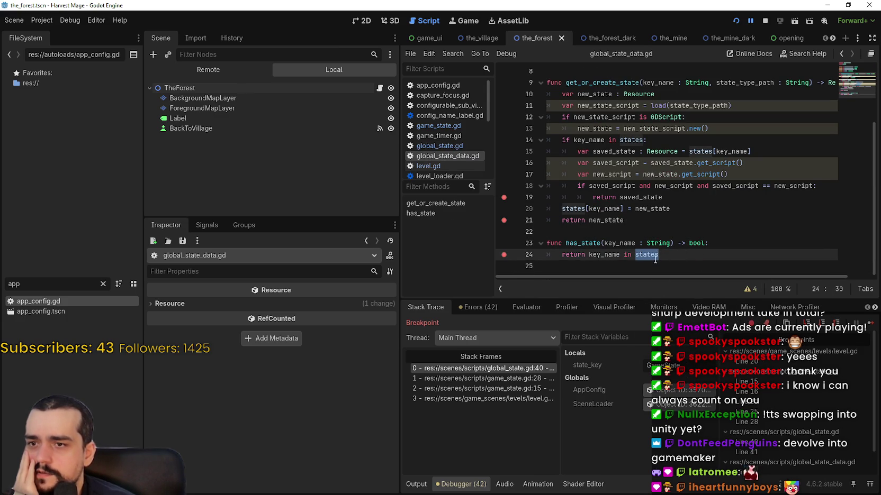
mouse_move(616, 79)
mouse_down()
mouse_move(651, 95)
mouse_move(672, 222)
mouse_up()
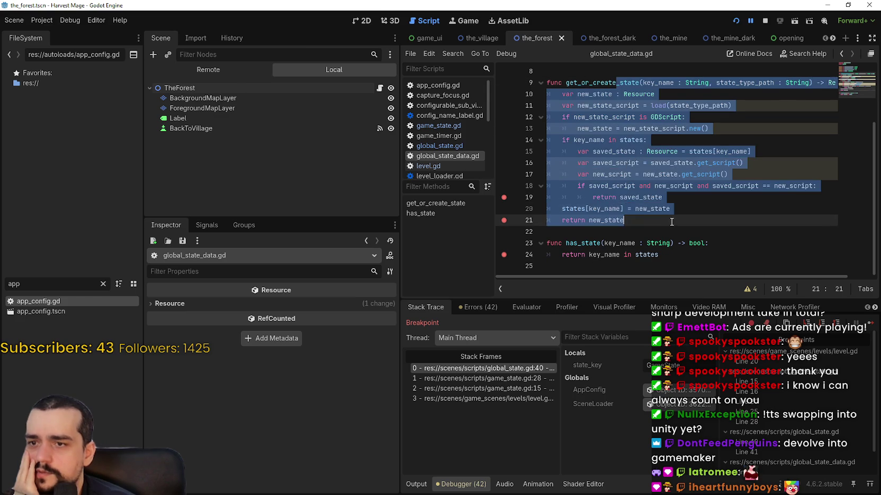
click(672, 220)
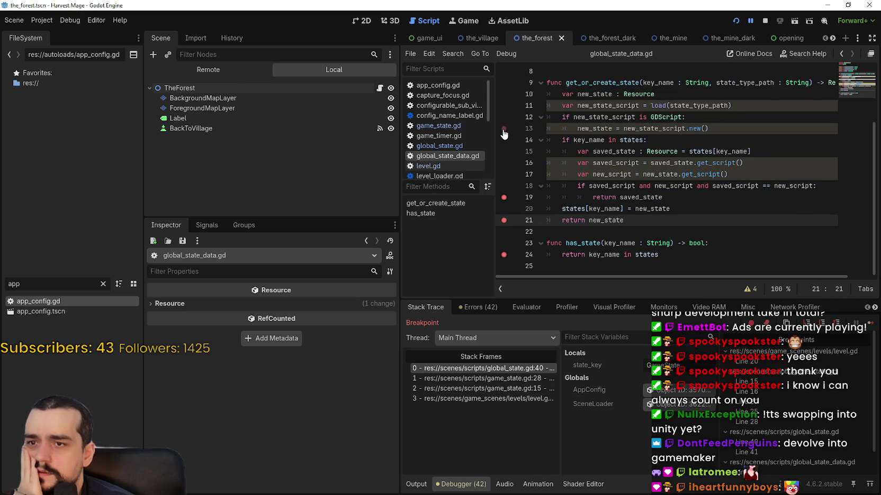
click(596, 197)
click(578, 162)
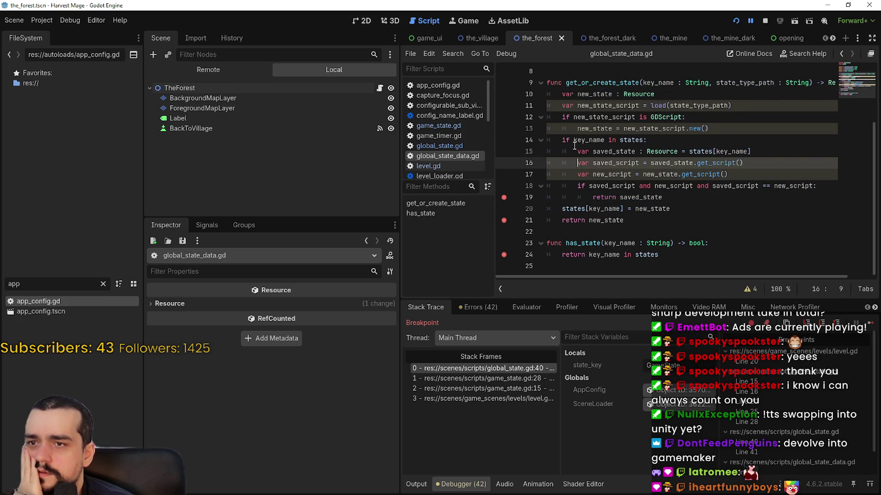
click(570, 139)
Step: Go back to the top stack frame's code in global_state.gd
click(570, 128)
key(alt+Left)
scroll(691, 196, down, 3)
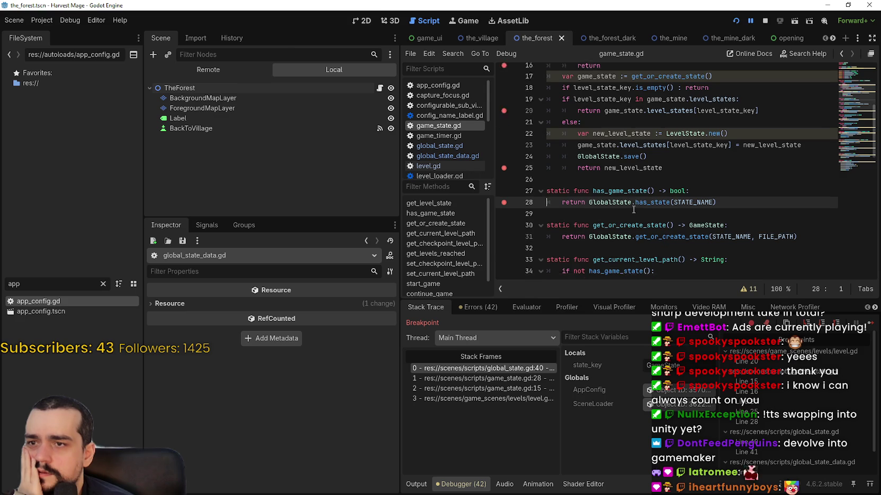
scroll(691, 196, down, 5)
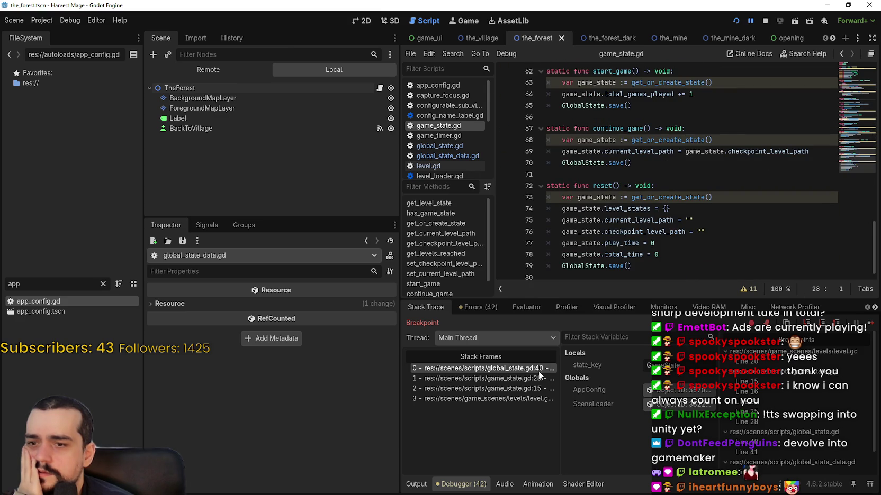
click(538, 371)
scroll(591, 182, up, 2)
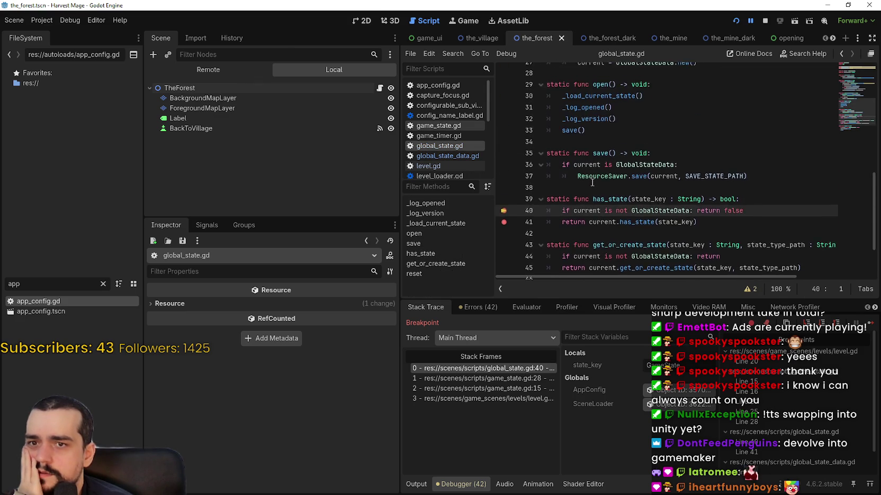
Step: Step over to line 41 and examine its has_state(state_key) call
key(F10)
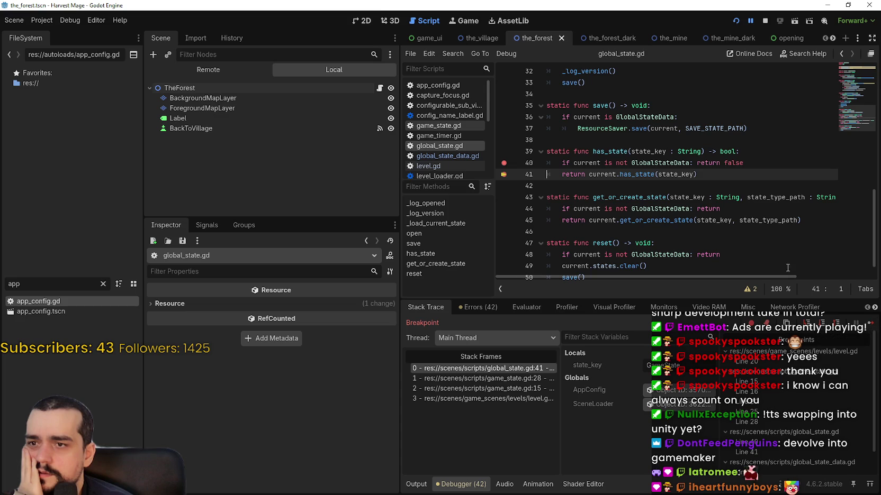
mouse_move(744, 163)
mouse_down()
mouse_move(624, 153)
mouse_move(548, 163)
mouse_move(699, 174)
mouse_up()
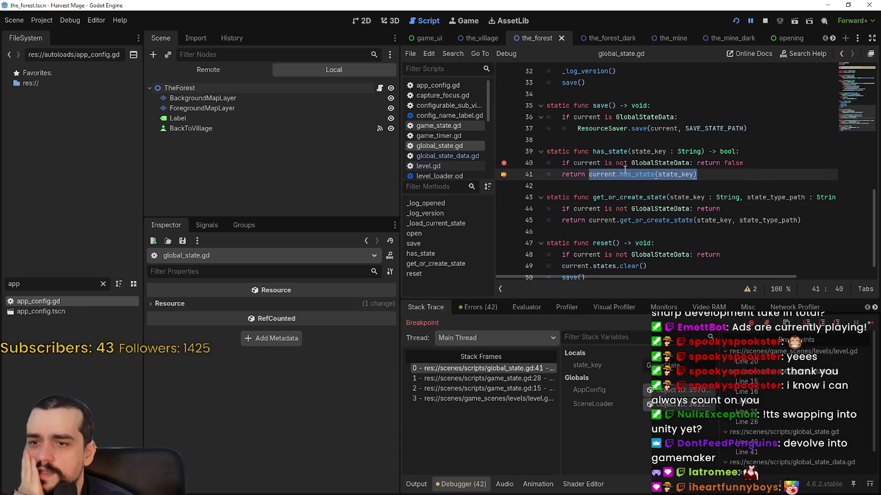
double_click(624, 171)
double_click(662, 171)
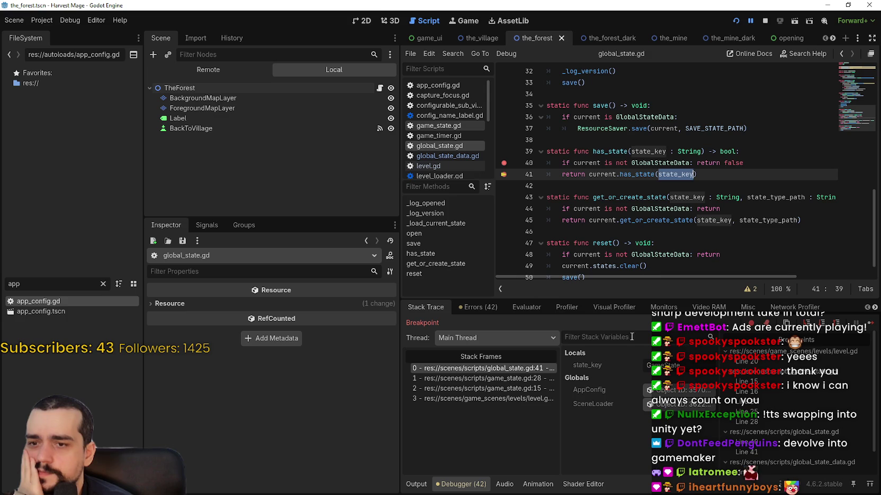
right_click(637, 177)
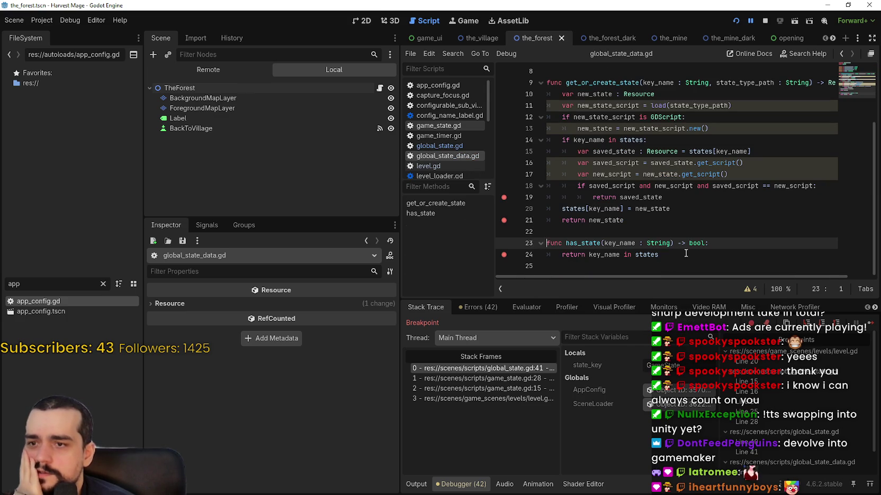
click(683, 255)
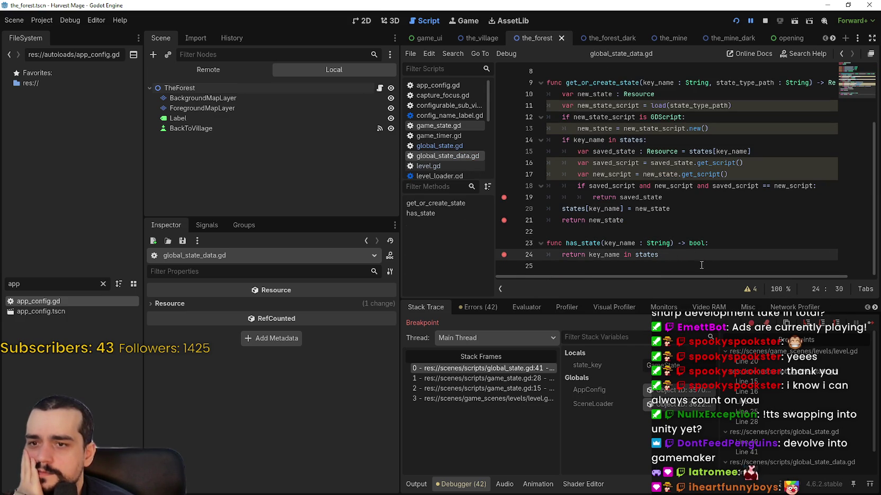
Step: Show the Remote scene tree and expand GameUi, LevelManager, ViewportContainer, ConfigurableSubViewport and TheForest
ctrl+click(650, 255)
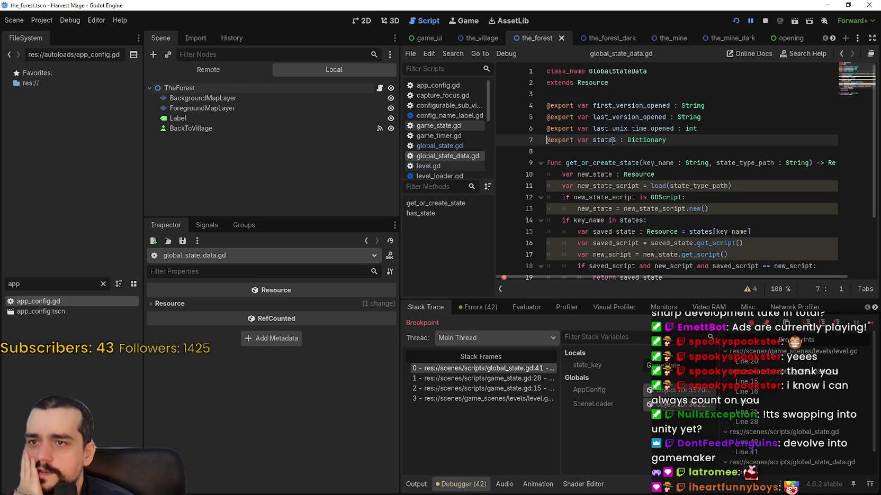
click(223, 70)
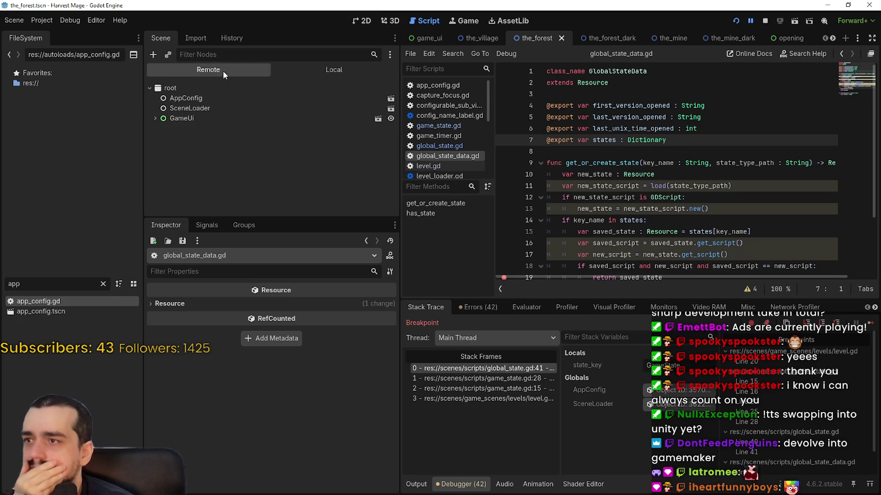
click(155, 118)
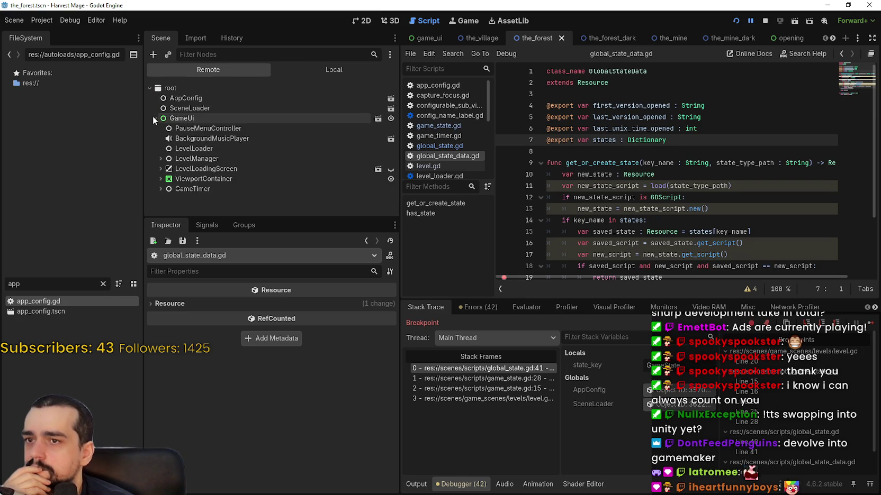
click(161, 159)
click(160, 189)
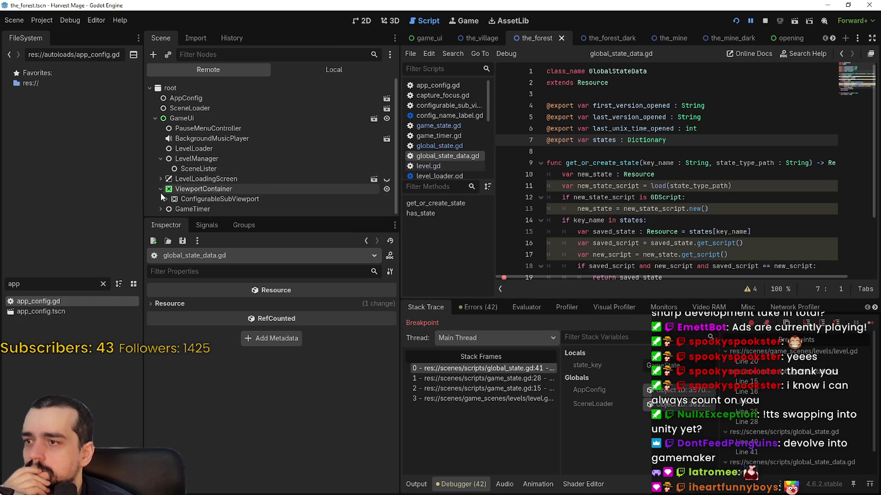
click(166, 199)
scroll(165, 195, down, 1)
click(171, 196)
scroll(169, 194, down, 3)
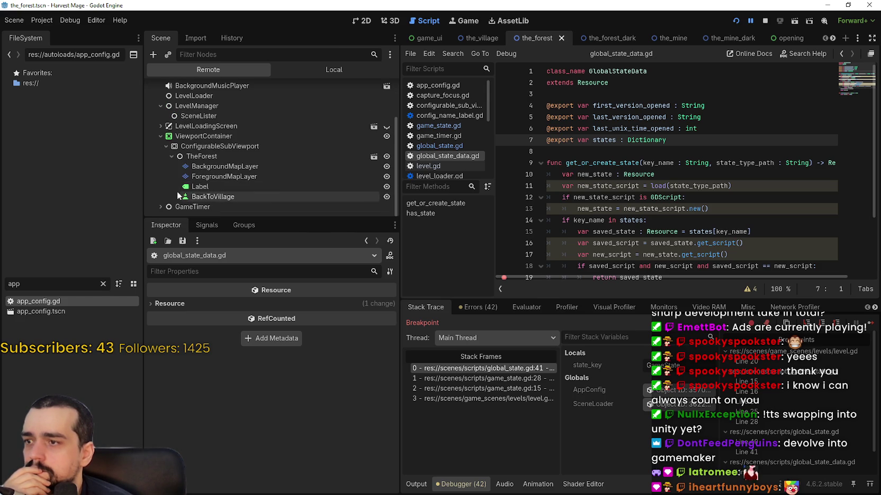
Step: Inspect the live properties of TheForest, then LevelManager, ending on SceneLoader
click(198, 157)
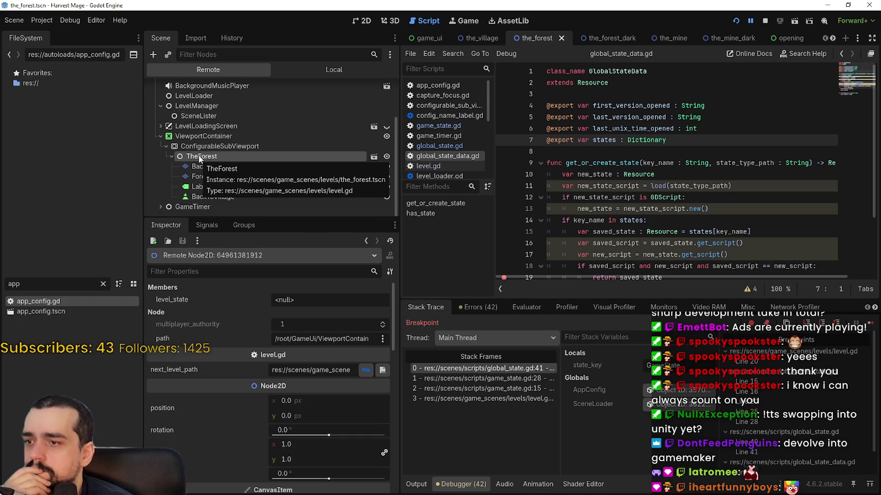
scroll(229, 200, up, 1)
scroll(226, 193, up, 3)
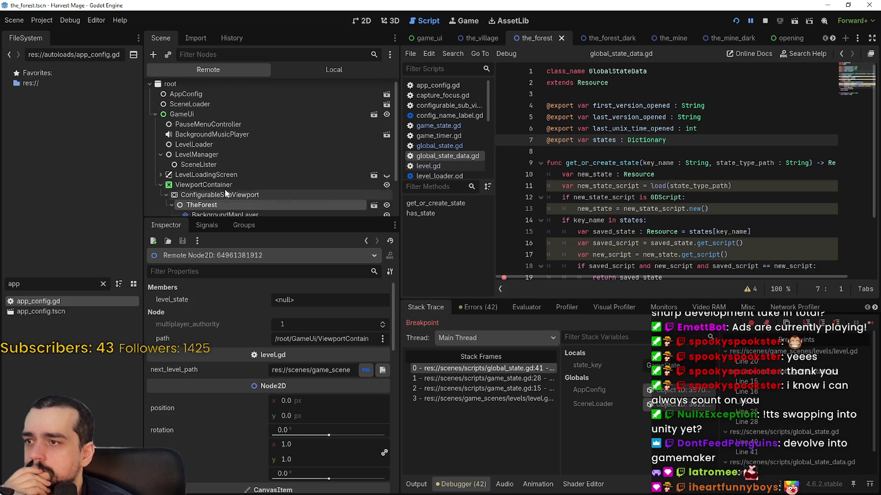
click(214, 155)
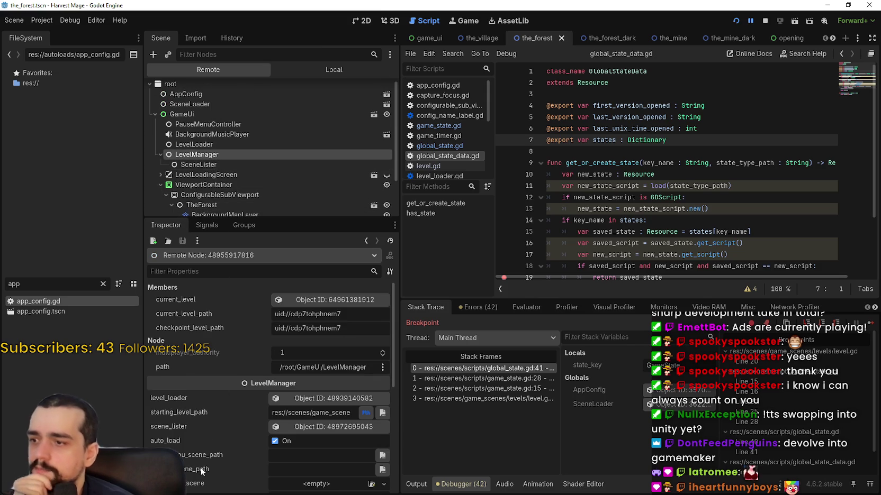
scroll(213, 459, down, 3)
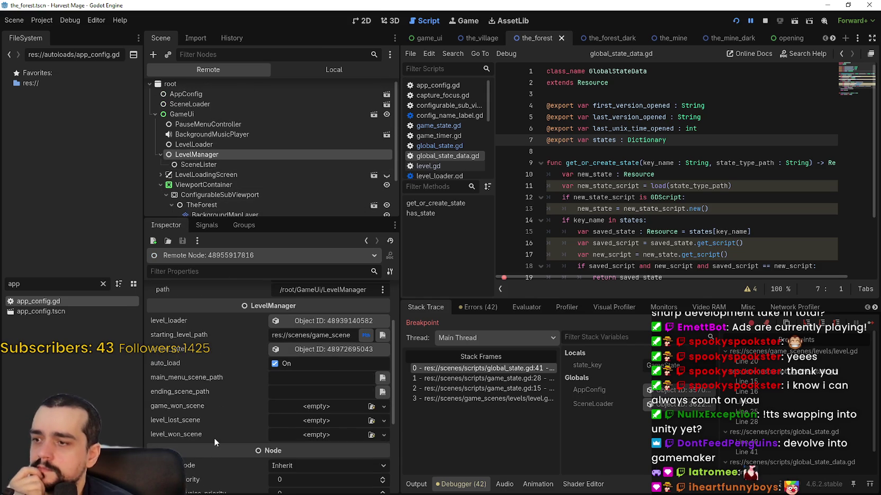
scroll(214, 437, down, 2)
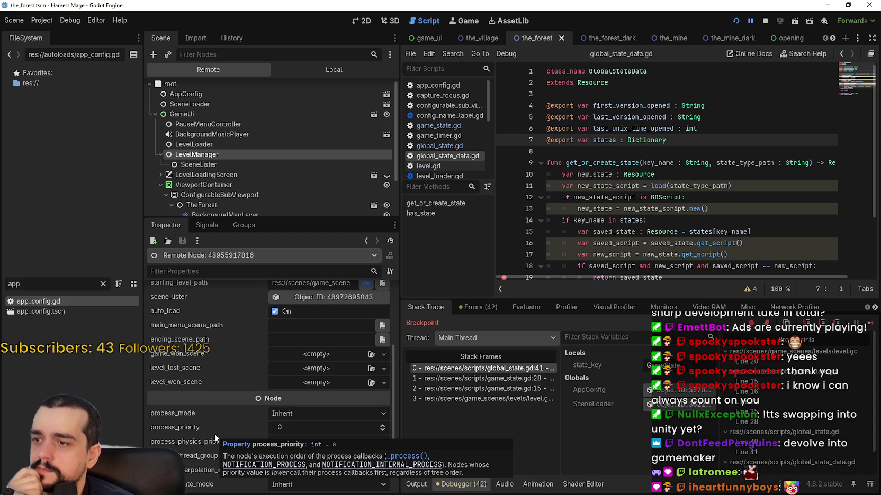
scroll(215, 434, up, 3)
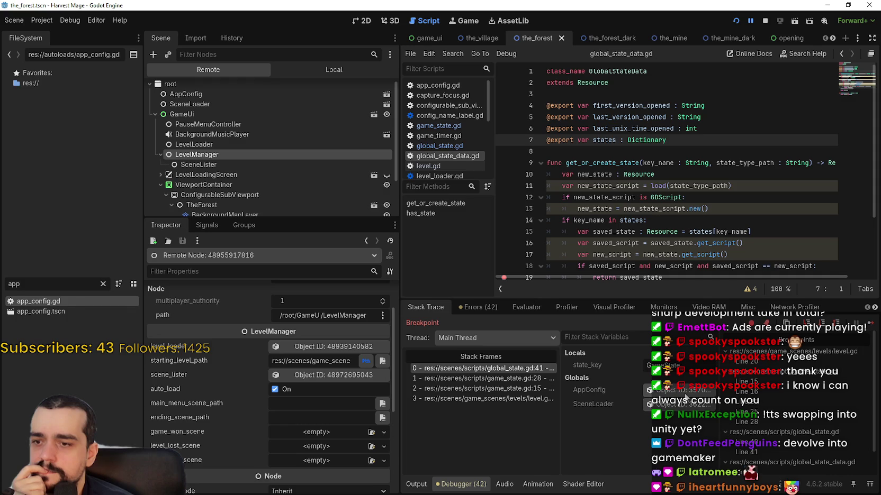
click(207, 105)
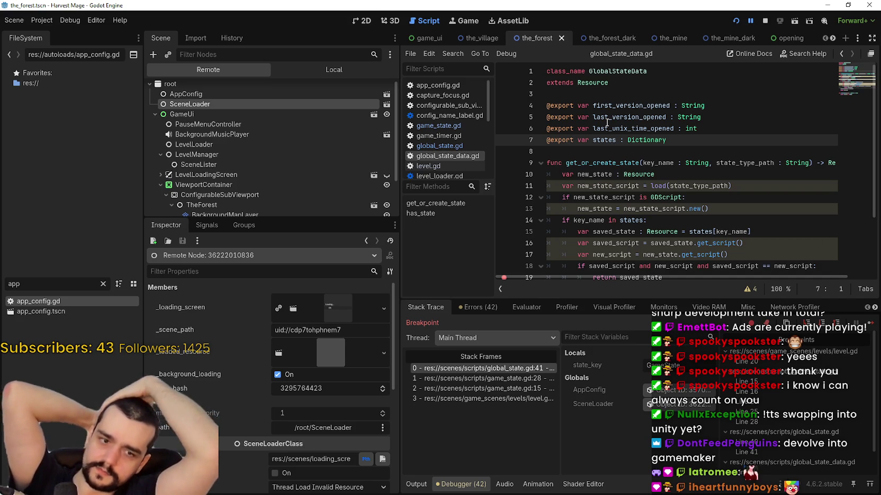
scroll(655, 171, down, 3)
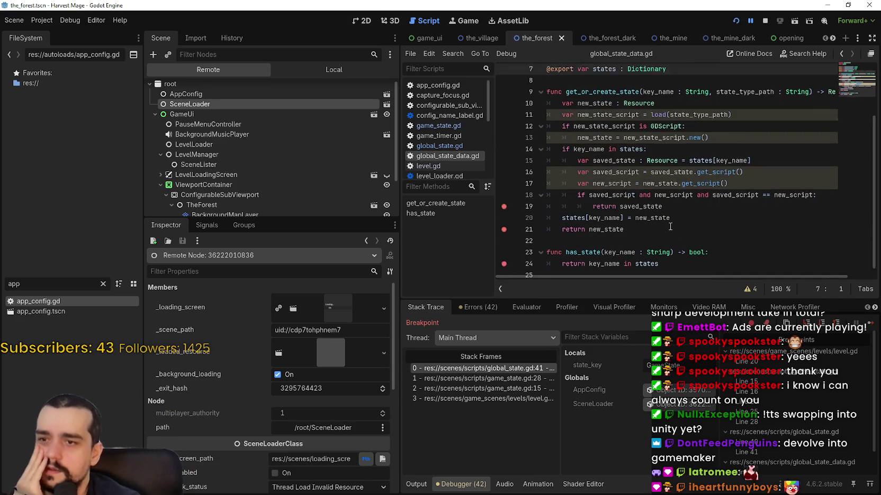
click(683, 259)
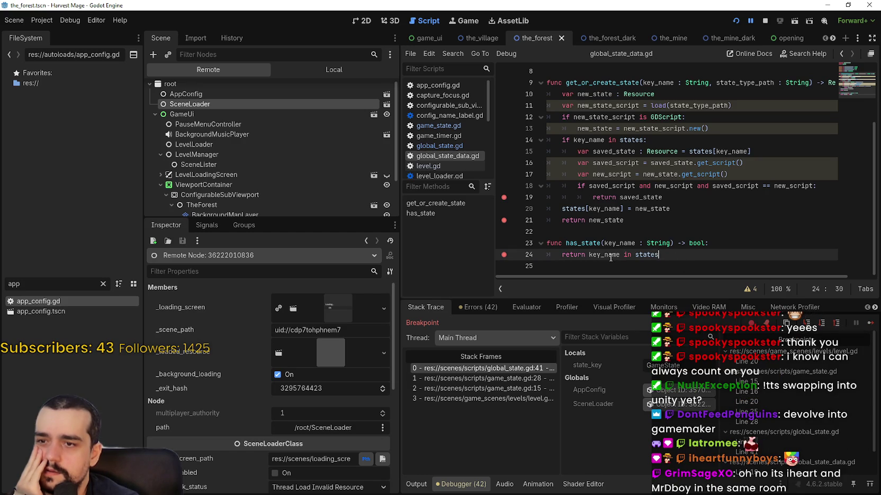
double_click(652, 254)
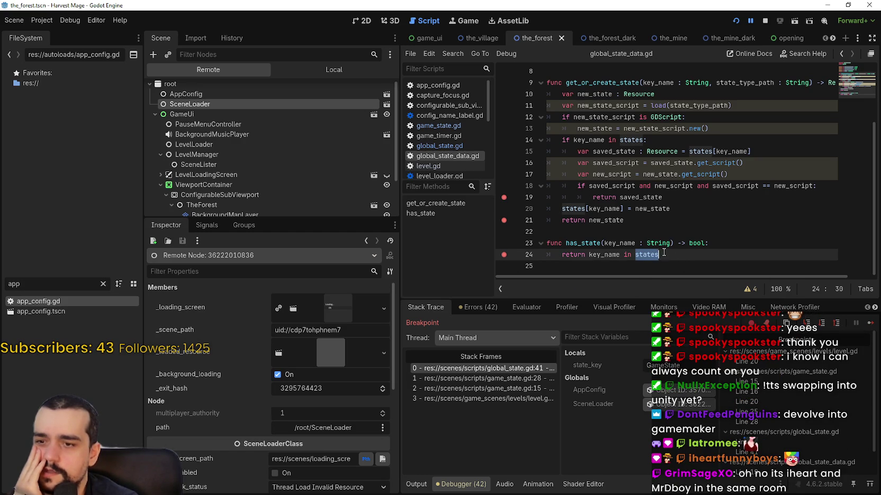
scroll(663, 214, up, 3)
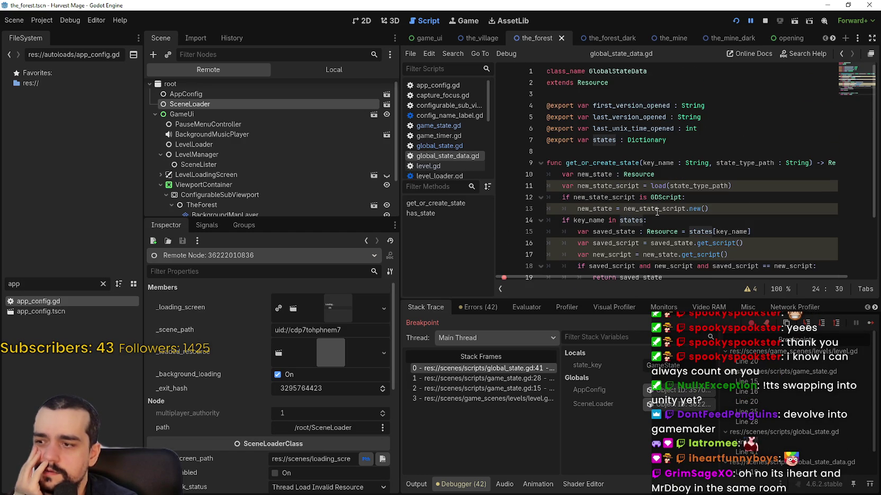
click(216, 93)
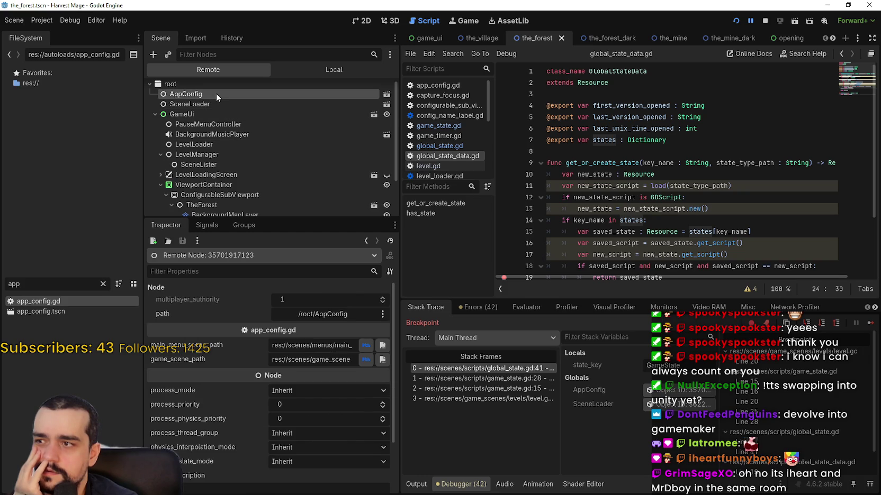
scroll(272, 198, down, 3)
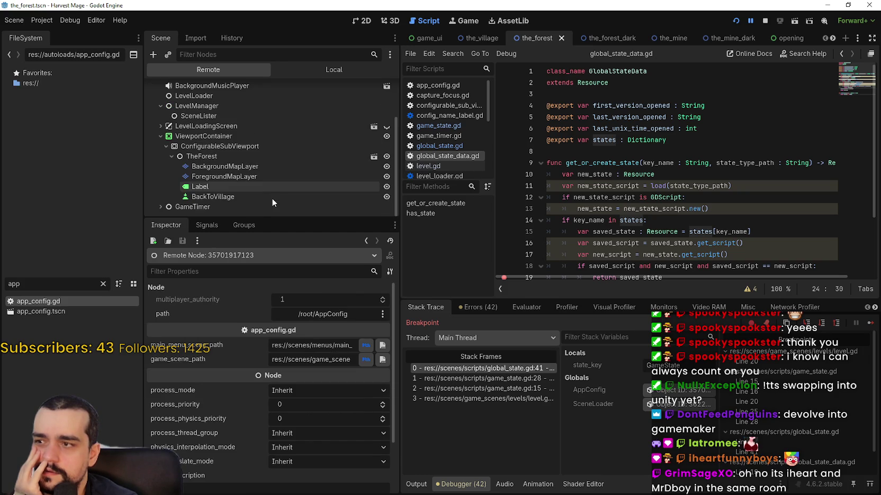
click(205, 113)
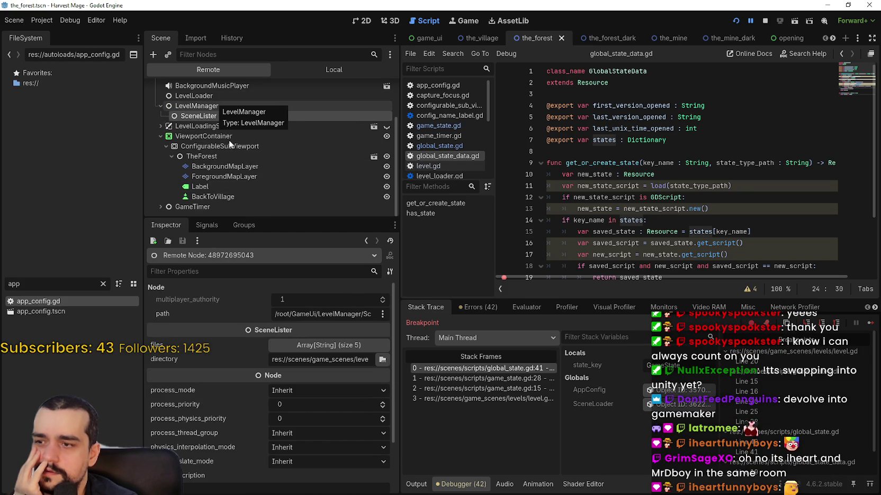
click(214, 104)
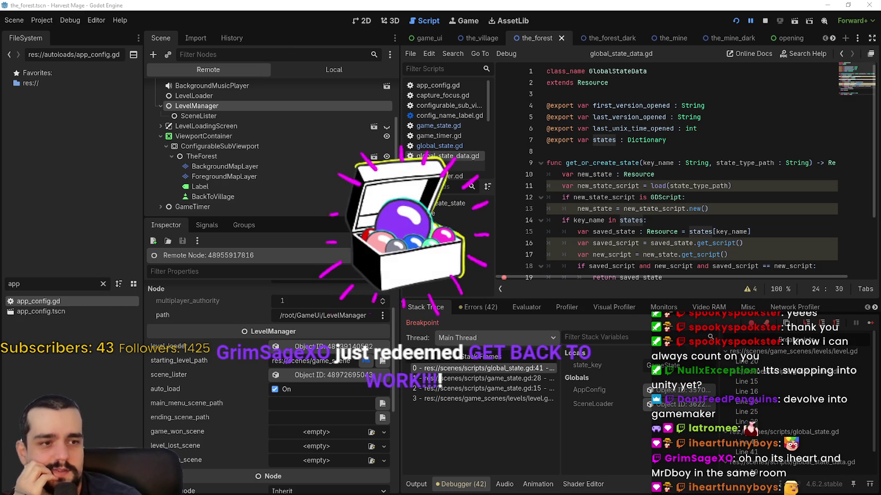
click(621, 220)
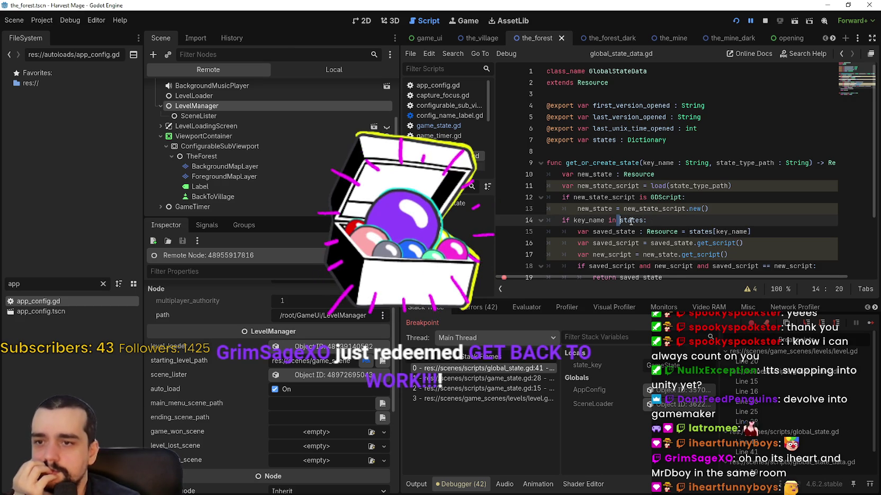
scroll(631, 222, down, 1)
double_click(729, 197)
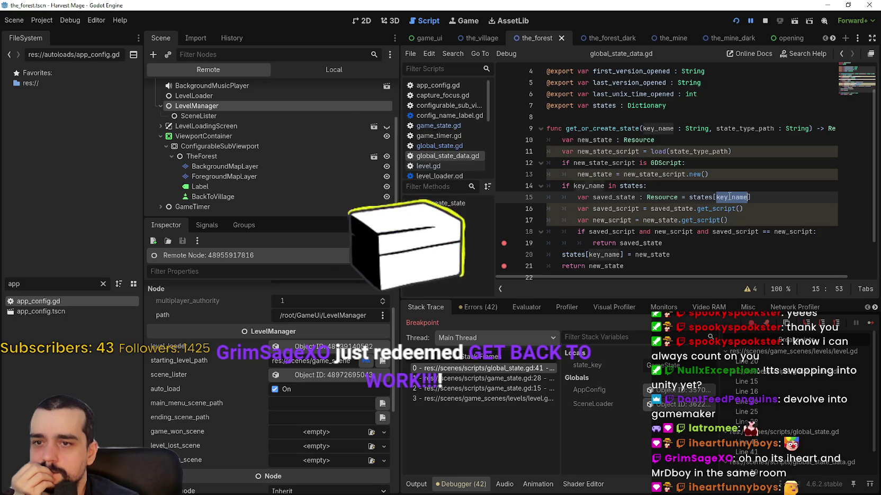
scroll(729, 197, down, 1)
click(610, 197)
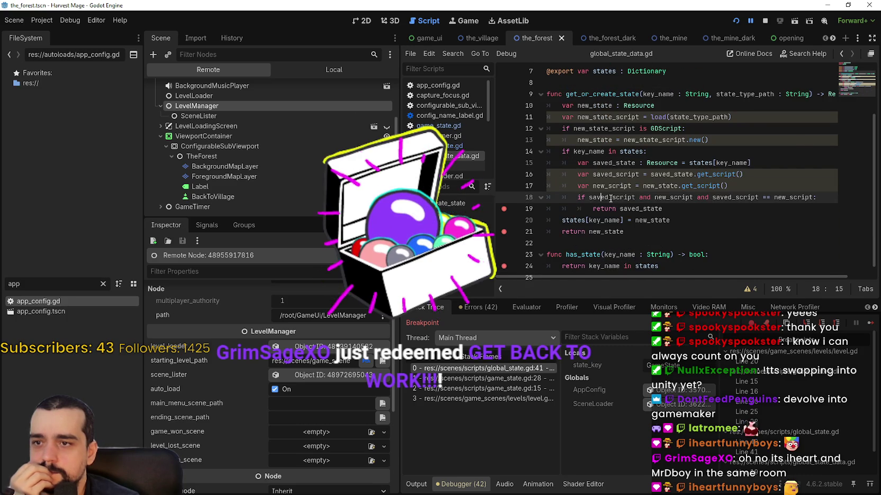
Step: Add gutter breakpoints on lines 13, 10, 11 and 12 of global_state_data.gd
click(505, 141)
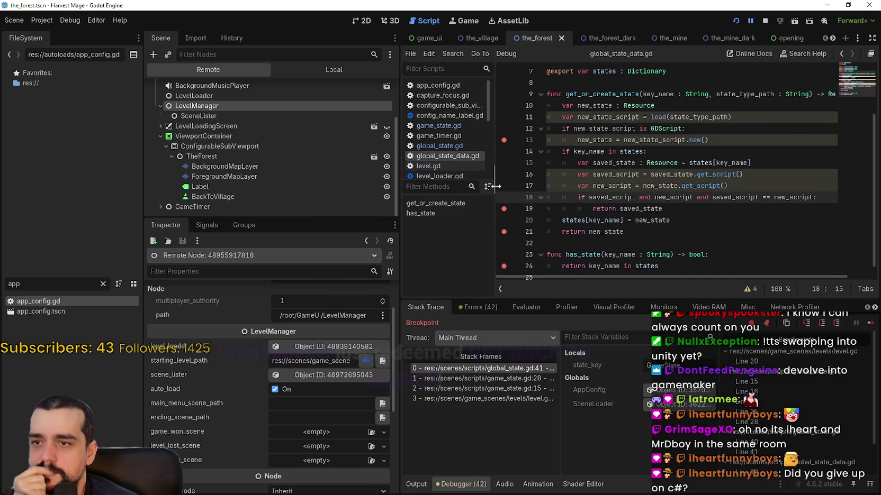
scroll(539, 159, up, 1)
click(504, 129)
click(504, 140)
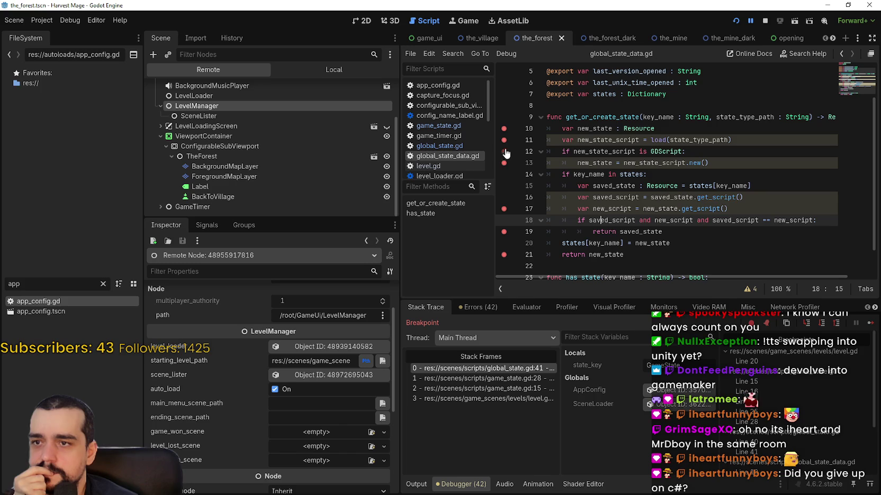
click(504, 152)
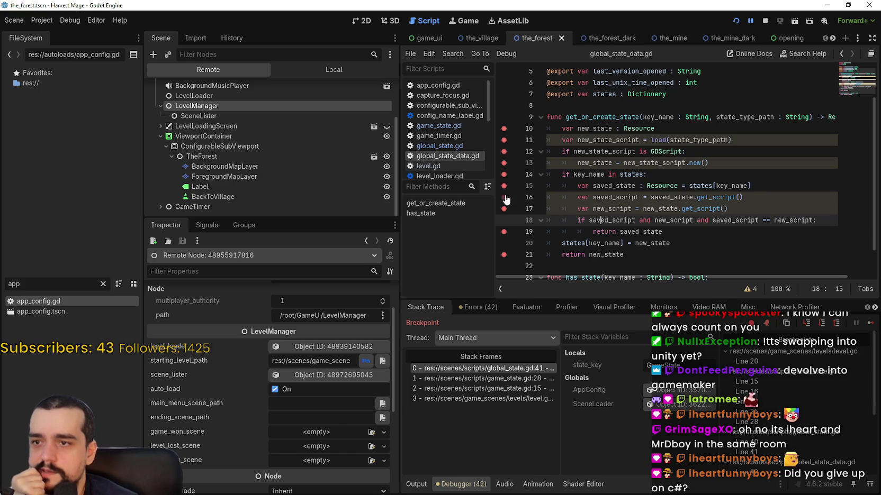
mouse_move(659, 154)
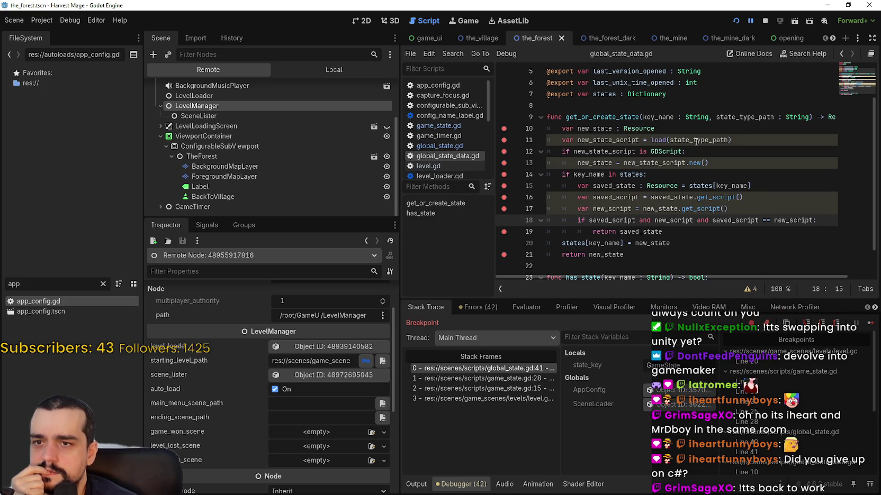
scroll(602, 256, down, 1)
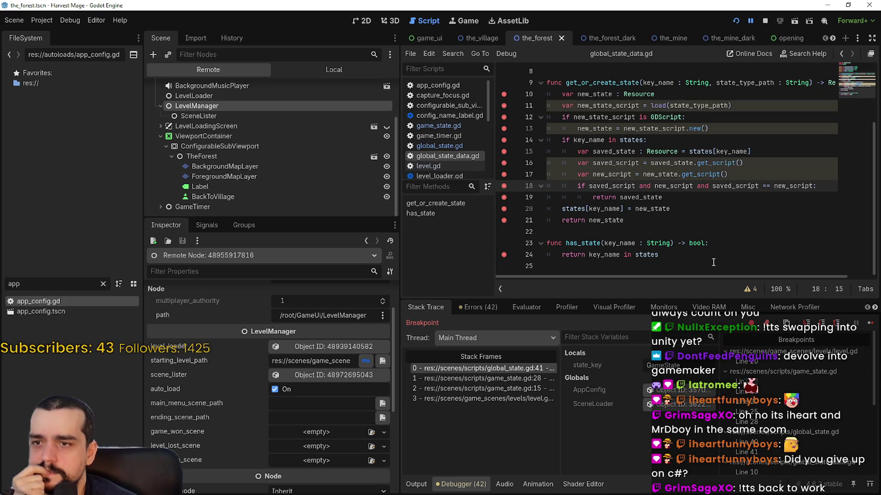
Step: Resume the game until it pauses in has_state, and highlight key_name's GameState value
click(870, 323)
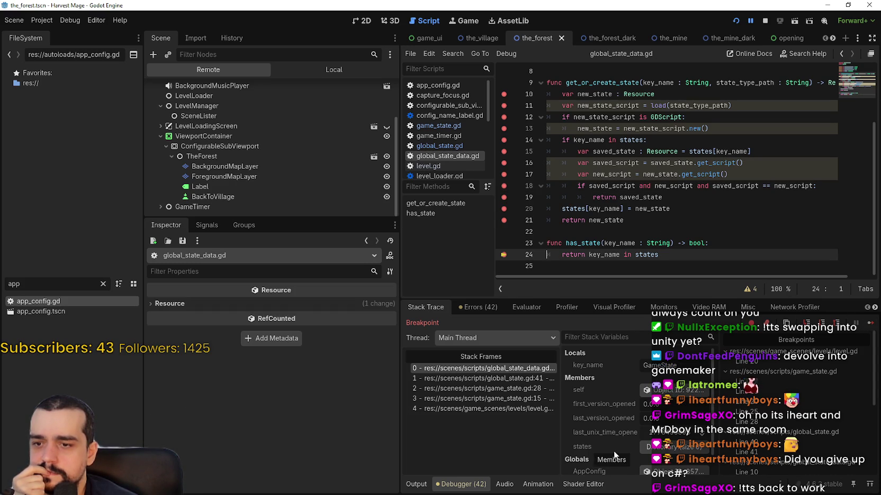
scroll(613, 451, down, 1)
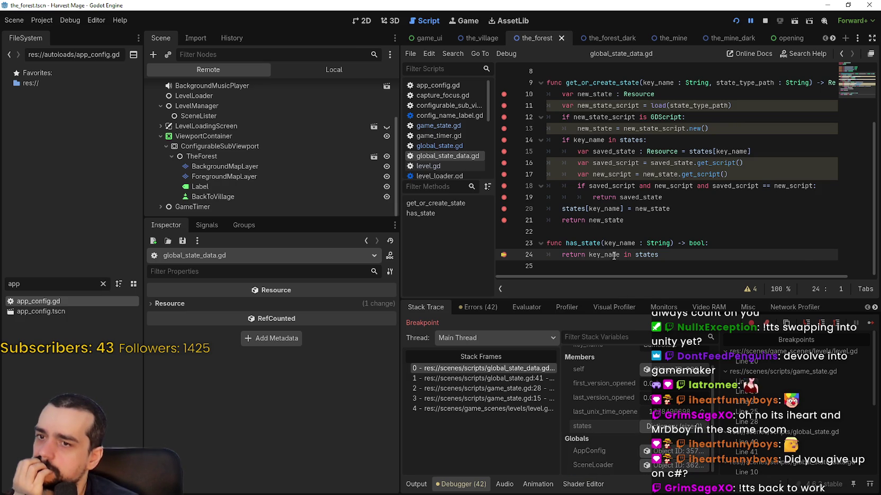
scroll(636, 418, up, 1)
double_click(645, 365)
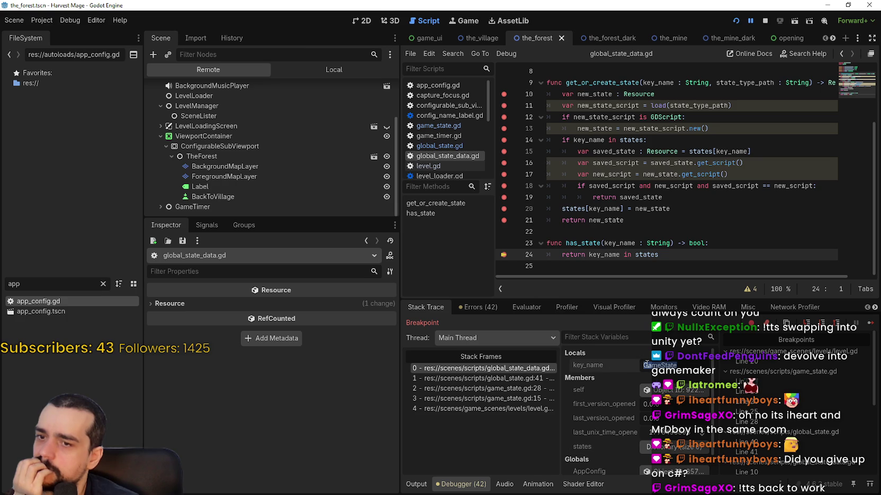
Step: Select states on line 24, then get_or_create_state and its key_name parameter on line 9
scroll(656, 437, down, 1)
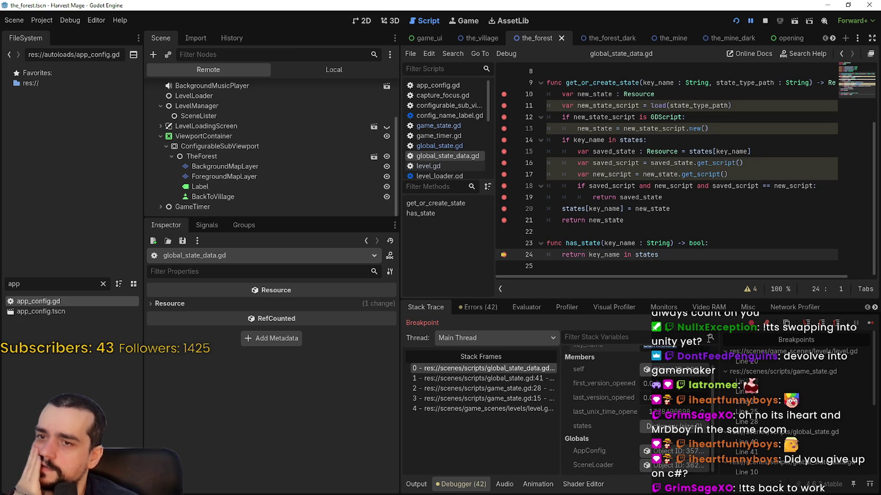
double_click(644, 252)
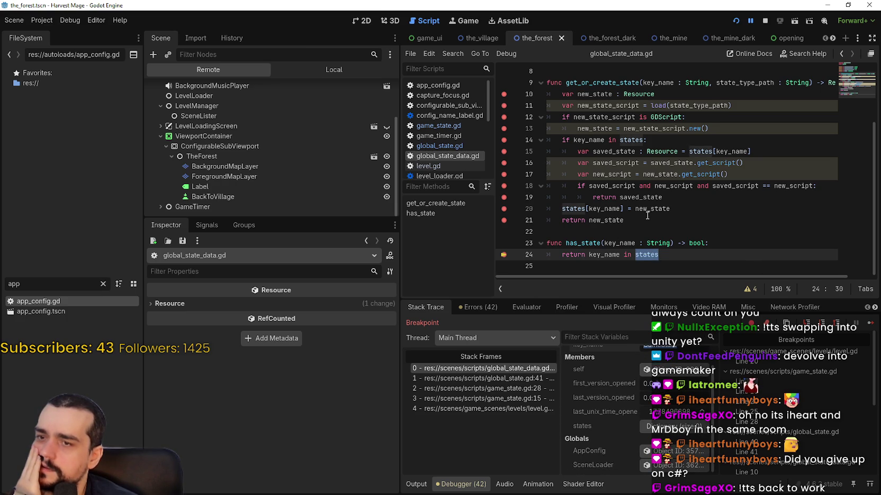
scroll(647, 215, up, 1)
mouse_move(593, 117)
mouse_down()
mouse_move(688, 143)
mouse_move(698, 260)
mouse_up()
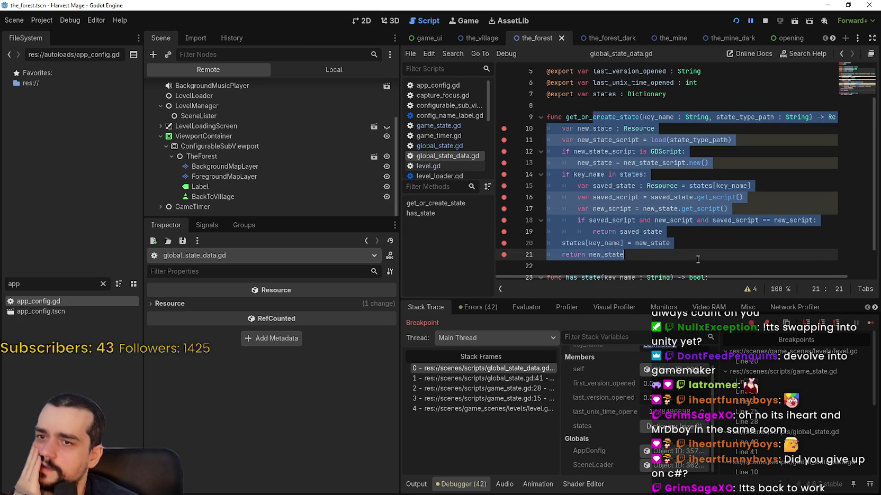
scroll(695, 244, up, 1)
click(602, 159)
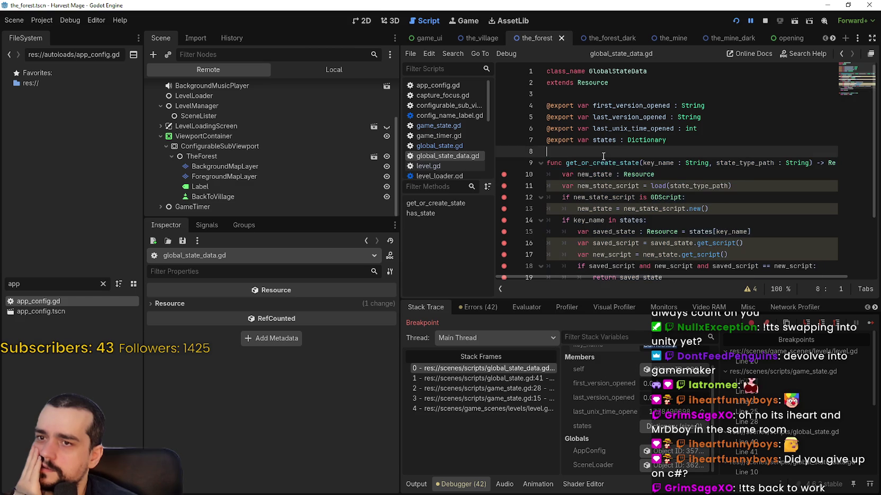
double_click(602, 159)
double_click(656, 163)
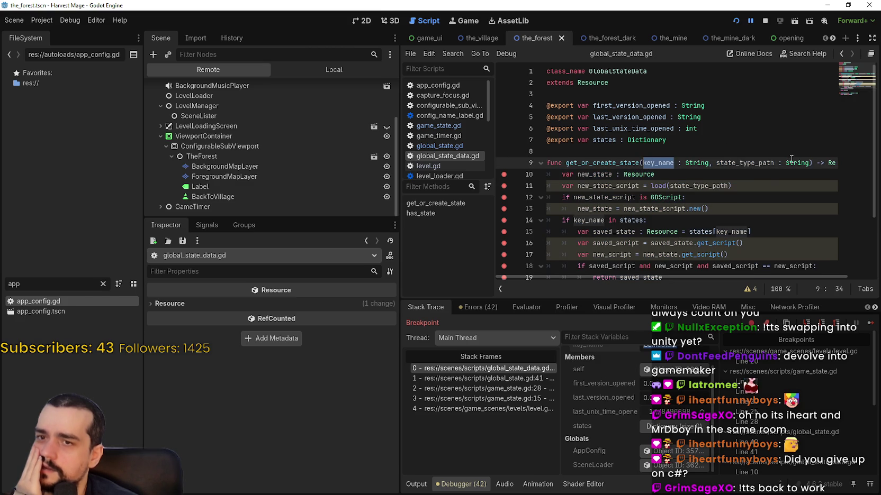
mouse_move(768, 162)
mouse_down()
mouse_move(844, 163)
mouse_move(687, 164)
mouse_up()
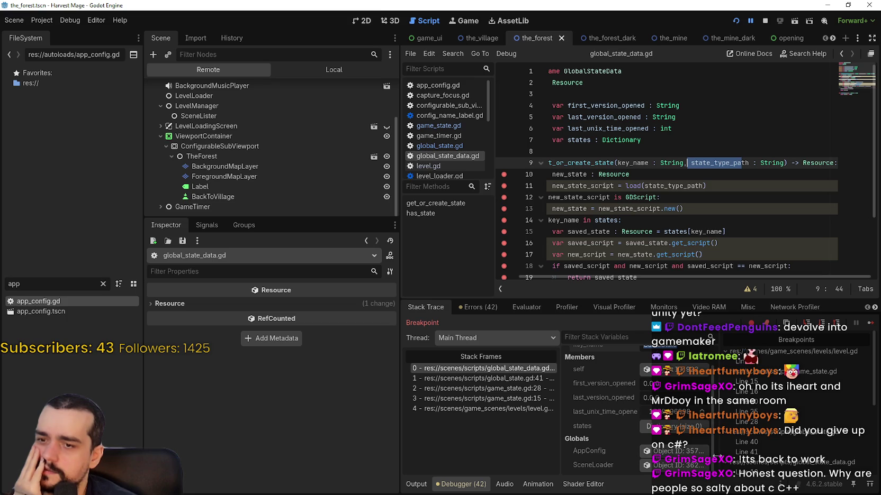
Step: Continue to the get_level_state breakpoint in game_state.gd, revisiting line 28 and the file's top
click(869, 324)
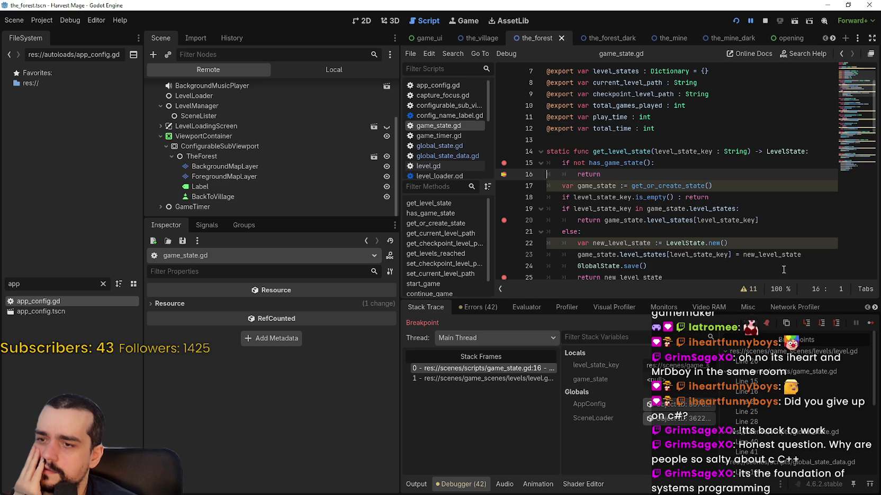
click(841, 54)
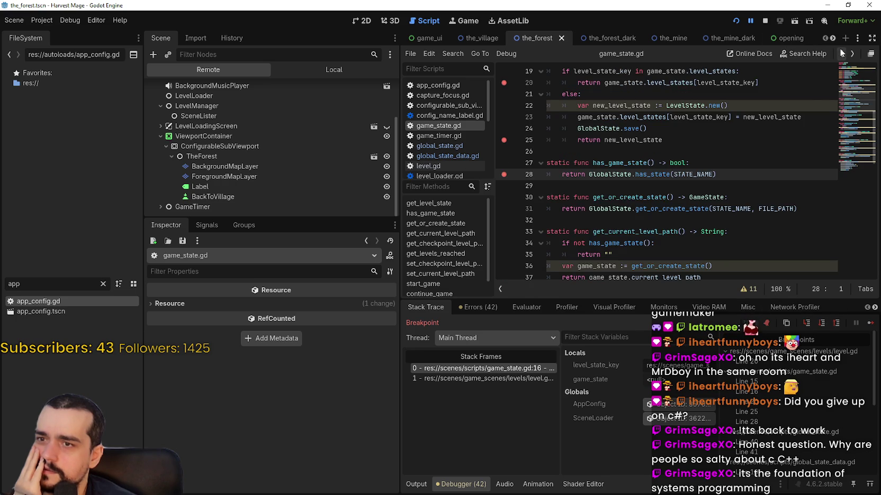
scroll(723, 222, down, 10)
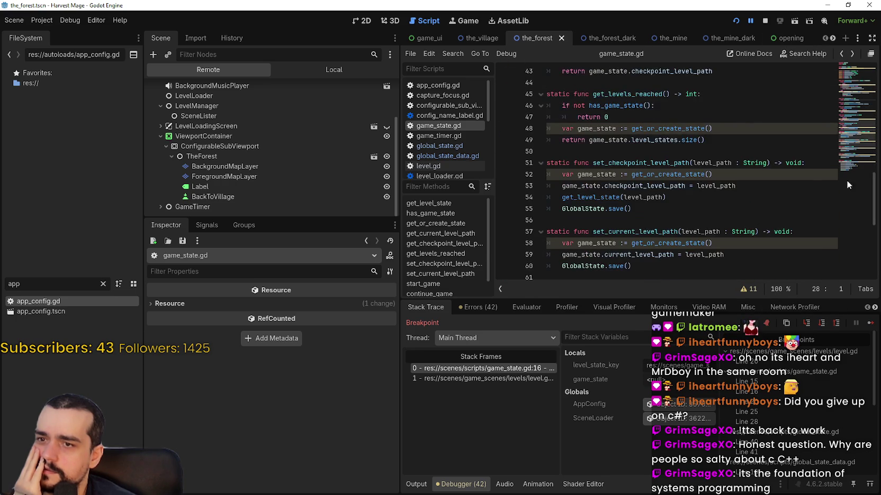
click(853, 52)
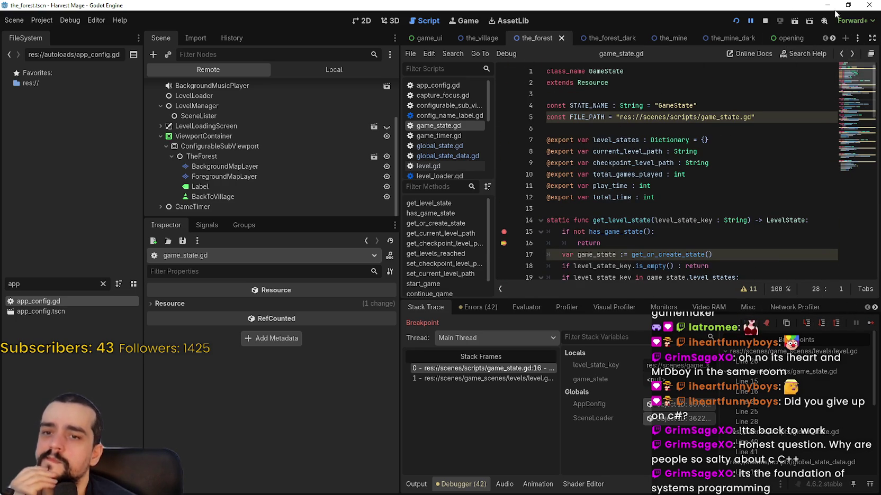
Step: Stop the running game so the debug session closes
click(765, 21)
click(642, 116)
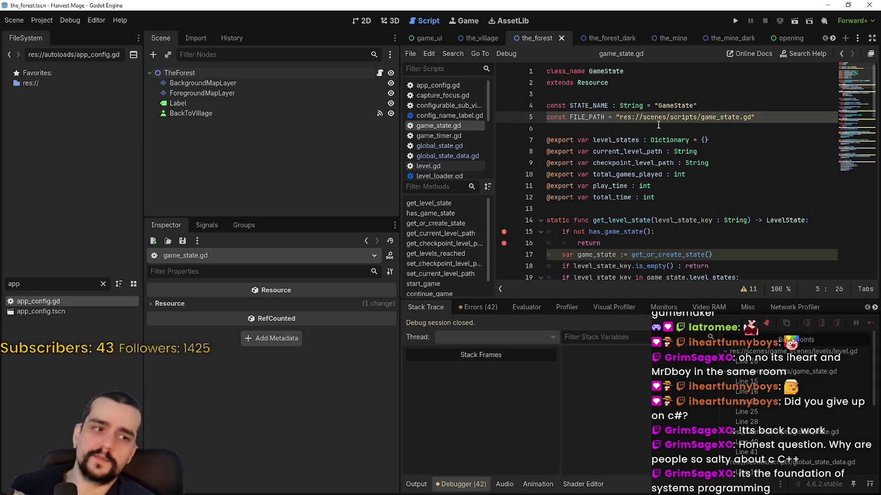
scroll(651, 120, down, 1)
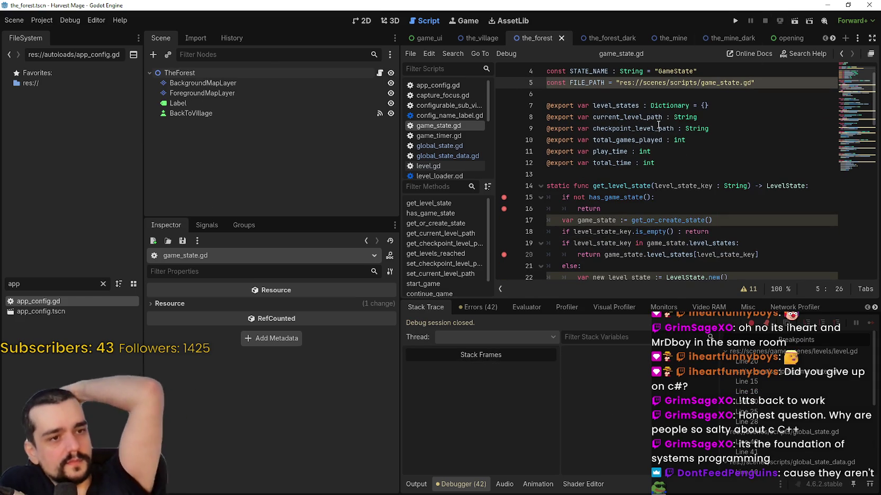